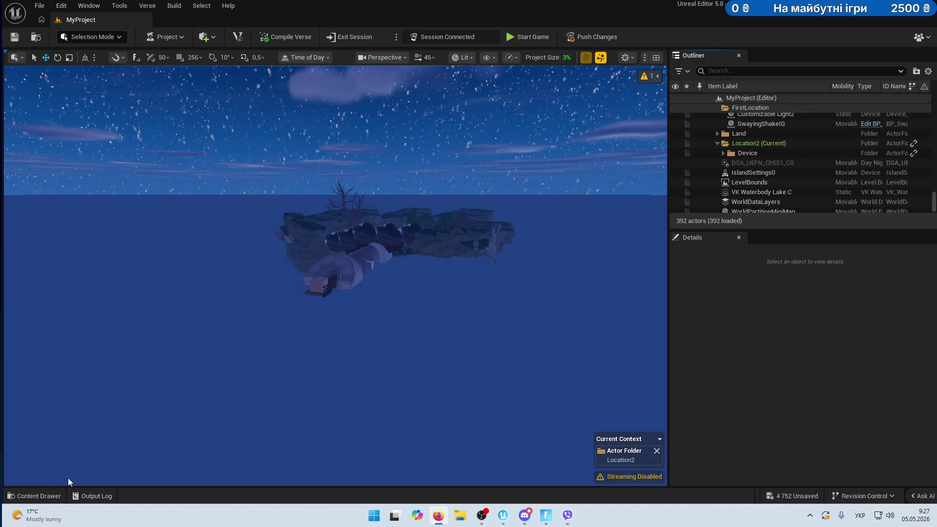
# In the Content Drawer, browse the CH6S4, CH4S3, CH4S2 and CH3S4 Cloudy Condos prefab folders.
pyautogui.click(30, 496)
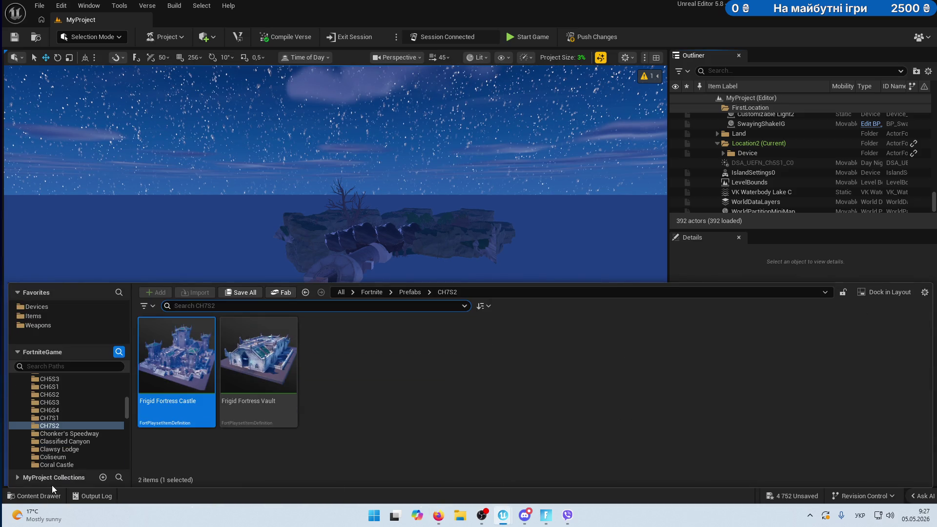
pyautogui.click(73, 410)
pyautogui.scroll(2, 72, 409)
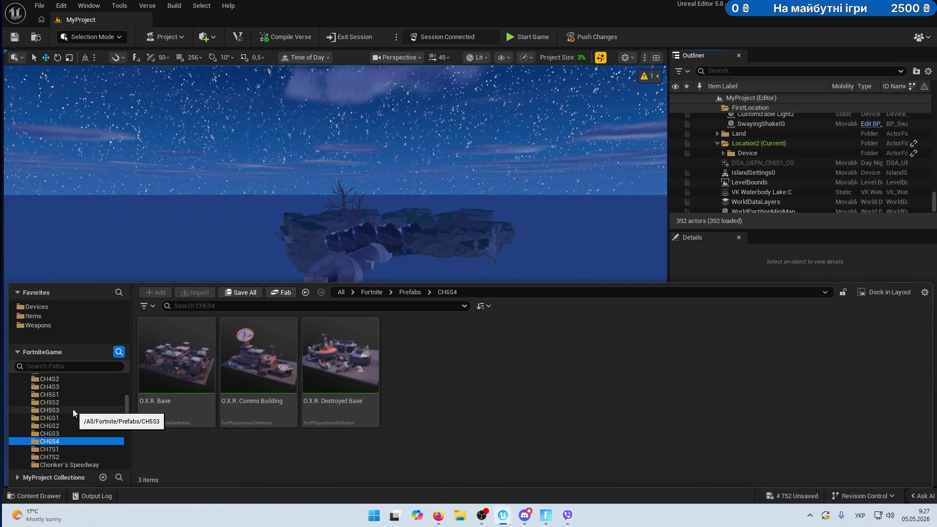
pyautogui.click(63, 386)
pyautogui.click(69, 379)
pyautogui.scroll(2, 78, 385)
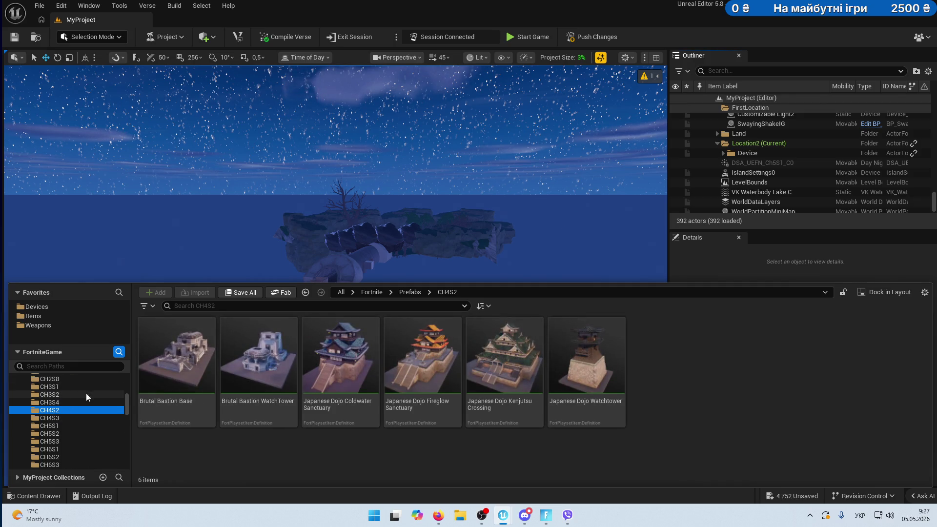
pyautogui.click(66, 403)
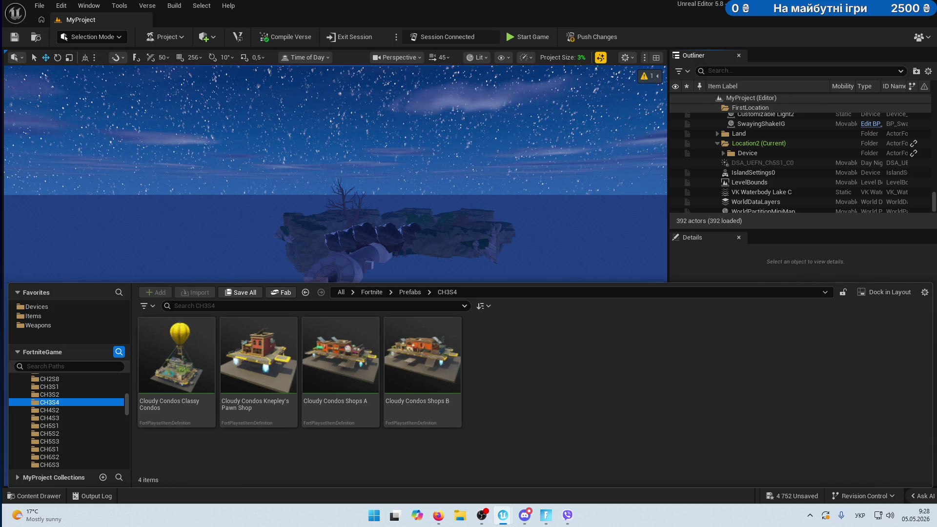
pyautogui.click(94, 366)
# Filter folders by 'Residential' and browse Residential Gallery A and the Indoor Residential Prop Gallery.
pyautogui.write('Residential')
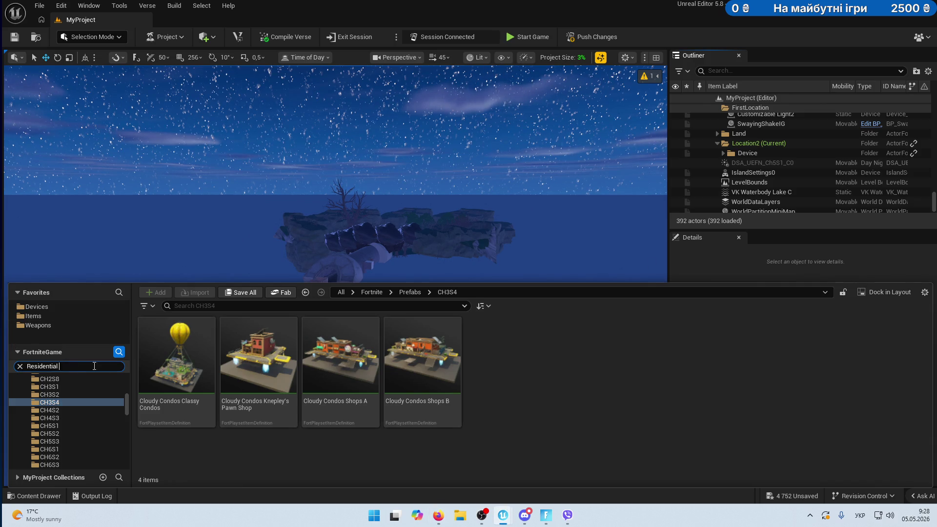
pyautogui.click(71, 410)
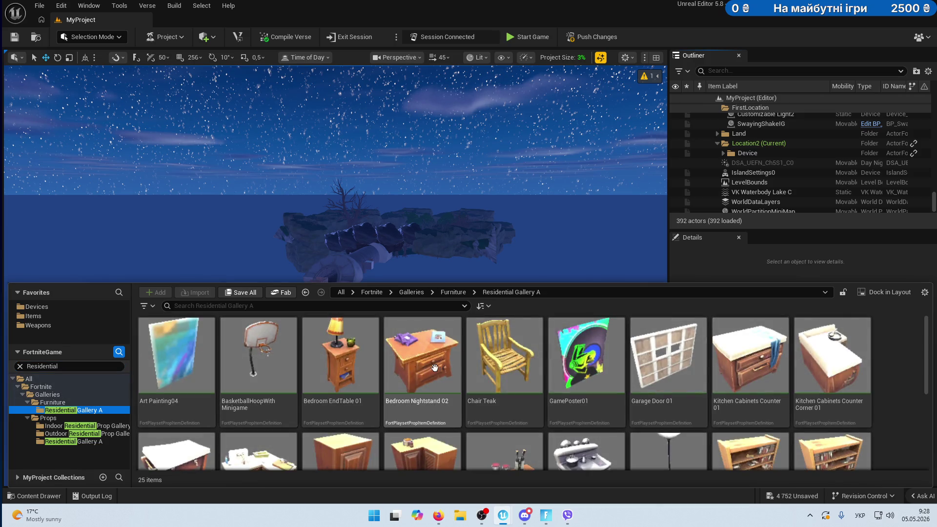
pyautogui.scroll(-5, 434, 367)
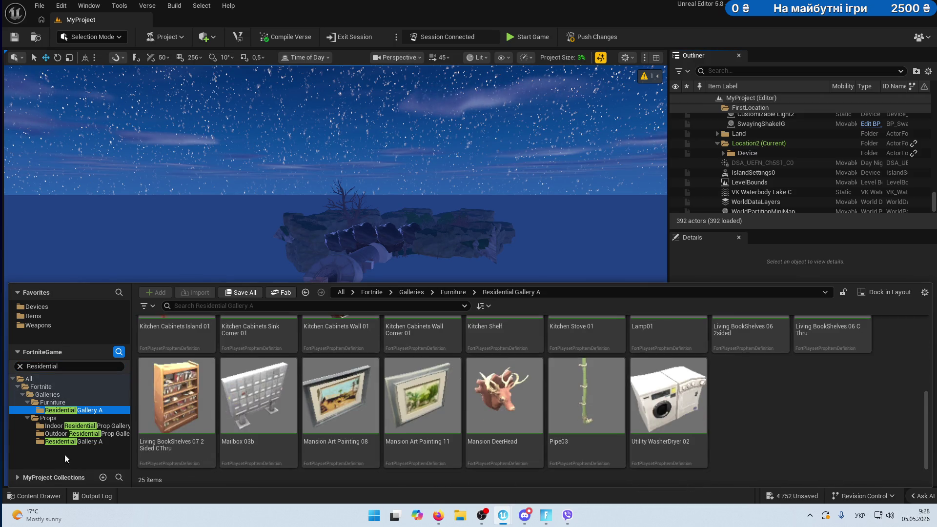
pyautogui.click(63, 425)
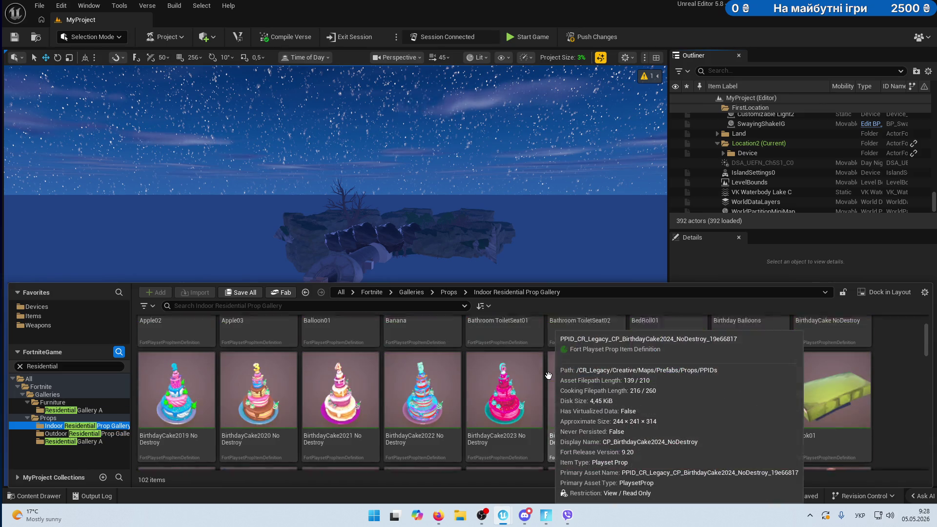
pyautogui.scroll(2, 532, 381)
pyautogui.keyDown('ctrl'); pyautogui.scroll(-2, 510, 387); pyautogui.keyUp('ctrl')
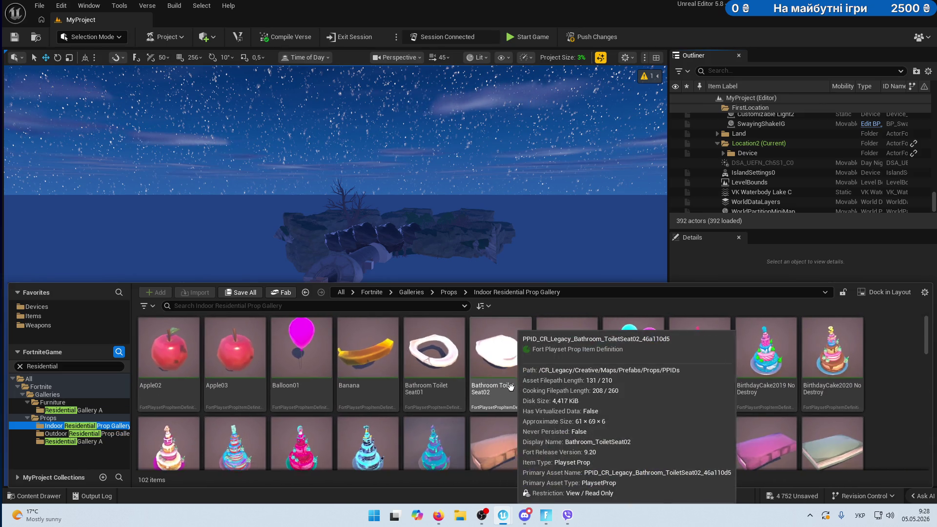
pyautogui.keyDown('ctrl'); pyautogui.scroll(-2, 510, 387); pyautogui.keyUp('ctrl')
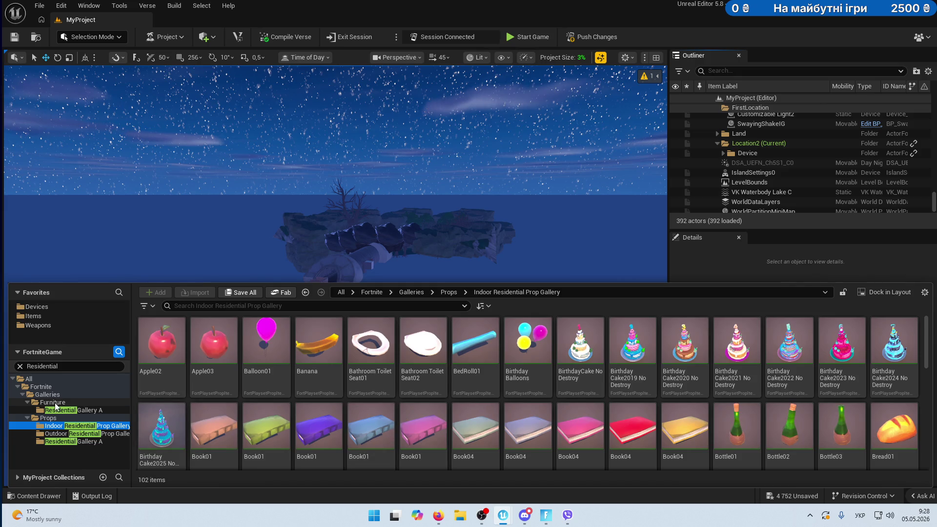
# View the Outdoor Residential gallery, then Props > Residential Gallery A, selecting Living Book Shelves 07.
pyautogui.click(51, 433)
pyautogui.click(72, 442)
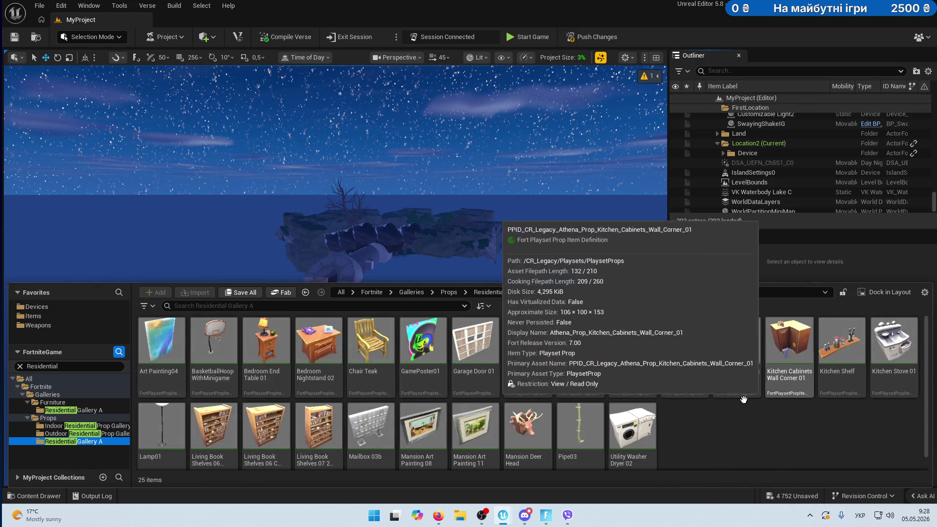
pyautogui.click(322, 427)
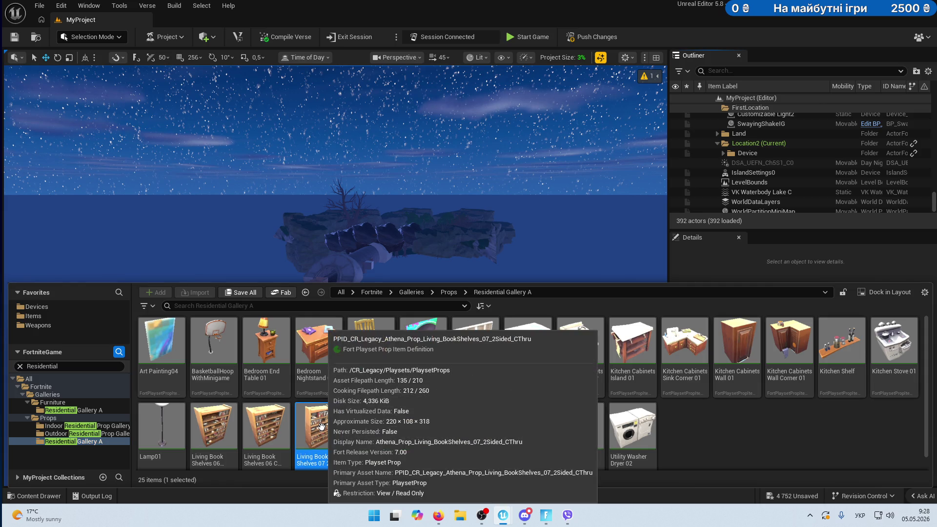
pyautogui.scroll(-1, 321, 427)
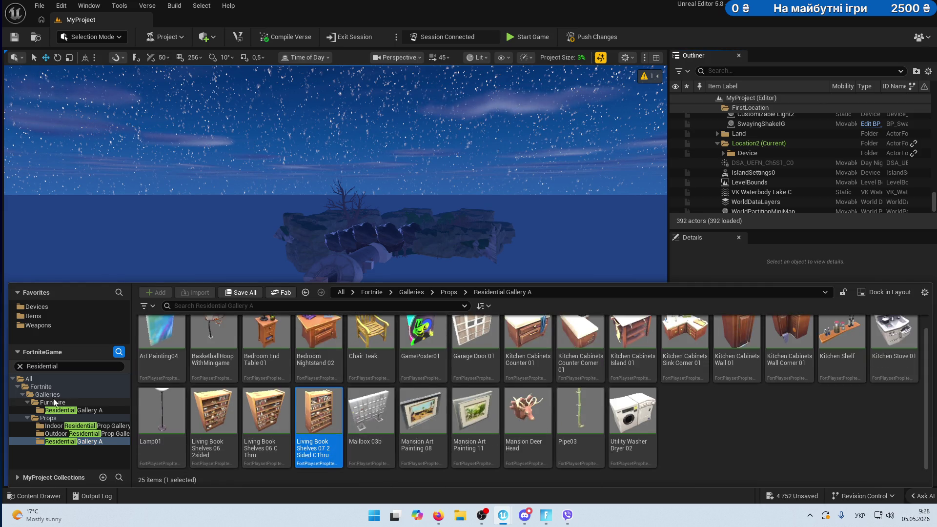
pyautogui.click(20, 366)
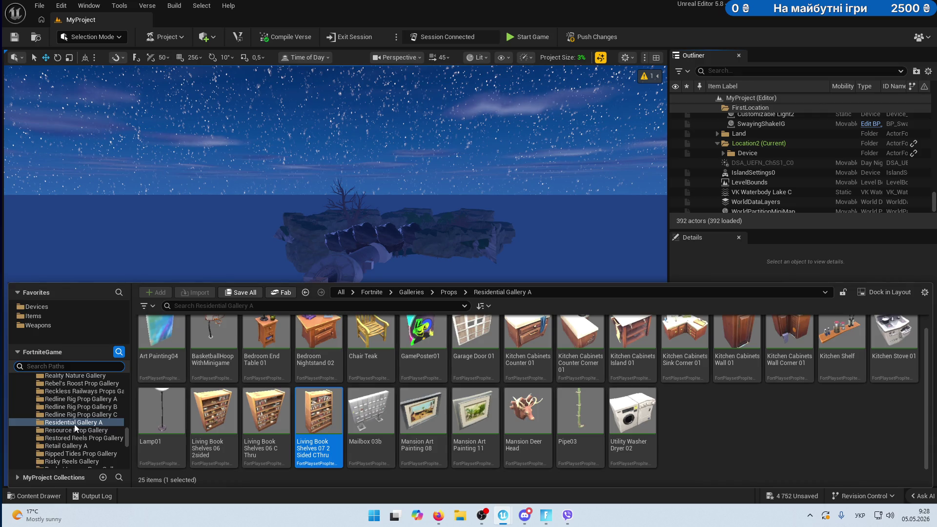
# Select Galleries > Props in the folder tree to list all prop gallery subfolders.
pyautogui.scroll(5, 74, 423)
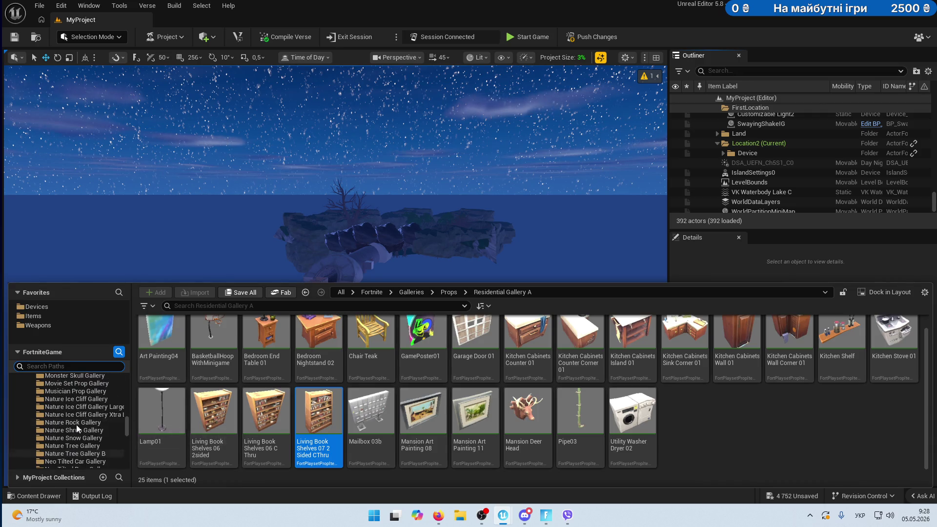
pyautogui.moveTo(127, 414); pyautogui.dragTo(127, 402)
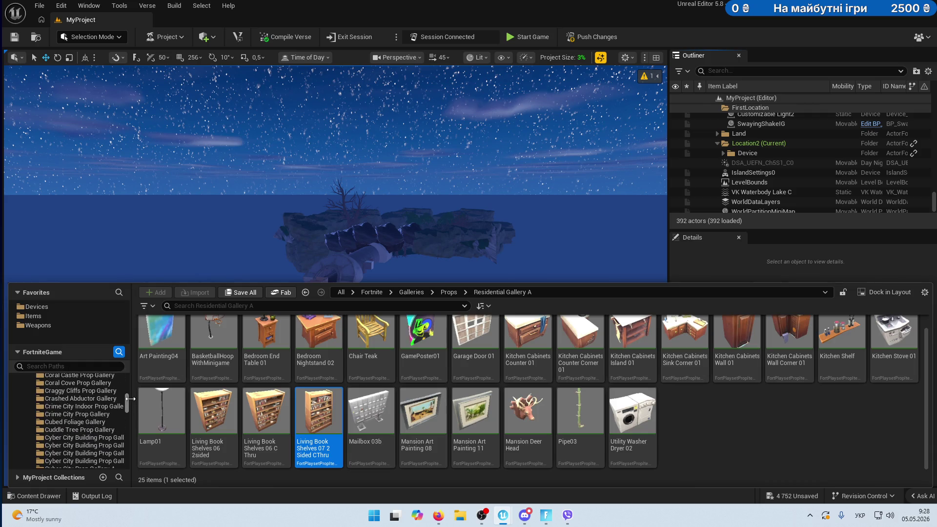
pyautogui.scroll(10, 76, 408)
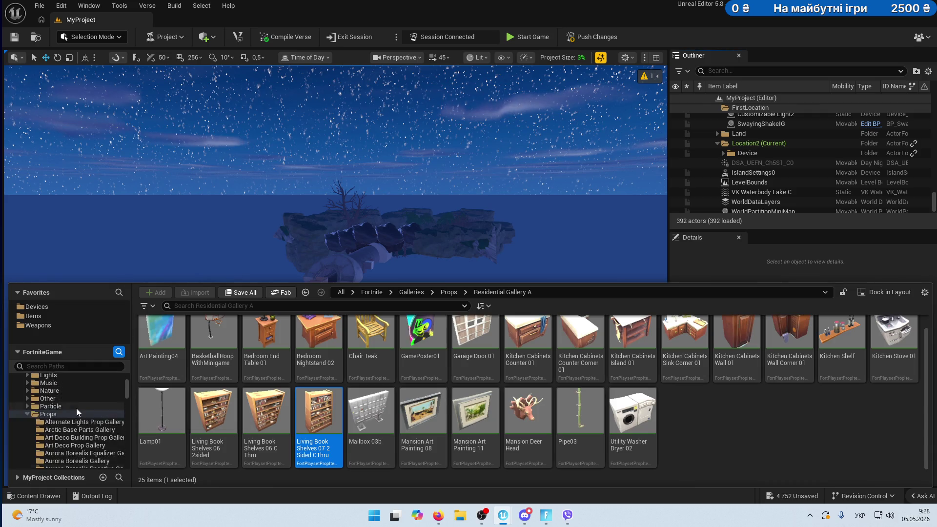
pyautogui.scroll(1, 76, 408)
pyautogui.click(63, 430)
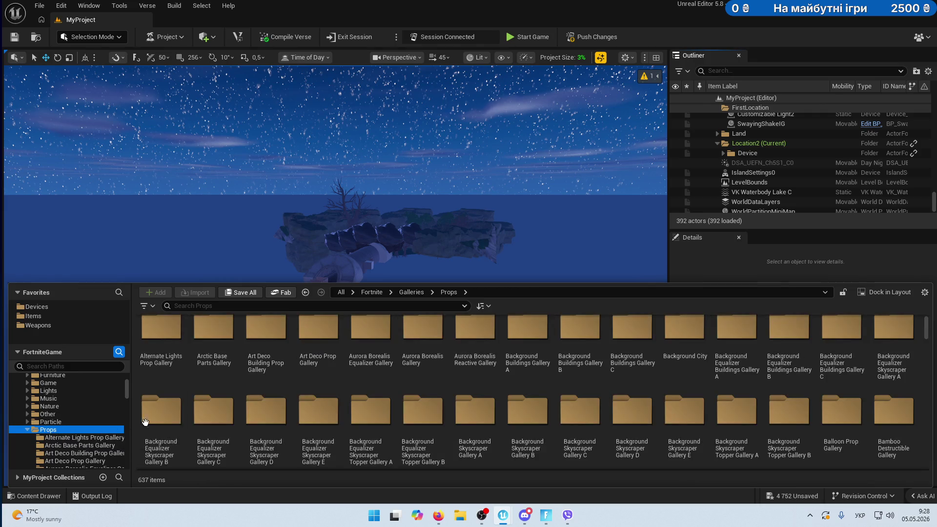
pyautogui.scroll(-6, 113, 443)
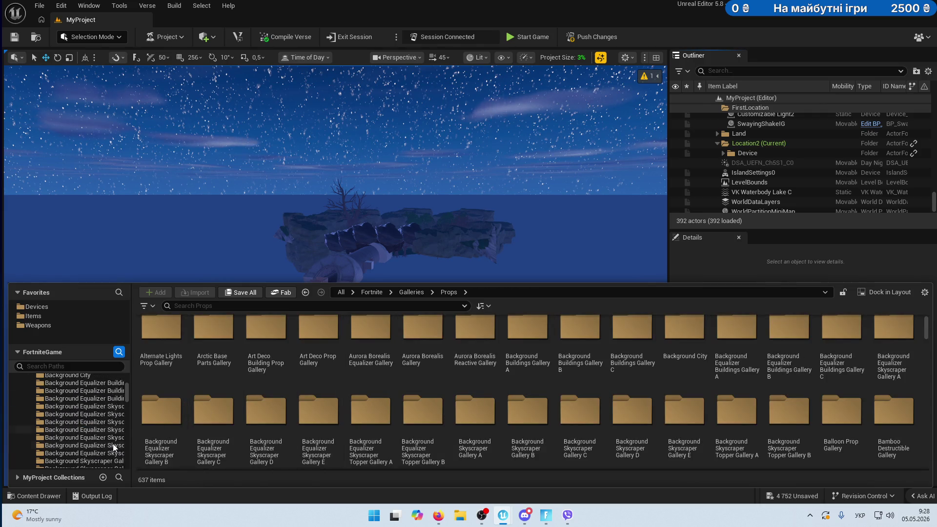
pyautogui.scroll(-3, 113, 445)
# Browse Background Skyscraper Topper Gallery B, Big Shots Gallery B, Black Glass and Butter Barn Props galleries.
pyautogui.click(95, 444)
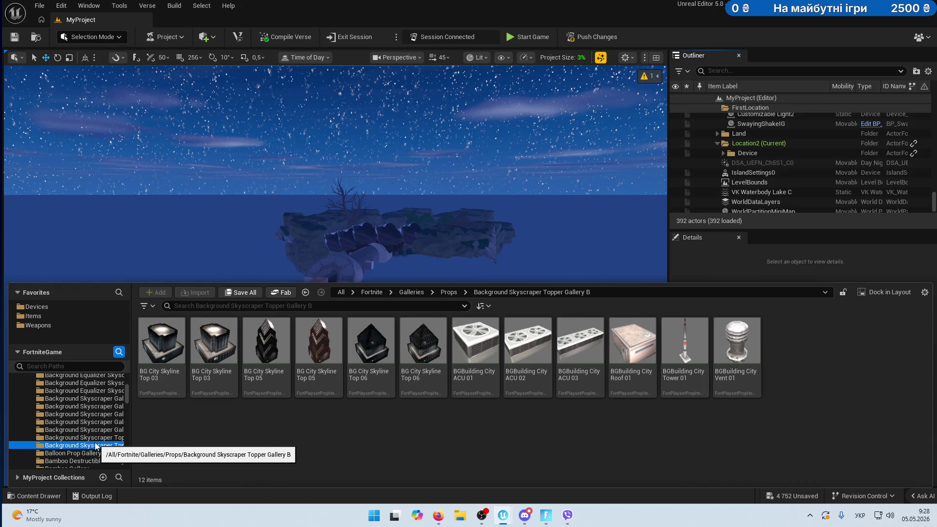
pyautogui.scroll(-3, 95, 430)
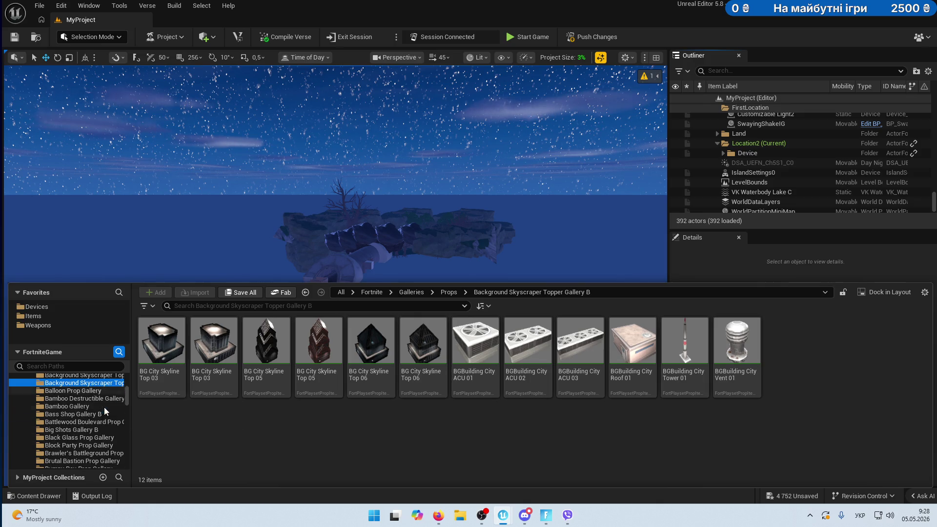
pyautogui.click(94, 430)
pyautogui.click(97, 437)
pyautogui.scroll(-2, 100, 434)
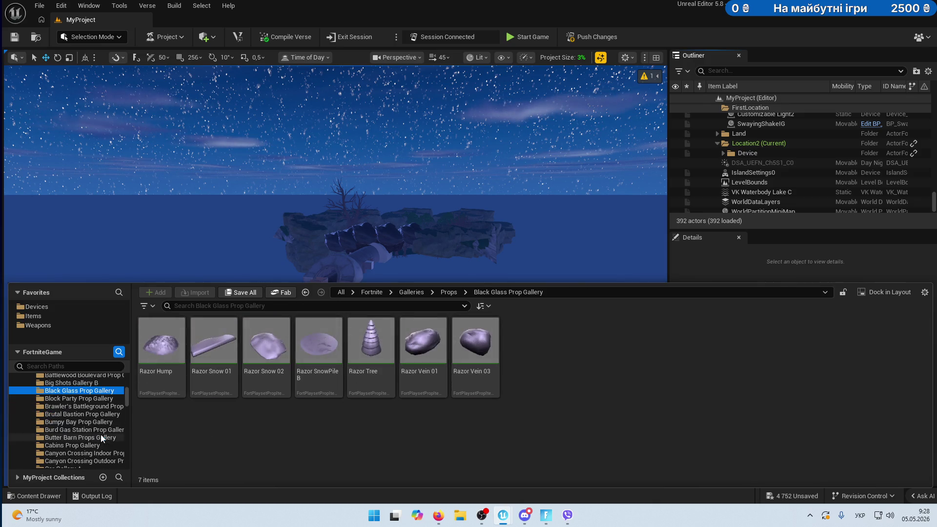
pyautogui.click(92, 438)
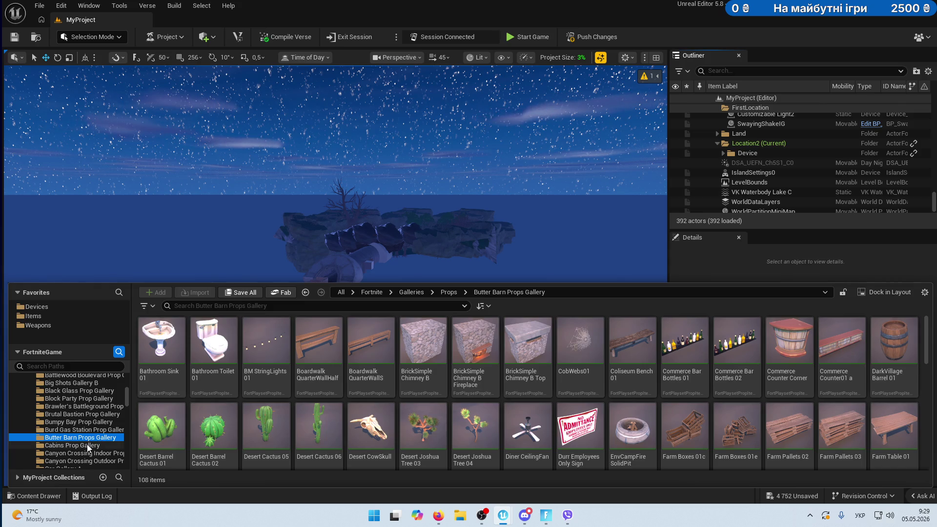
# Browse the Cabins, Canyon Crossing Indoor and Outdoor, and Car Gallery A and B folders.
pyautogui.click(97, 446)
pyautogui.scroll(-3, 431, 407)
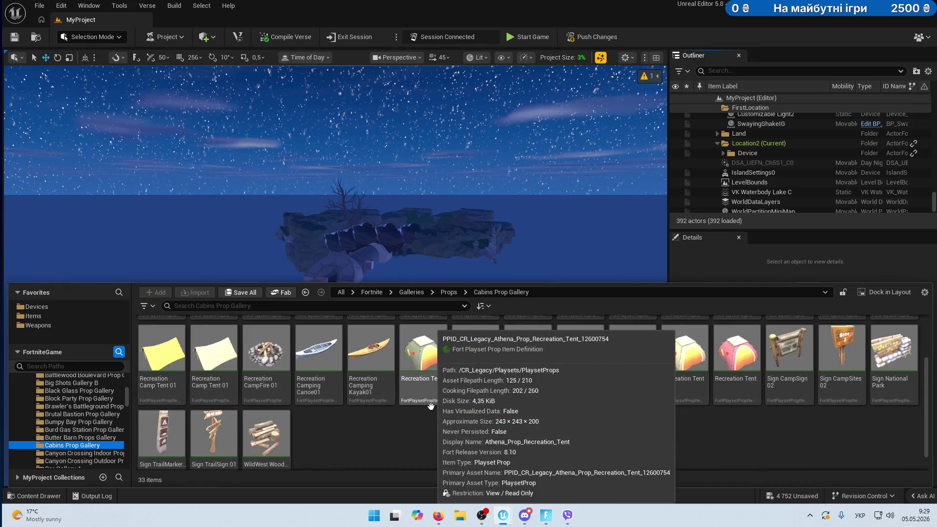
pyautogui.click(67, 453)
pyautogui.scroll(-1, 386, 410)
pyautogui.scroll(1, 387, 409)
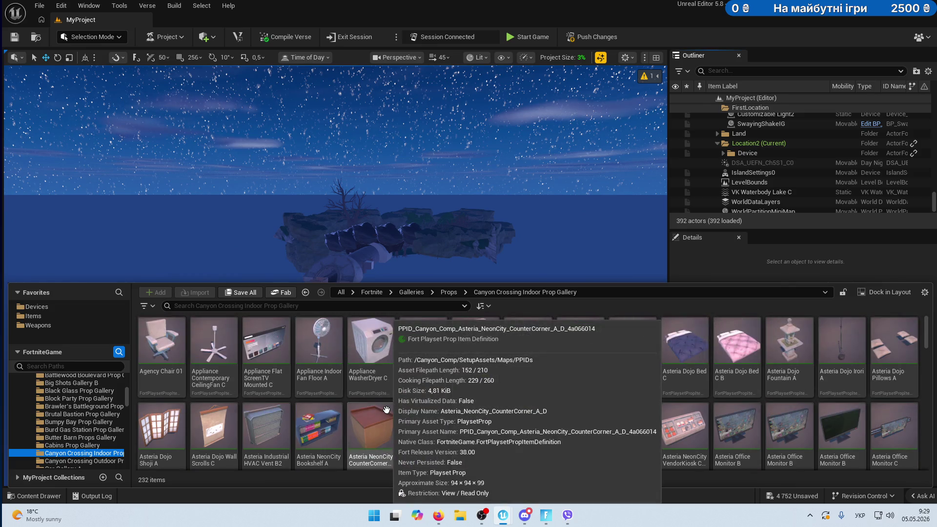
pyautogui.scroll(-5, 386, 409)
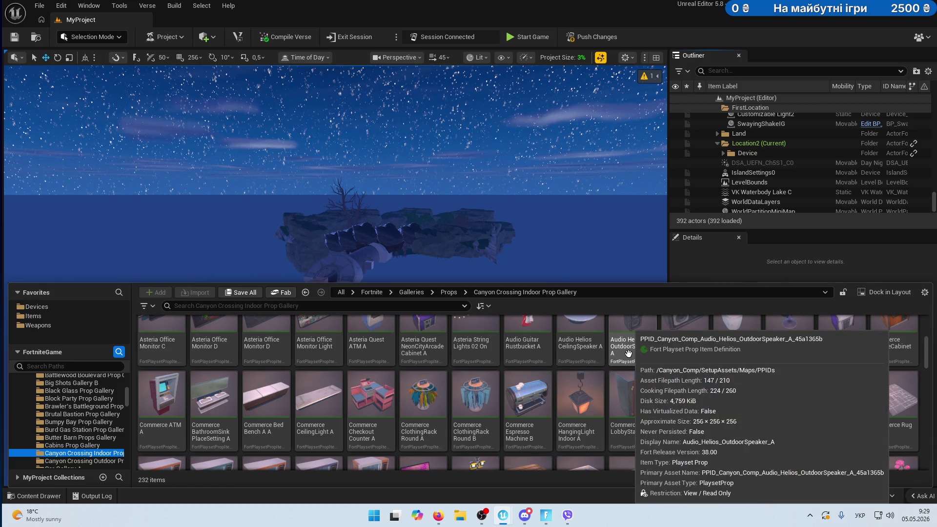
pyautogui.scroll(-1, 97, 439)
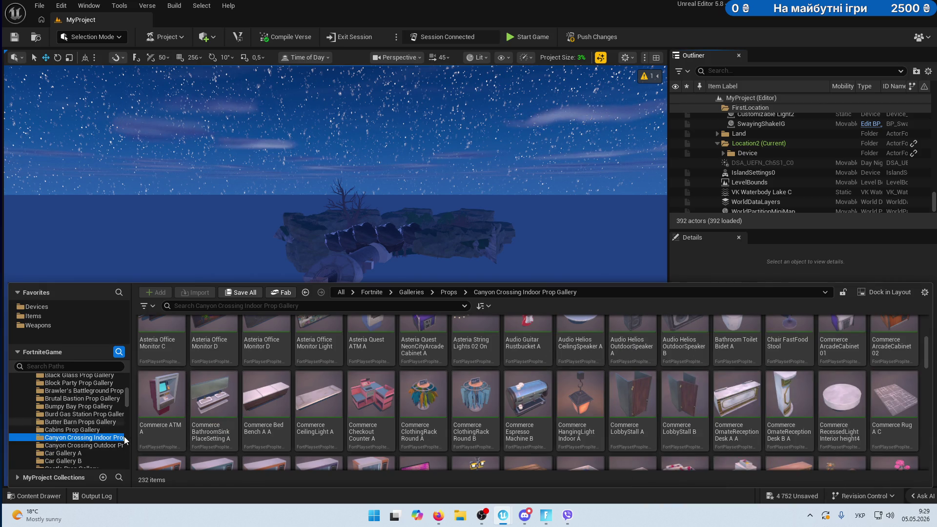
pyautogui.click(98, 445)
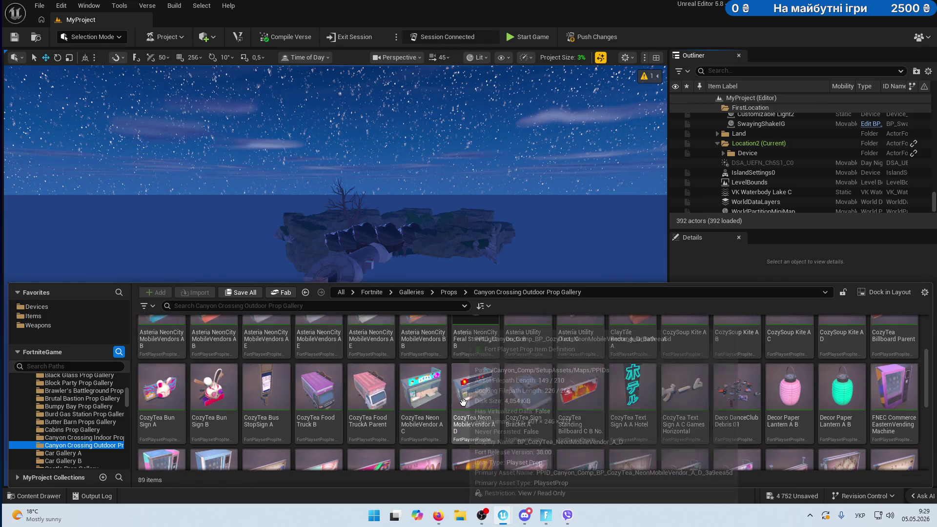
pyautogui.scroll(-6, 463, 402)
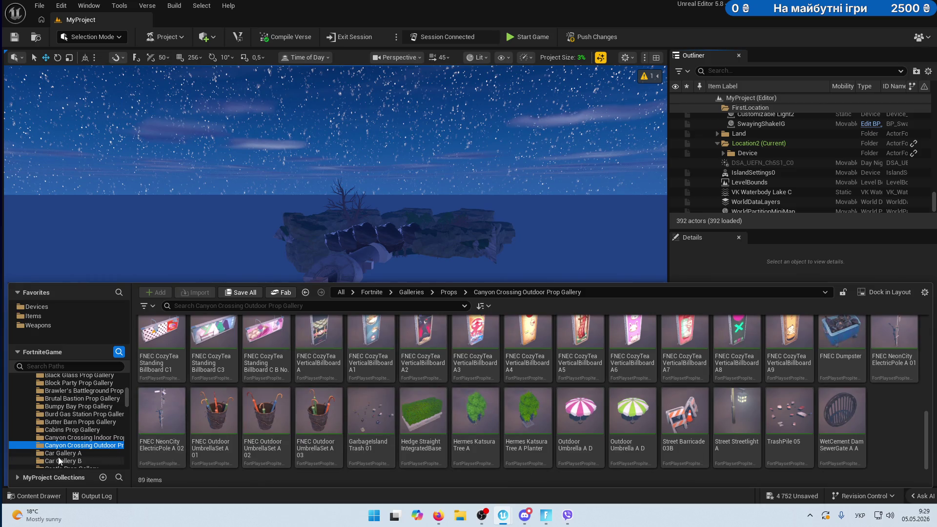
pyautogui.click(59, 453)
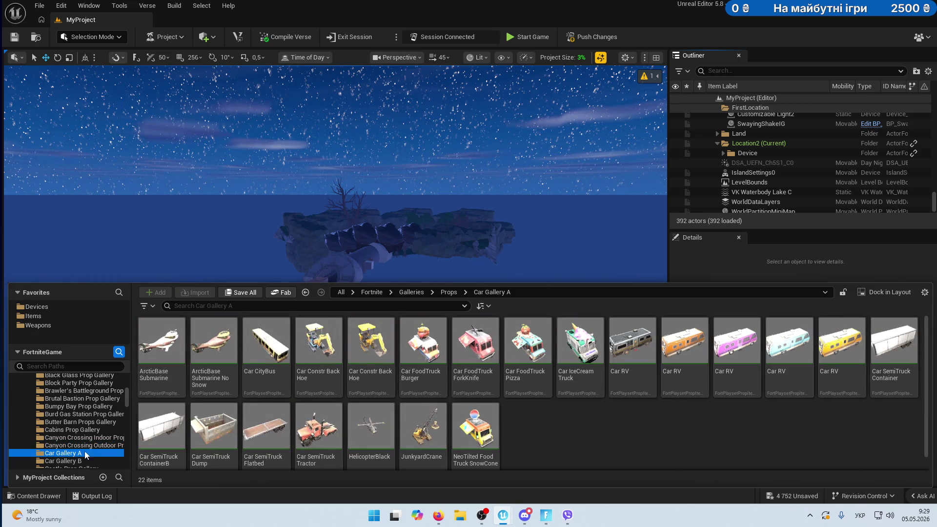
pyautogui.click(73, 460)
pyautogui.scroll(-2, 72, 403)
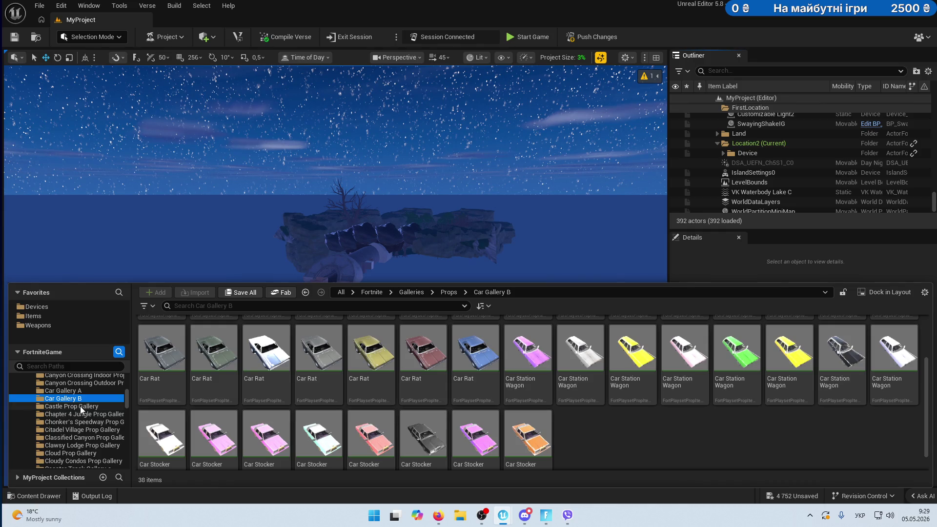
# Browse the Castle, Chonker's Speedway, Citadel Village, Classified Canyon and Clawsy Lodge prop galleries.
pyautogui.click(80, 406)
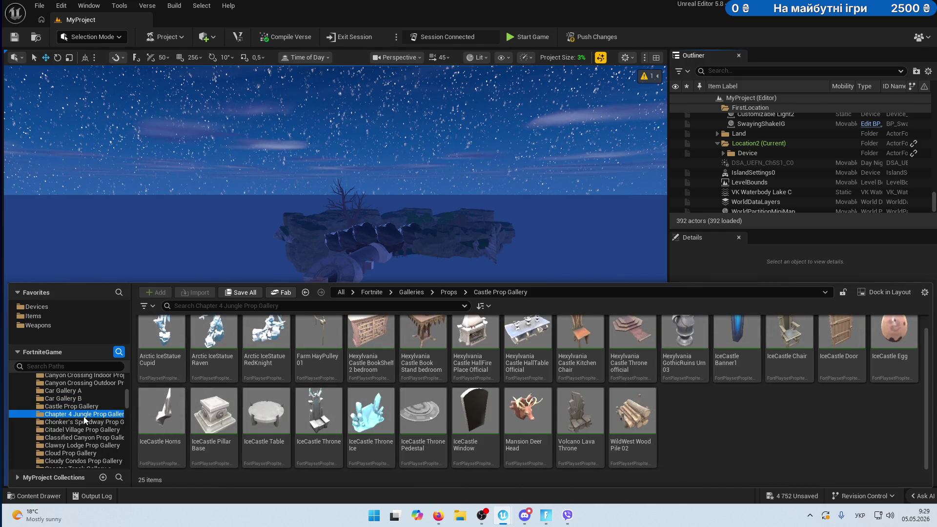
pyautogui.click(87, 423)
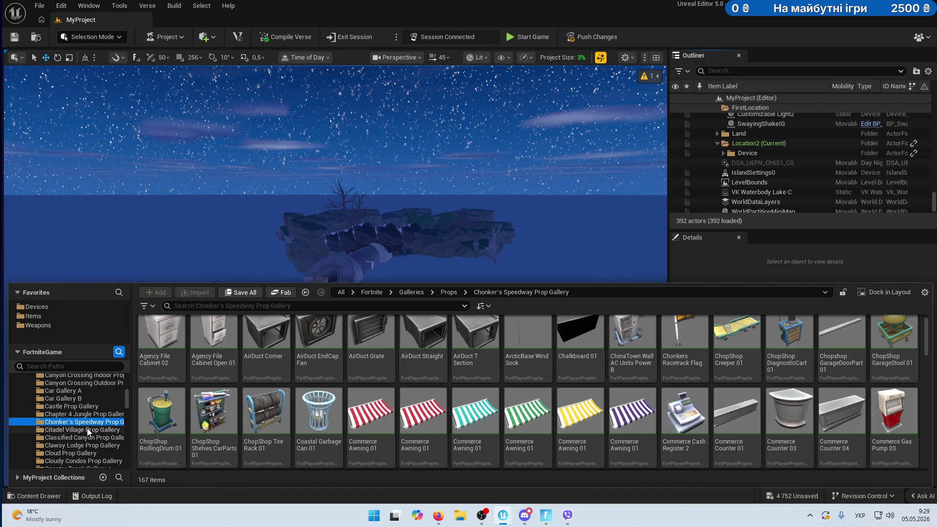
pyautogui.scroll(1, 430, 422)
pyautogui.scroll(10, 78, 424)
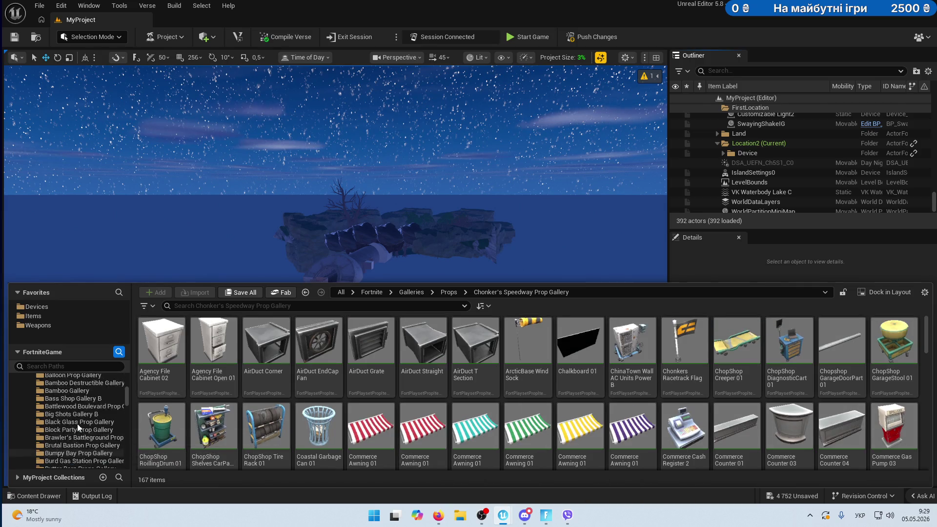
pyautogui.scroll(1, 77, 424)
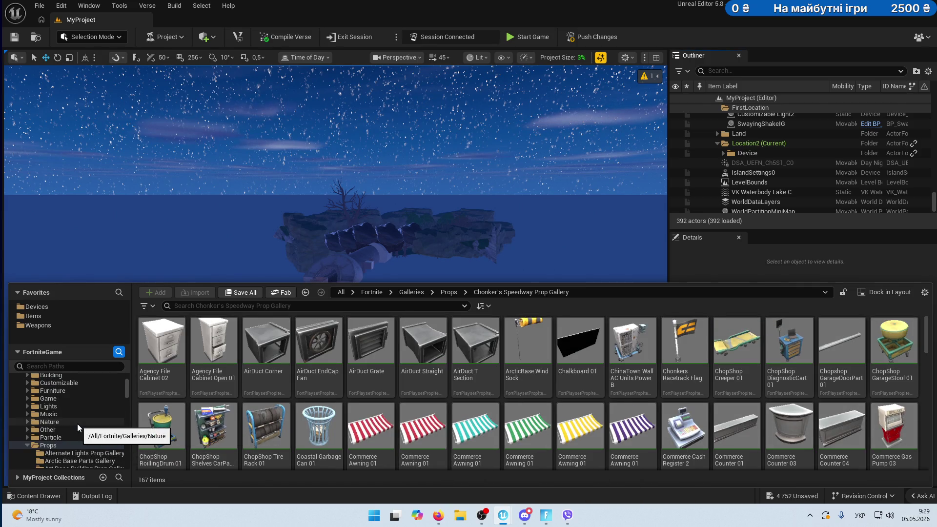
pyautogui.scroll(2, 78, 424)
pyautogui.scroll(-5, 77, 424)
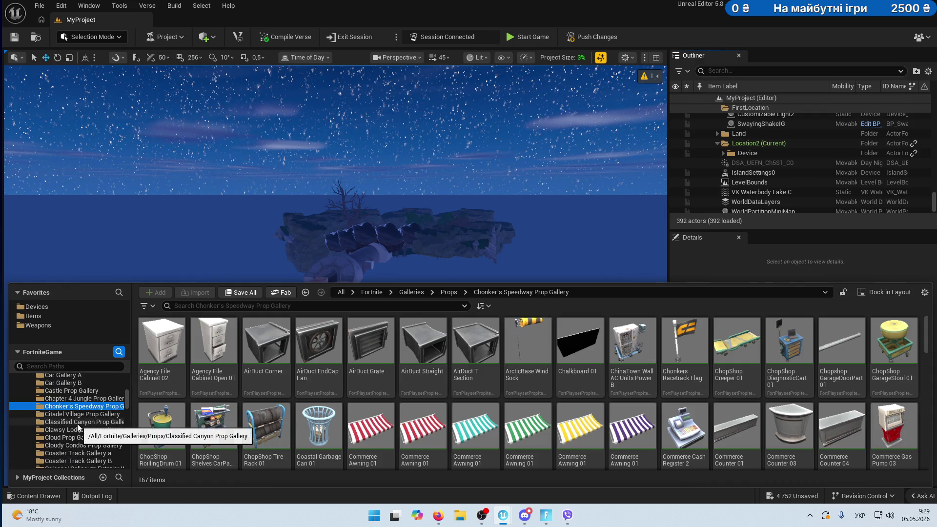
pyautogui.click(91, 415)
pyautogui.scroll(-3, 655, 387)
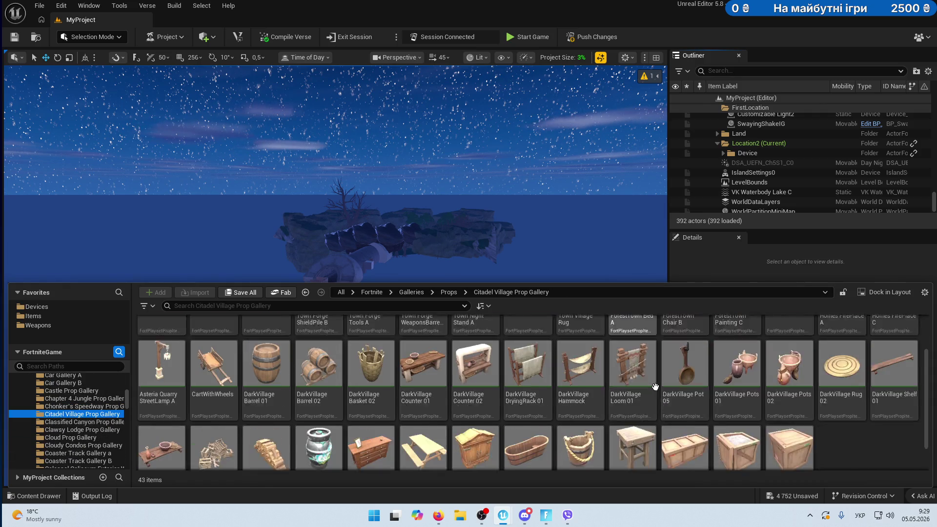
pyautogui.click(82, 422)
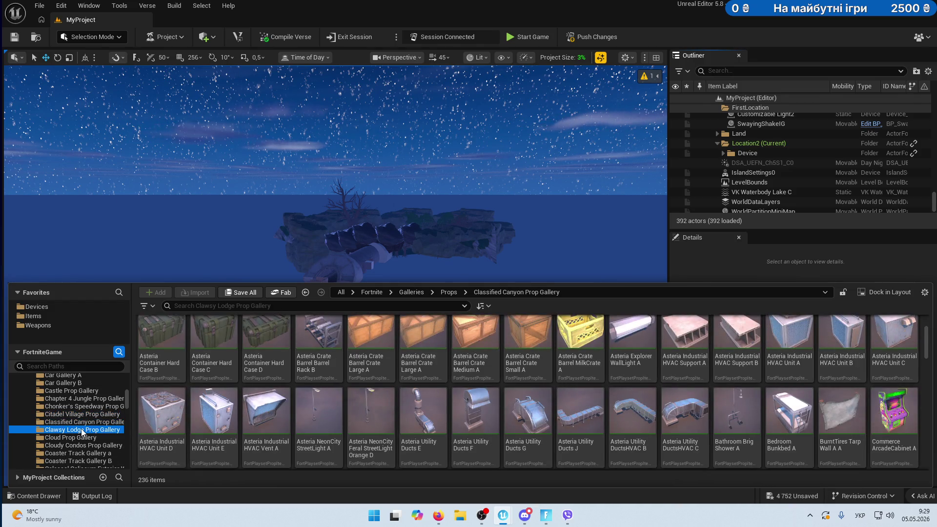
pyautogui.click(81, 430)
pyautogui.scroll(-2, 82, 431)
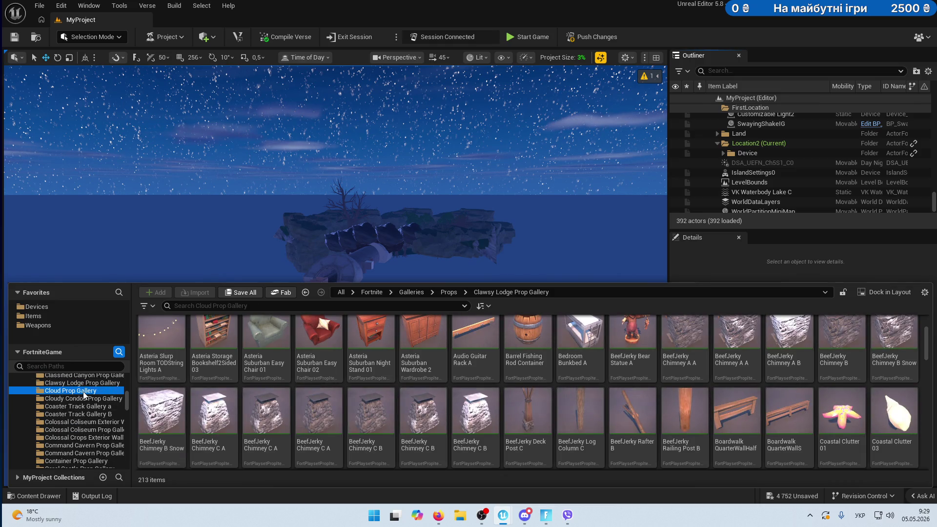
# Browse Cloudy Condos, Coaster Track A and B, Colossal Coliseum, ending on Colossal Crops Exterior Wall Gallery.
pyautogui.click(80, 399)
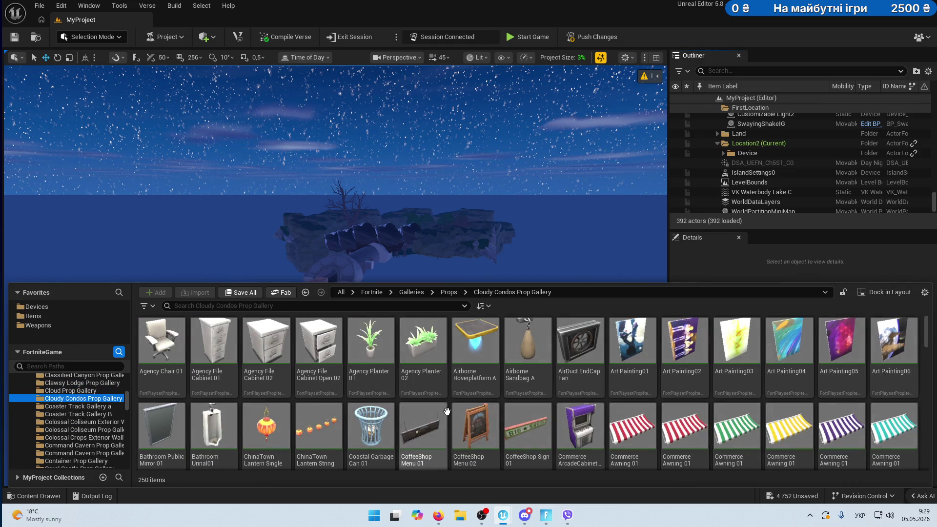
pyautogui.scroll(-2, 447, 411)
pyautogui.click(95, 407)
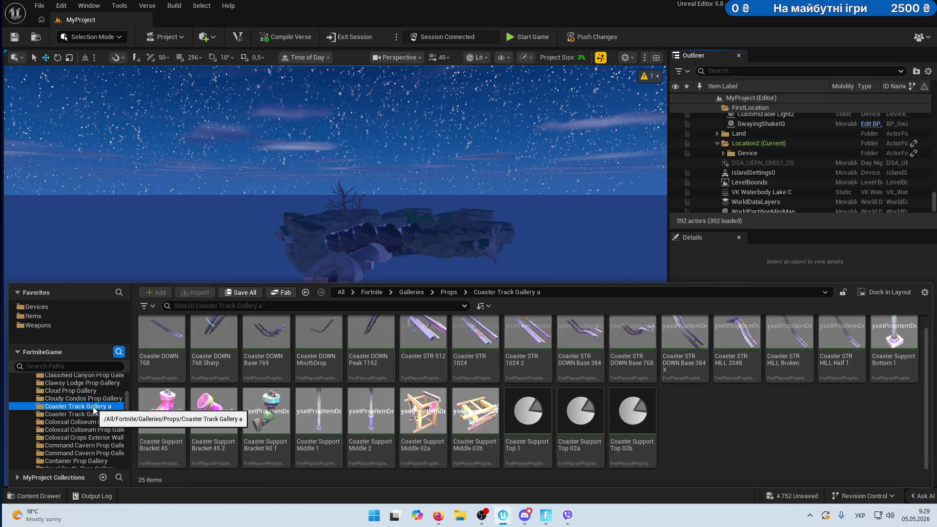
pyautogui.click(87, 414)
pyautogui.click(79, 422)
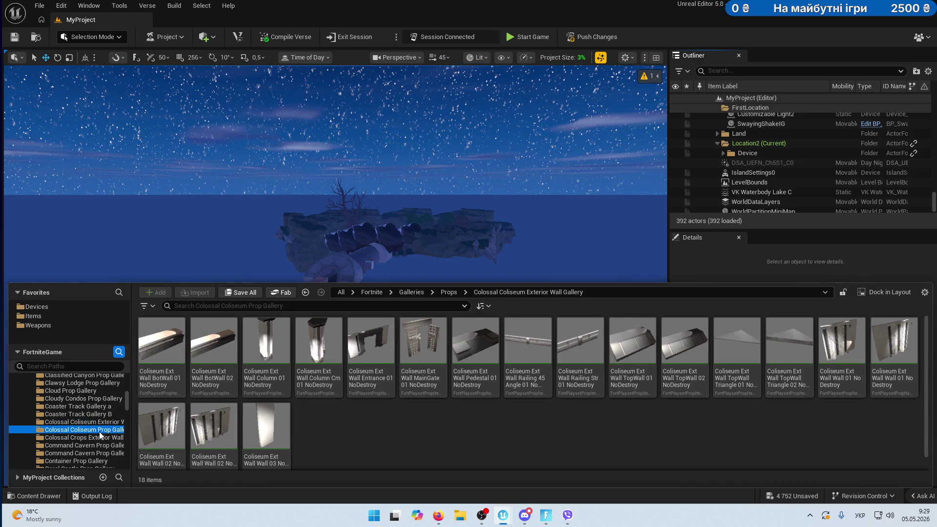
pyautogui.scroll(-3, 295, 424)
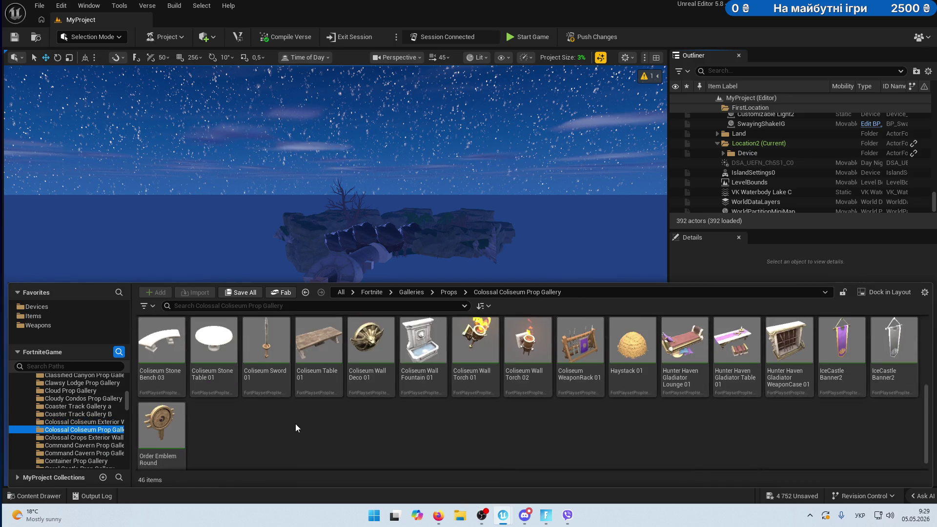
pyautogui.click(86, 438)
pyautogui.scroll(1, 516, 429)
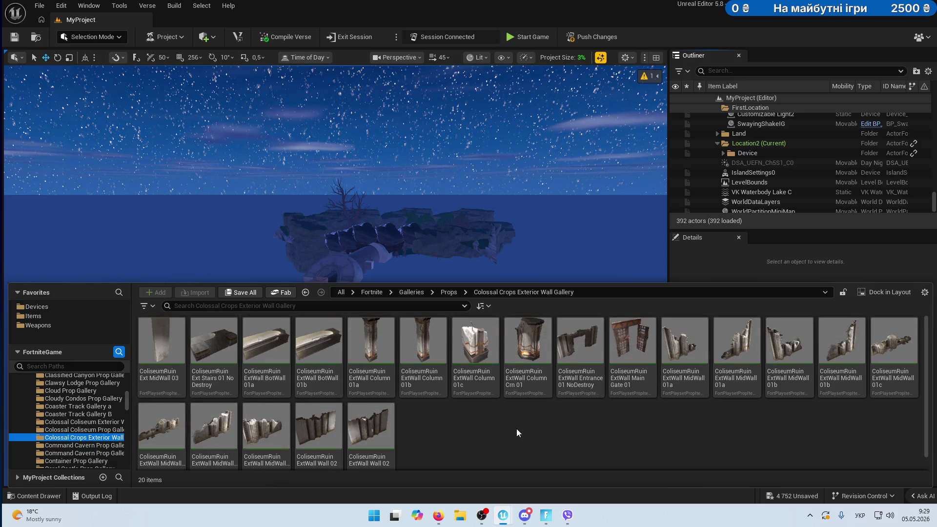
pyautogui.scroll(4, 84, 399)
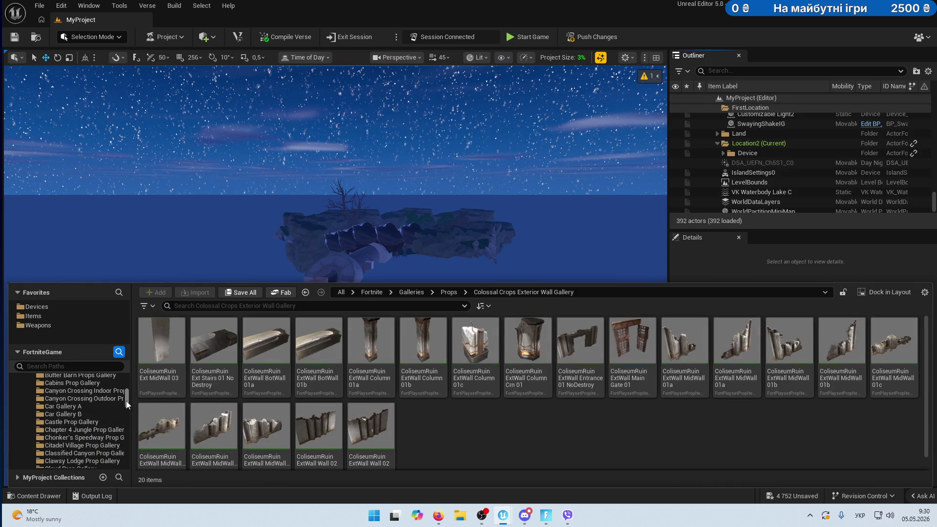
pyautogui.moveTo(126, 401); pyautogui.dragTo(127, 388)
pyautogui.scroll(2, 32, 417)
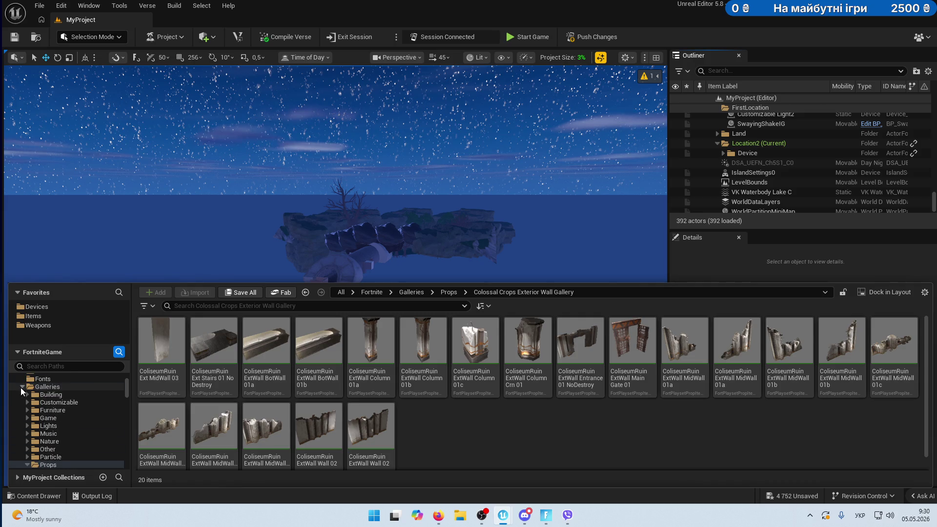
# Collapse Galleries, expand Fortnite > Props and view AlleyTown's HangingWires_A subfolder.
pyautogui.click(20, 388)
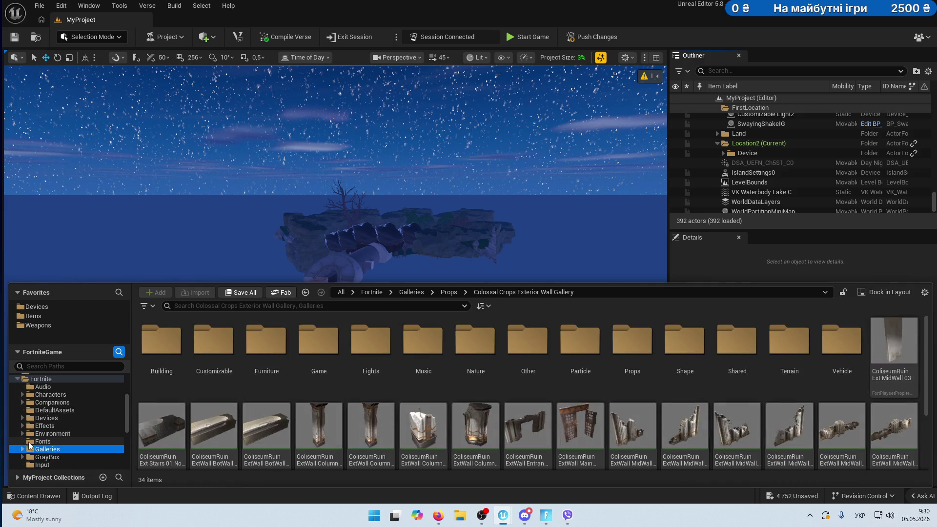
pyautogui.scroll(-3, 57, 434)
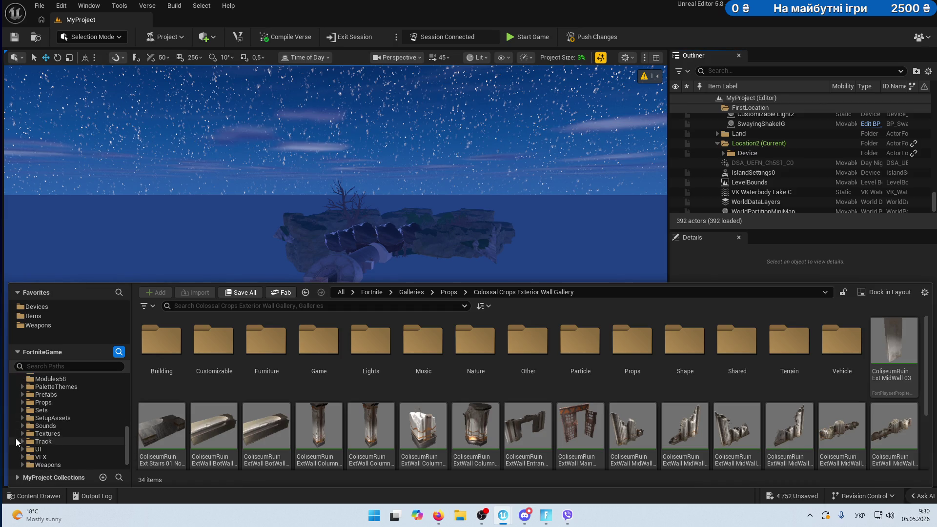
pyautogui.click(21, 402)
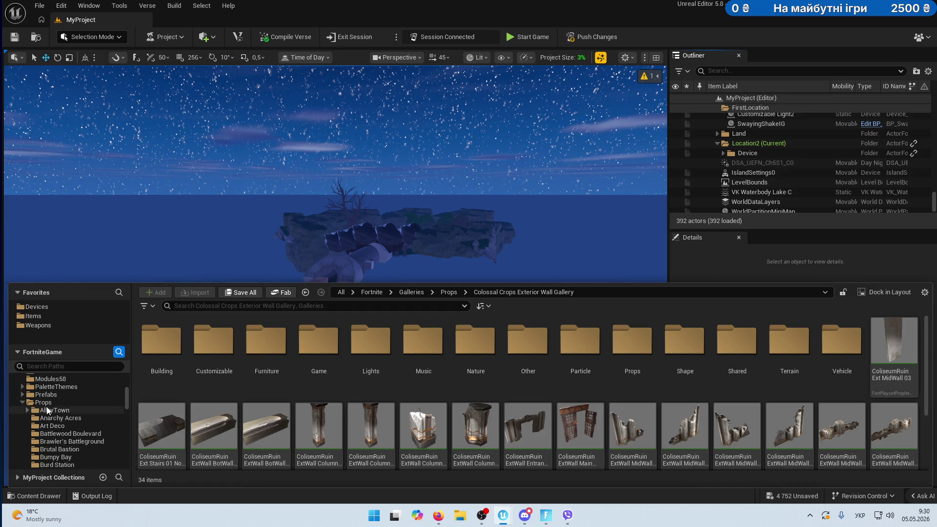
pyautogui.click(22, 411)
pyautogui.click(27, 411)
pyautogui.doubleClick(29, 418)
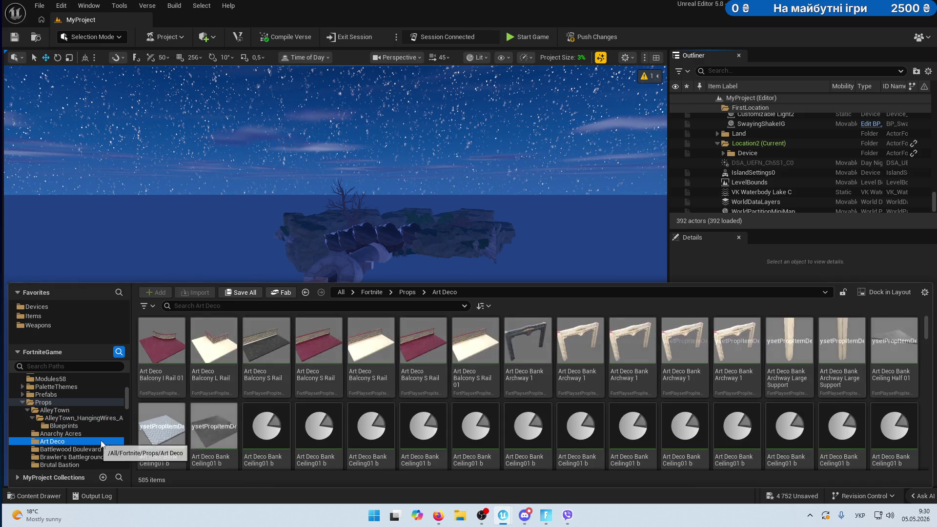
# Browse the Brawler's Battleground, Battlewood Boulevard and Bumpy Bay prop sets.
pyautogui.click(65, 457)
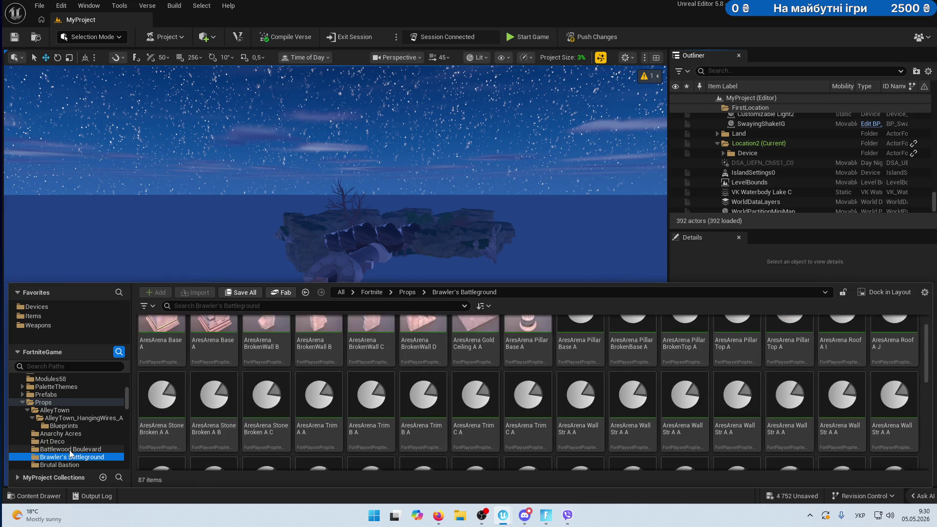
pyautogui.click(64, 449)
pyautogui.scroll(-1, 558, 375)
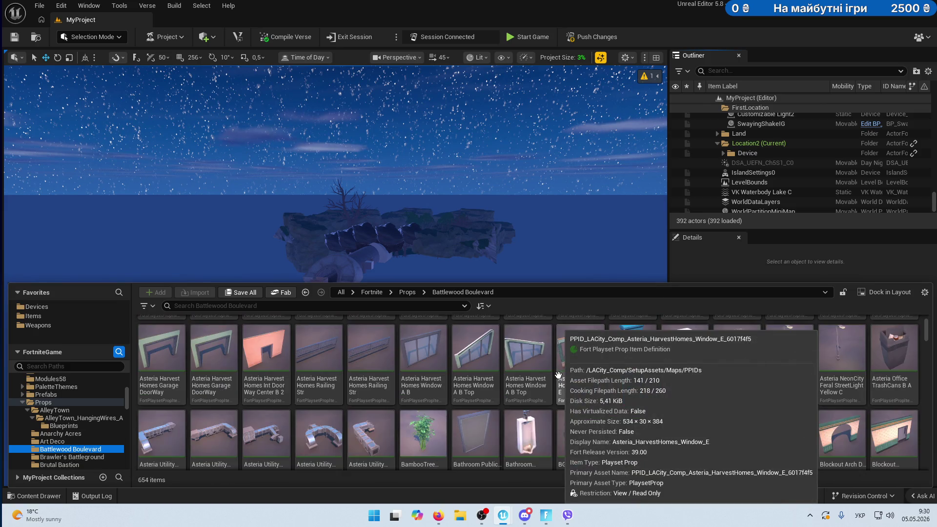
pyautogui.scroll(-5, 558, 375)
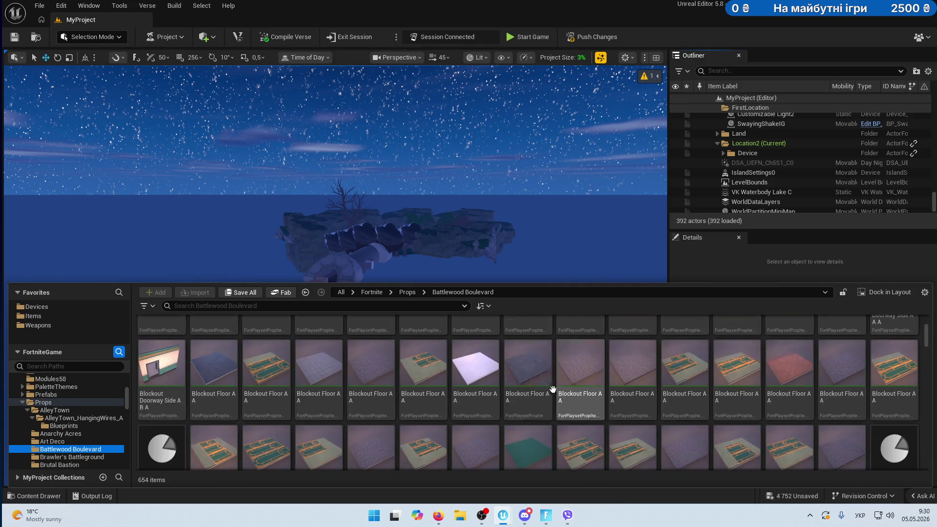
pyautogui.scroll(-1, 524, 418)
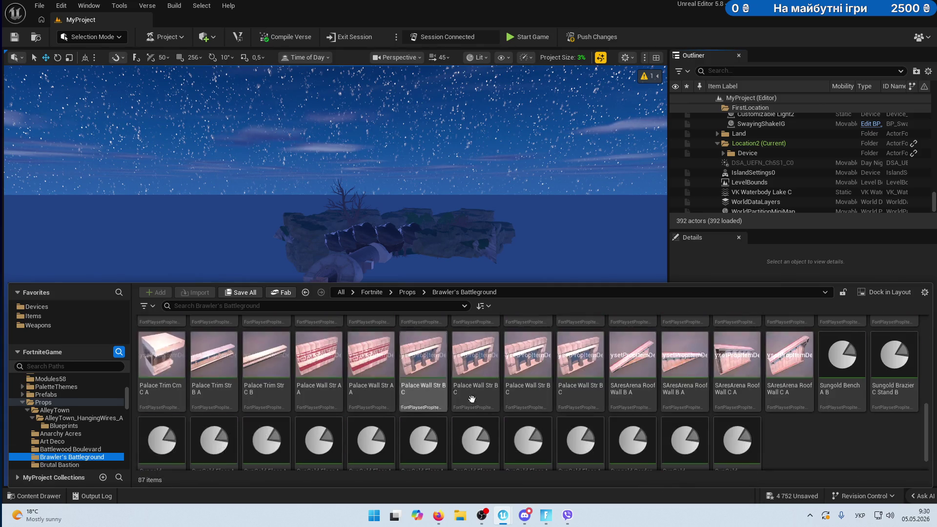
pyautogui.scroll(-2, 112, 403)
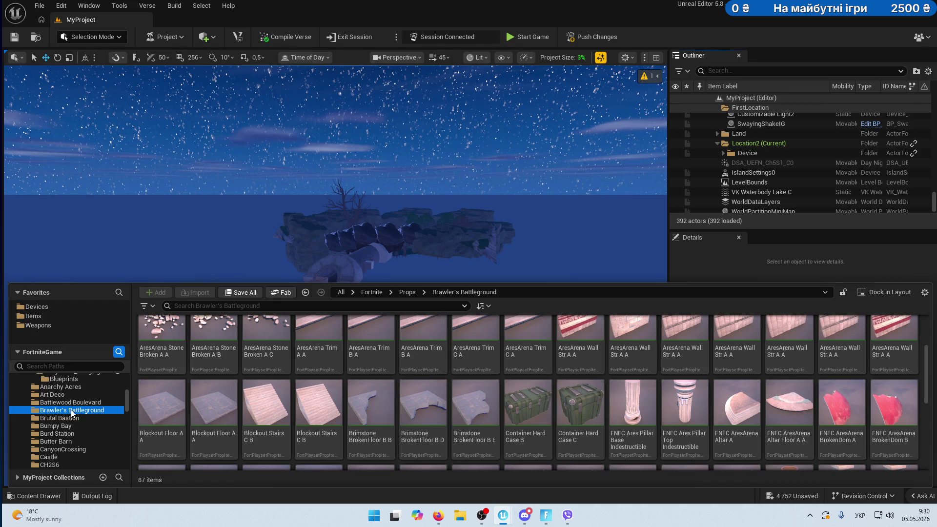
pyautogui.click(59, 427)
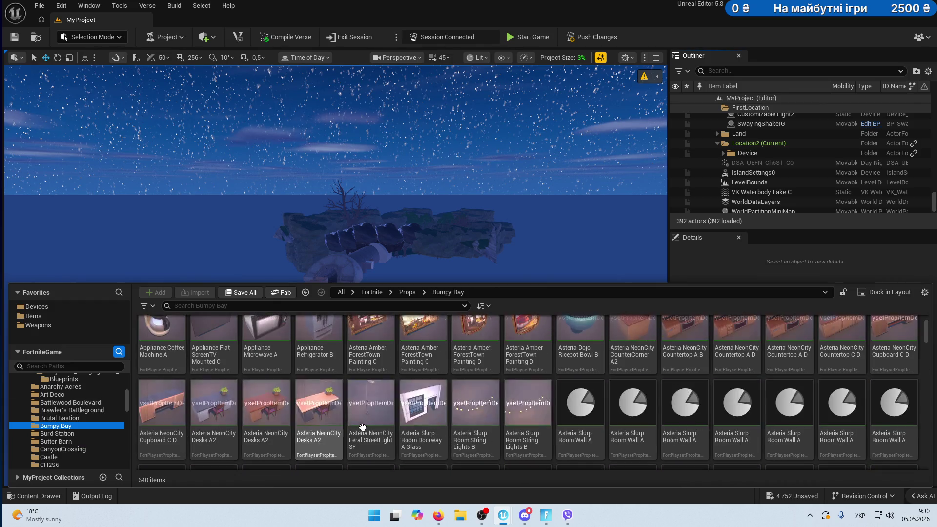
pyautogui.scroll(1, 364, 427)
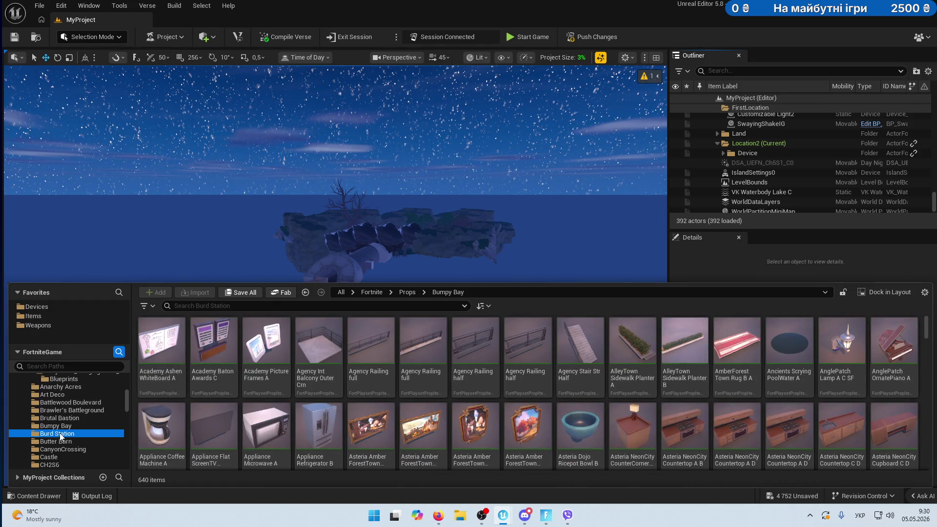
pyautogui.scroll(-1, 737, 420)
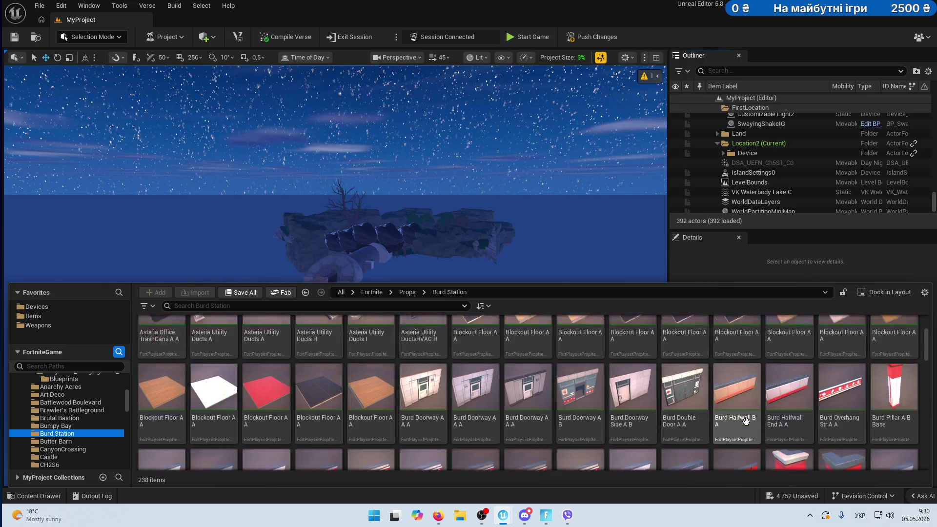
pyautogui.scroll(-1, 745, 421)
# Show the Butter Barn props and scroll through its 156 assets.
pyautogui.click(56, 440)
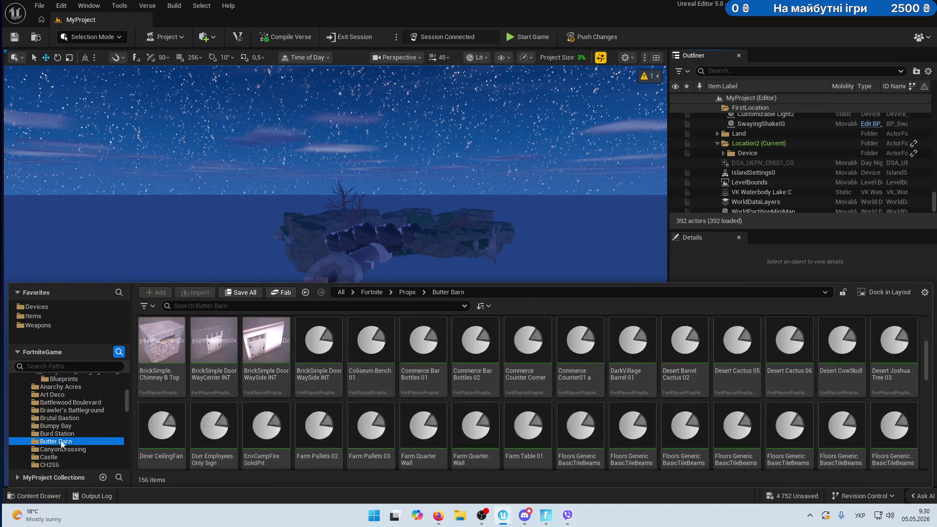
pyautogui.scroll(-1, 377, 400)
pyautogui.scroll(-5, 377, 400)
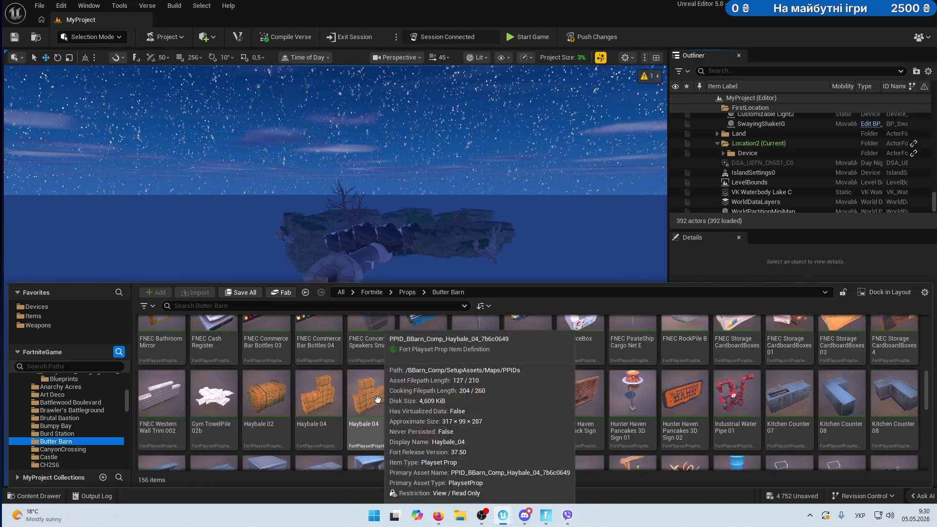
pyautogui.scroll(-5, 634, 427)
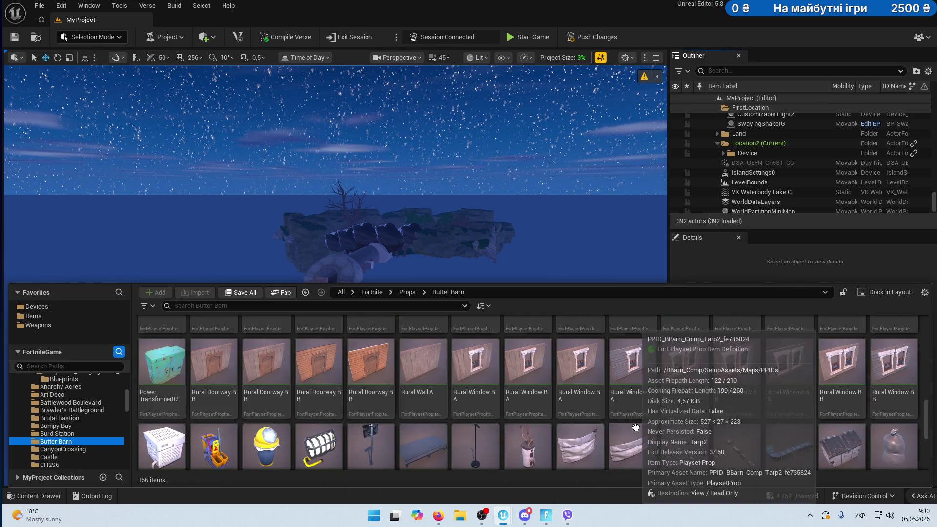
pyautogui.scroll(10, 676, 441)
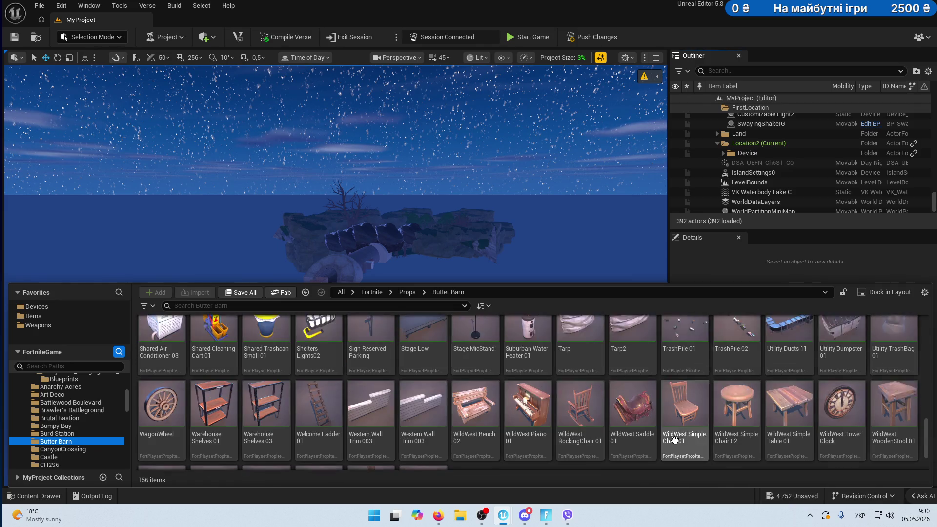
pyautogui.scroll(10, 676, 439)
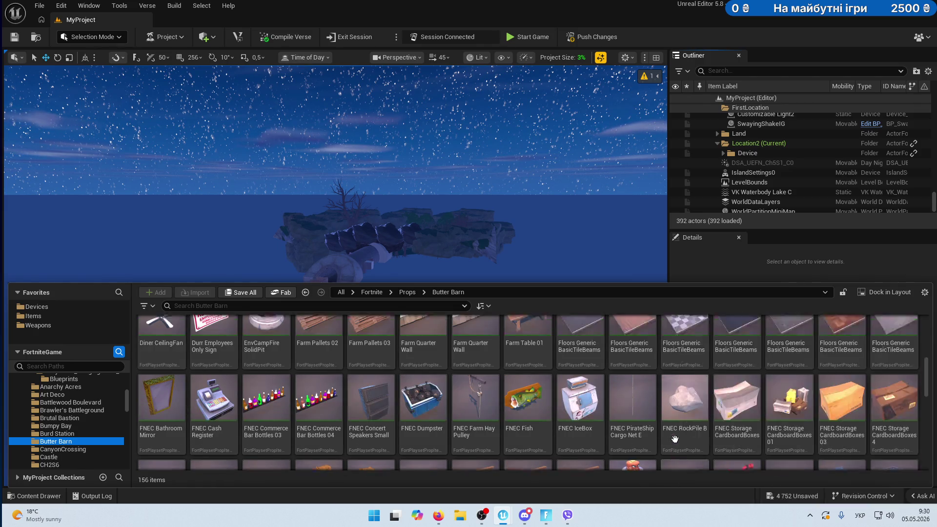
pyautogui.scroll(2, 686, 433)
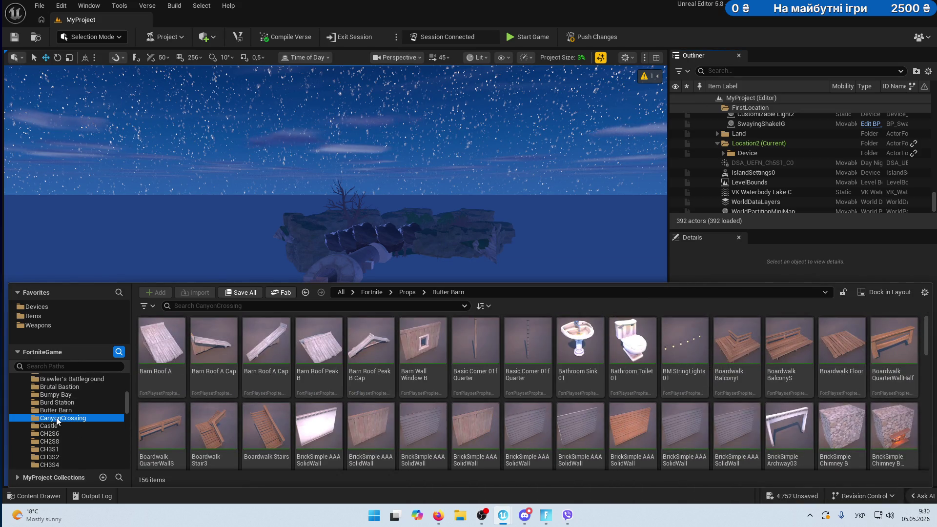
# Scroll through the CanyonCrossing props in the asset grid.
pyautogui.scroll(-5, 570, 383)
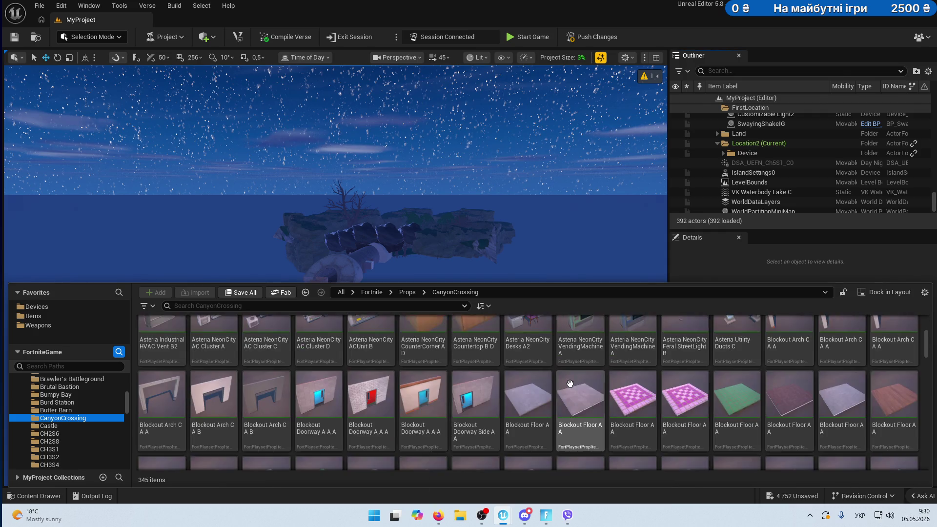
pyautogui.scroll(-2, 572, 384)
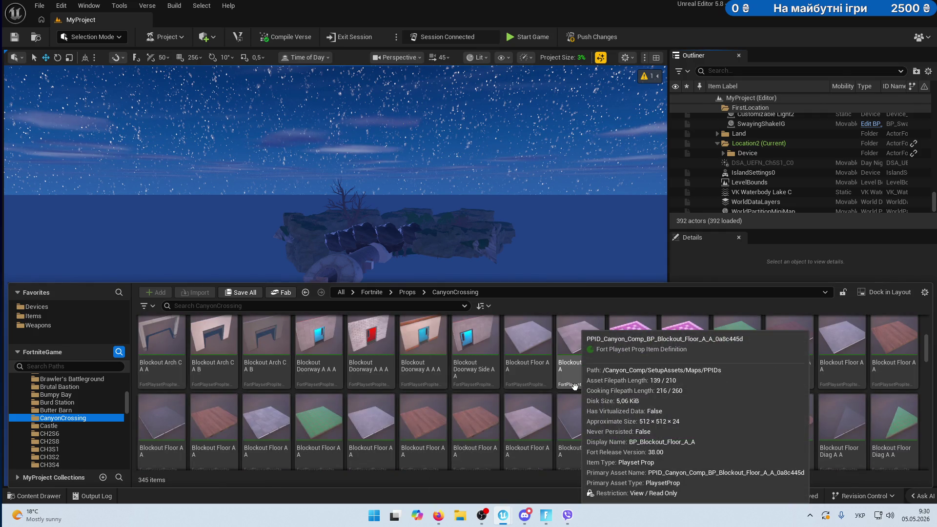
pyautogui.scroll(-10, 635, 392)
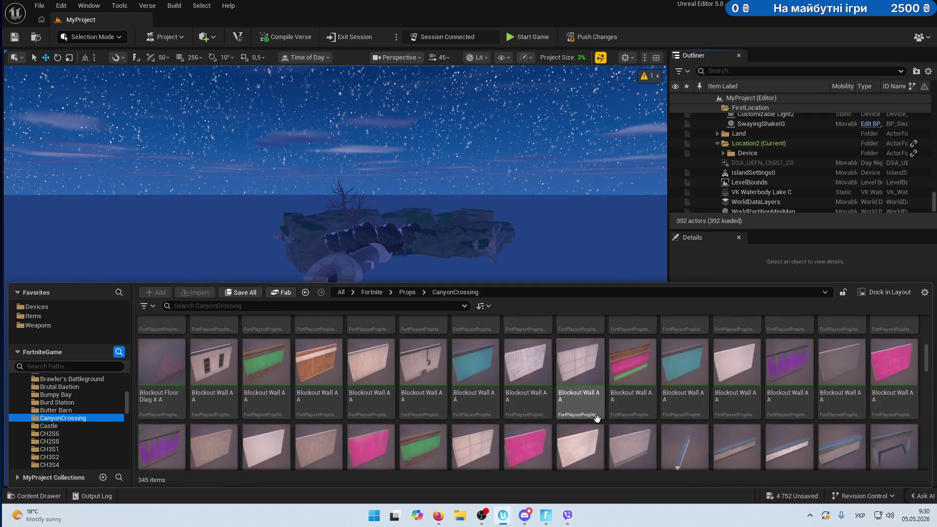
pyautogui.scroll(-10, 573, 415)
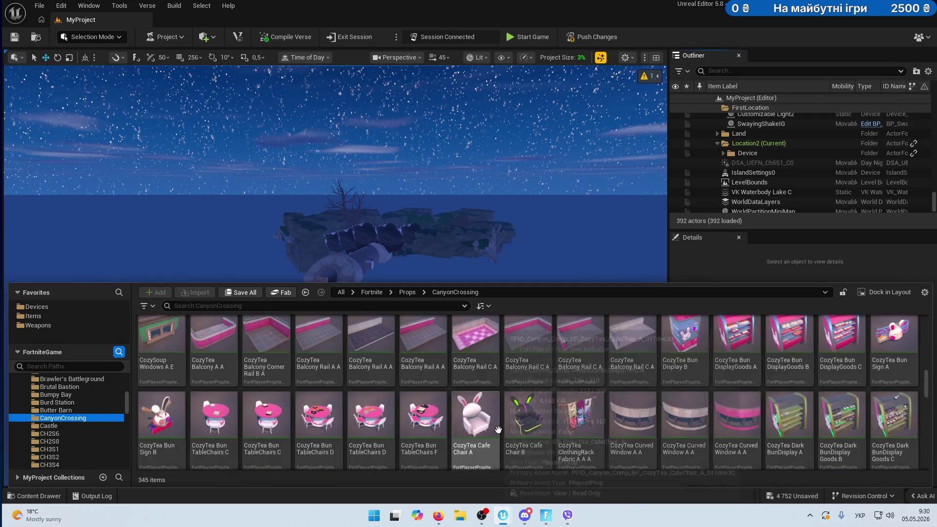
pyautogui.scroll(-5, 504, 431)
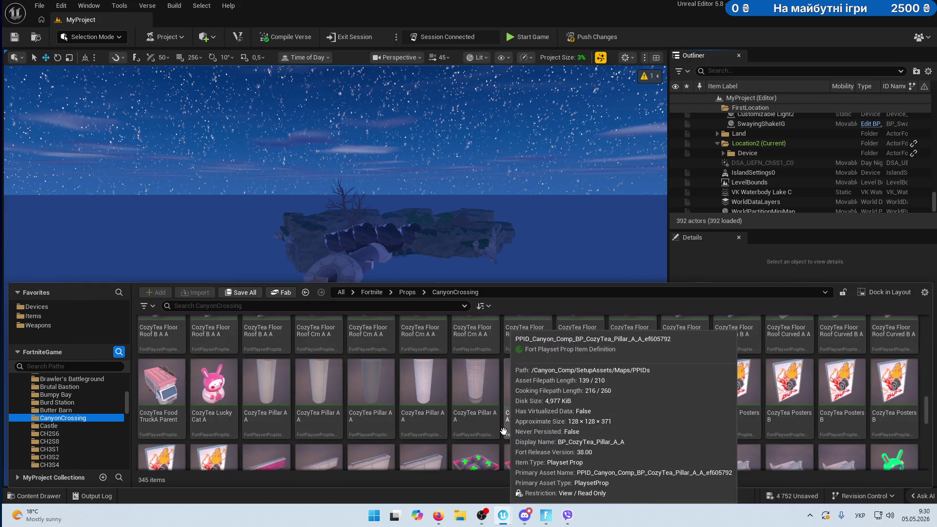
pyautogui.scroll(-8, 504, 431)
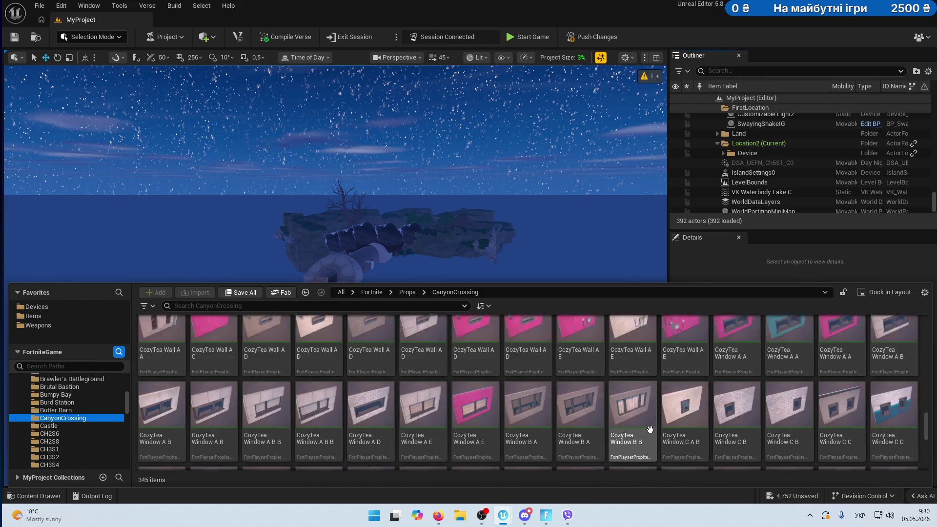
pyautogui.scroll(-10, 735, 432)
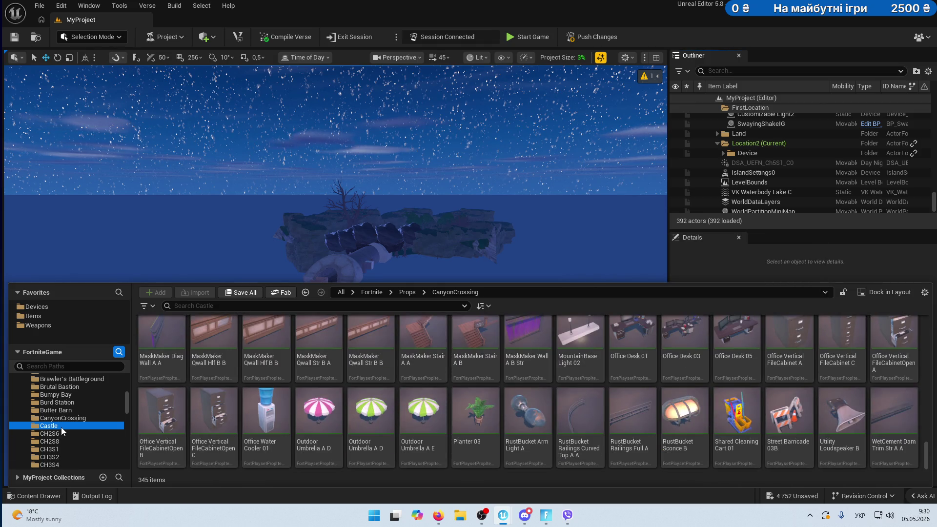
# Show the Castle props, then the CH2S6 folder's 666 assets.
pyautogui.click(61, 426)
pyautogui.click(60, 434)
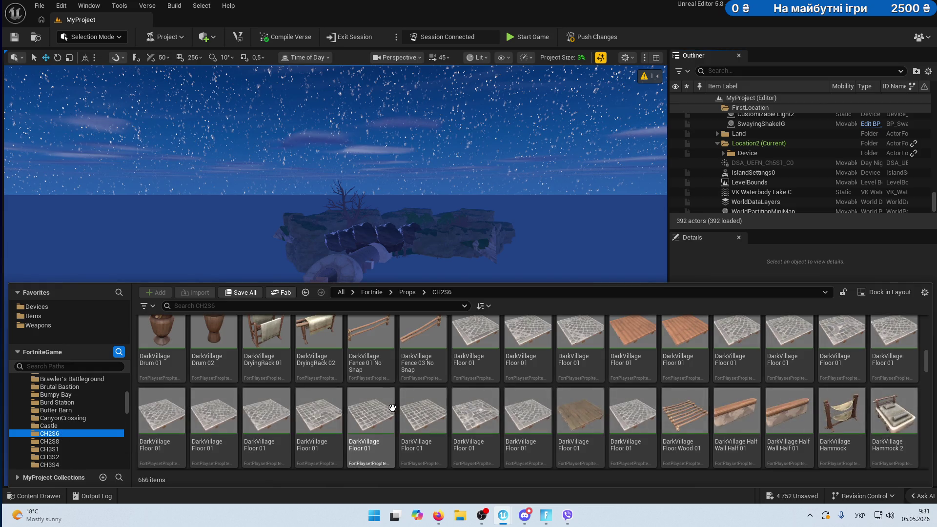
pyautogui.scroll(2, 479, 418)
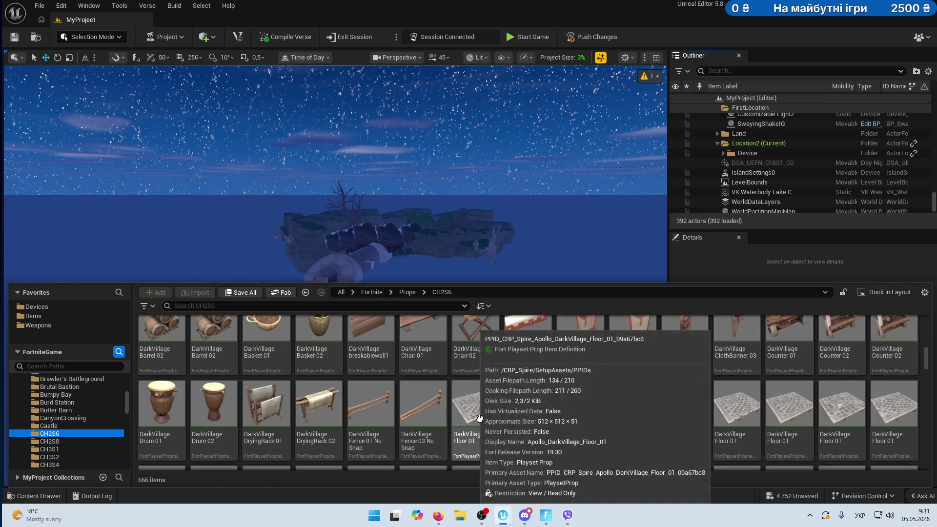
pyautogui.scroll(5, 585, 379)
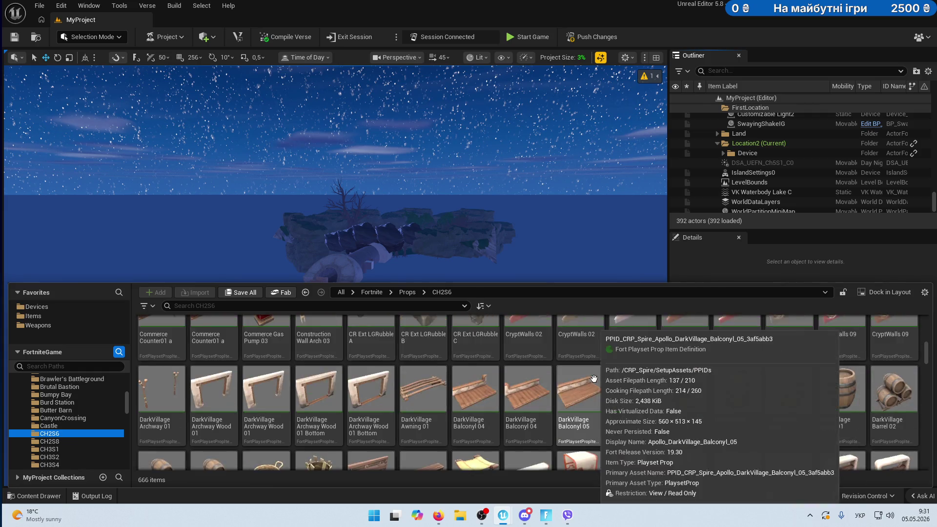
pyautogui.click(64, 441)
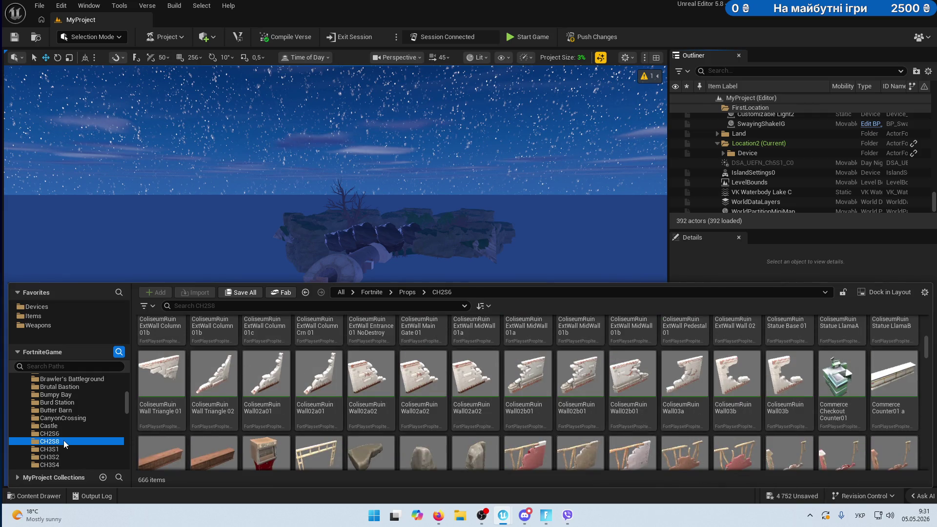
# Show the CH3S1 props folder and scroll through its assets.
pyautogui.click(46, 449)
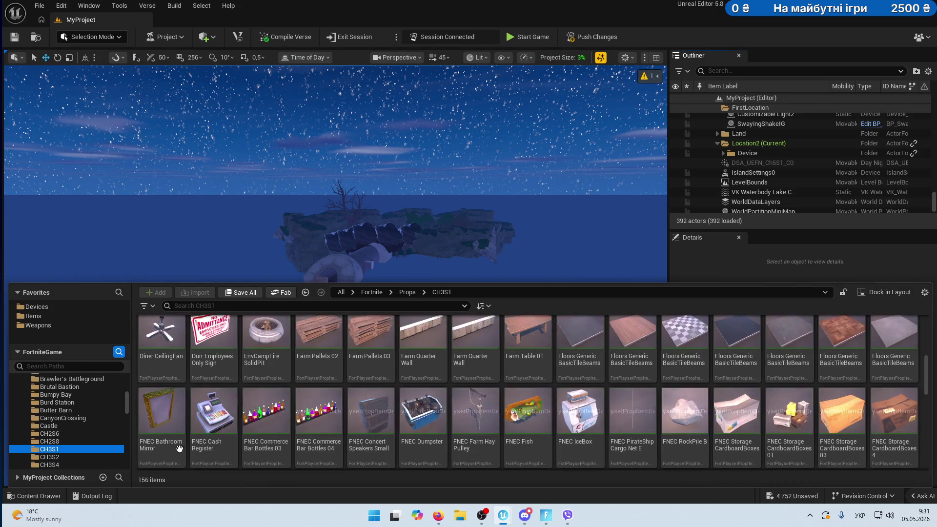
pyautogui.scroll(5, 341, 417)
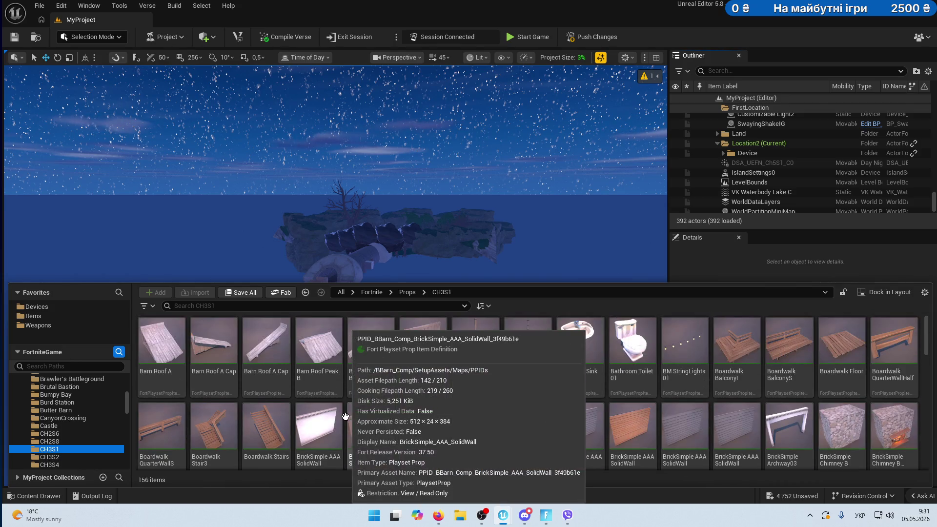
pyautogui.scroll(-3, 417, 396)
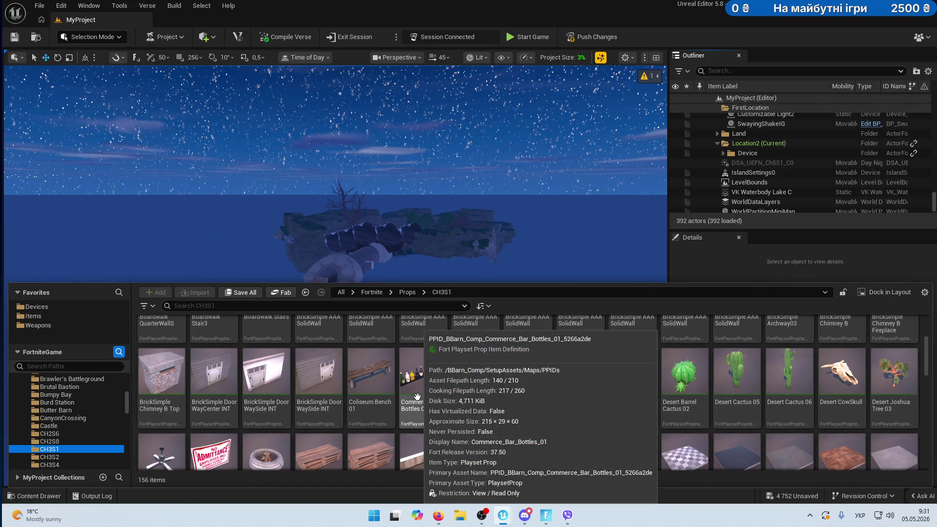
pyautogui.scroll(-2, 88, 439)
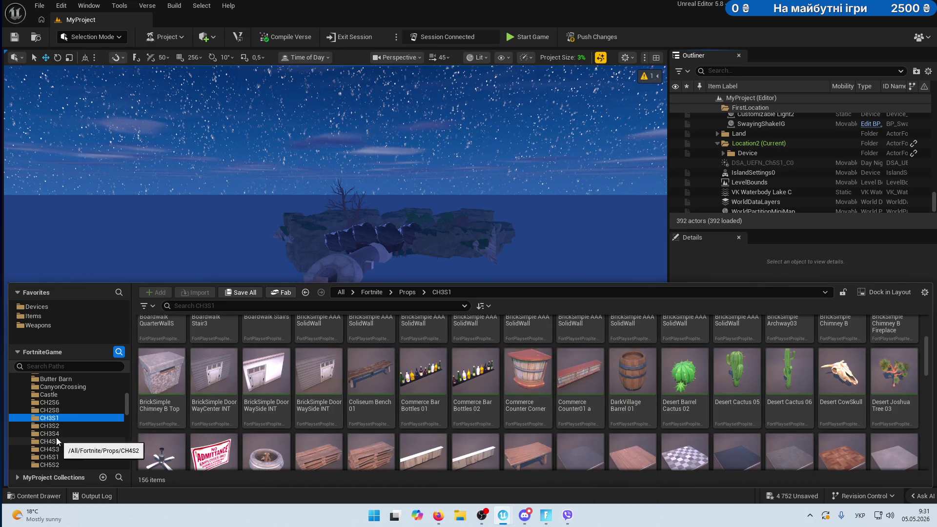
# Show the CH3S2 props folder and scroll to the end of its 731 assets.
pyautogui.click(56, 426)
pyautogui.scroll(-5, 450, 391)
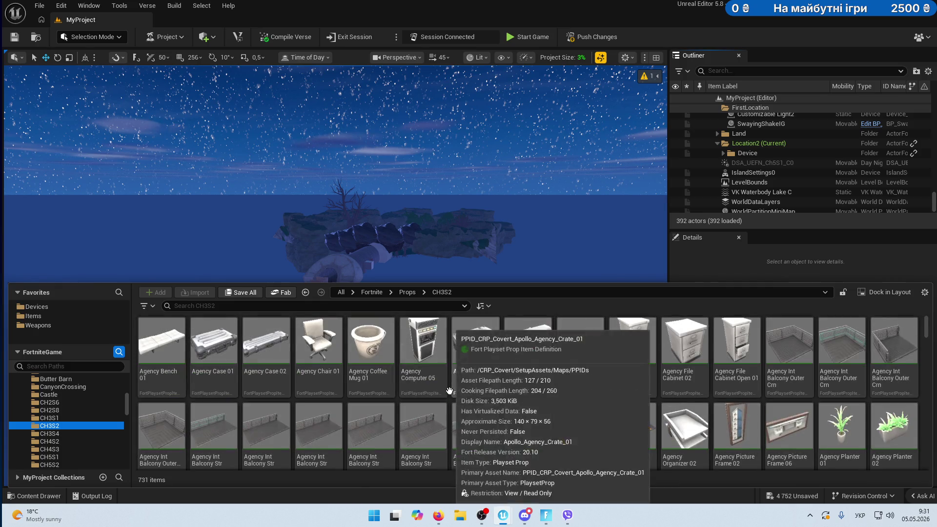
pyautogui.scroll(-15, 492, 397)
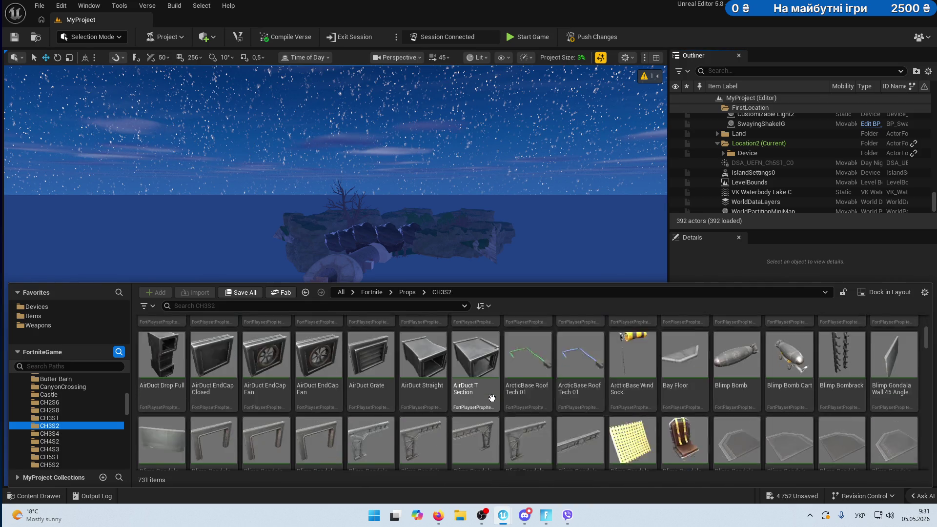
pyautogui.scroll(-10, 492, 398)
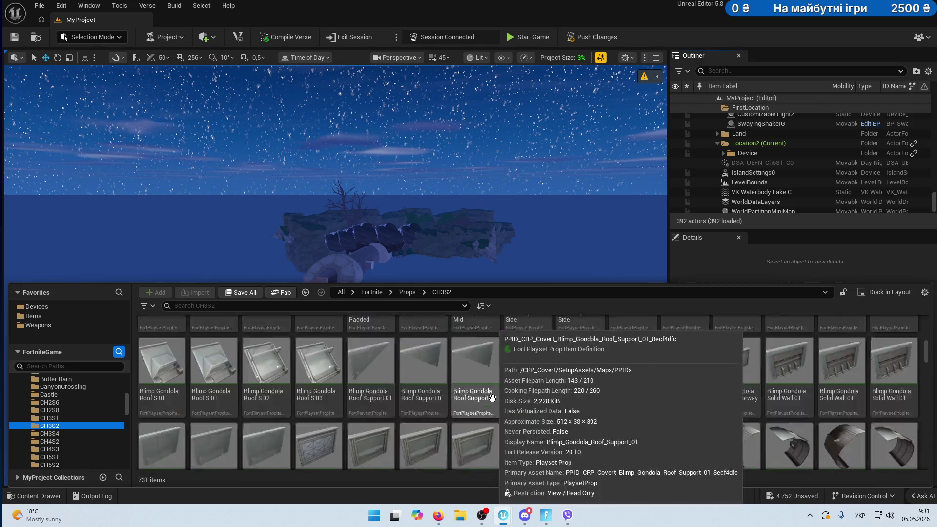
pyautogui.scroll(-1, 550, 414)
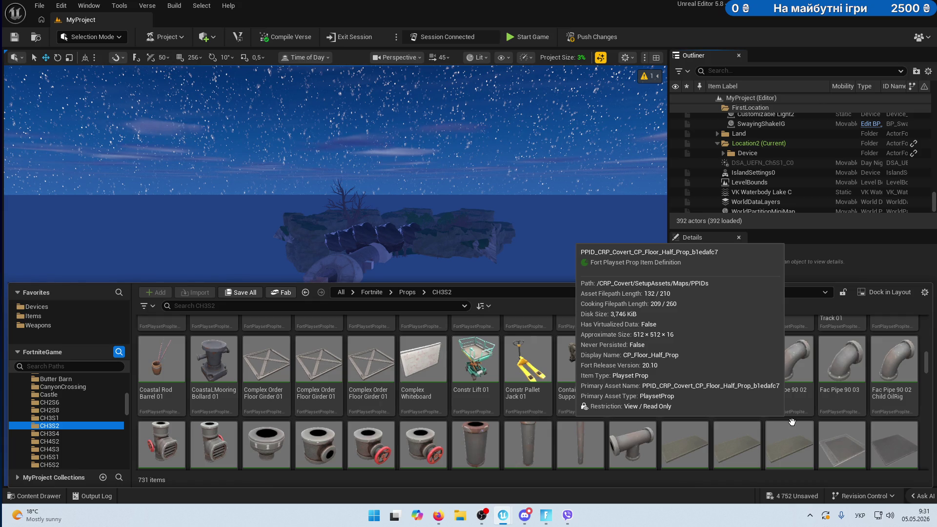
pyautogui.scroll(-3, 660, 424)
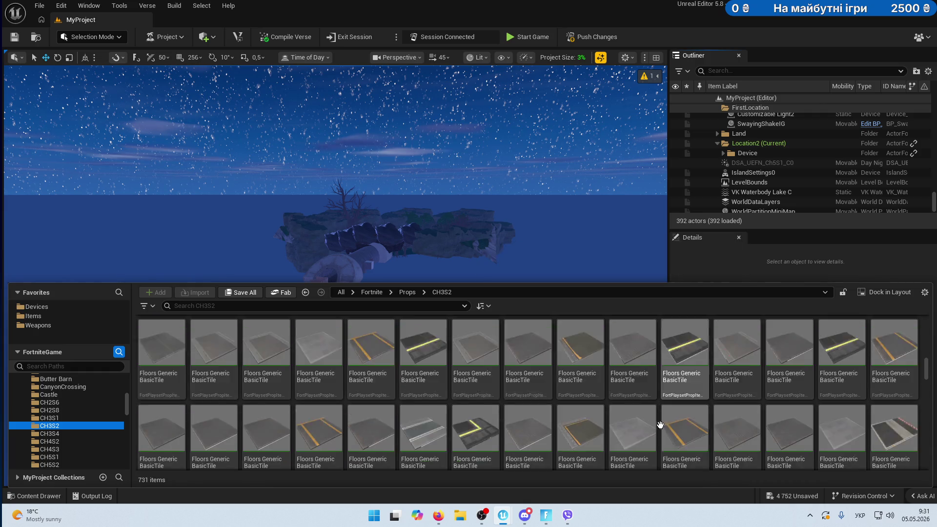
pyautogui.scroll(-5, 660, 425)
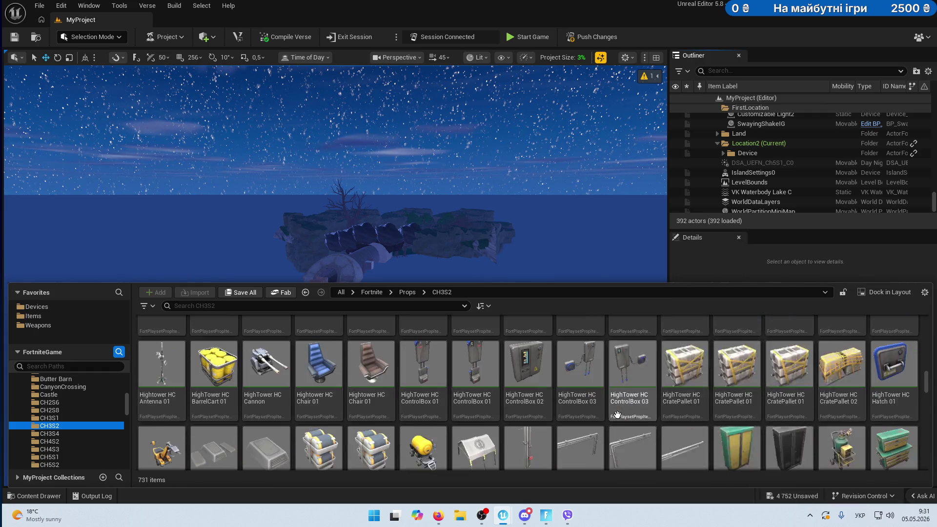
pyautogui.scroll(-10, 617, 414)
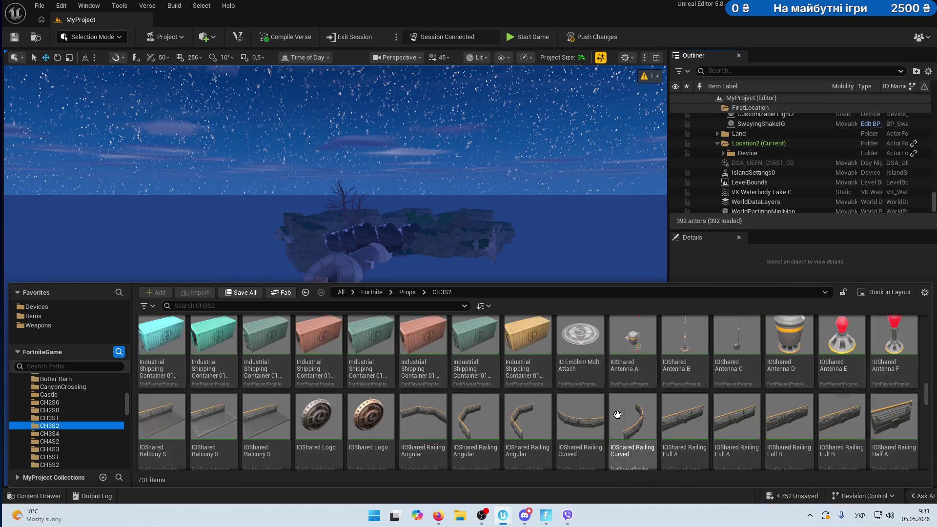
pyautogui.scroll(-10, 617, 415)
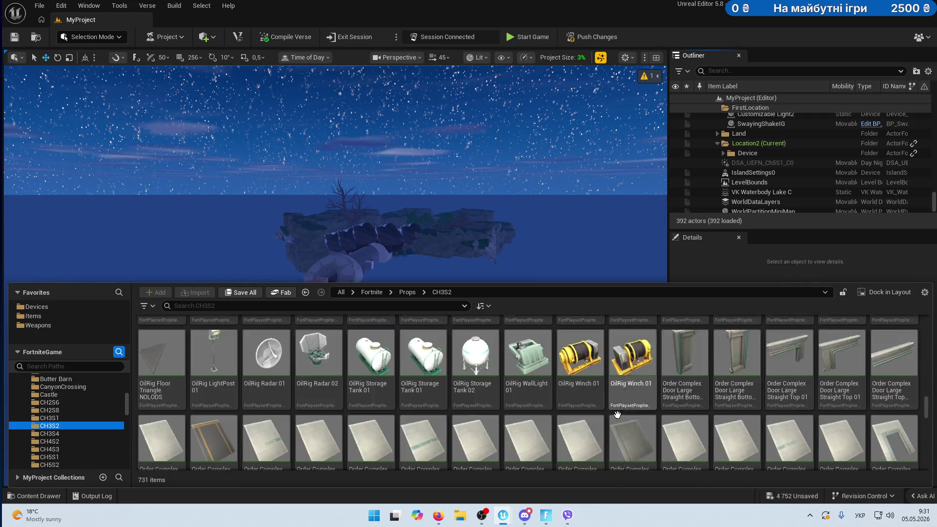
pyautogui.scroll(-10, 617, 414)
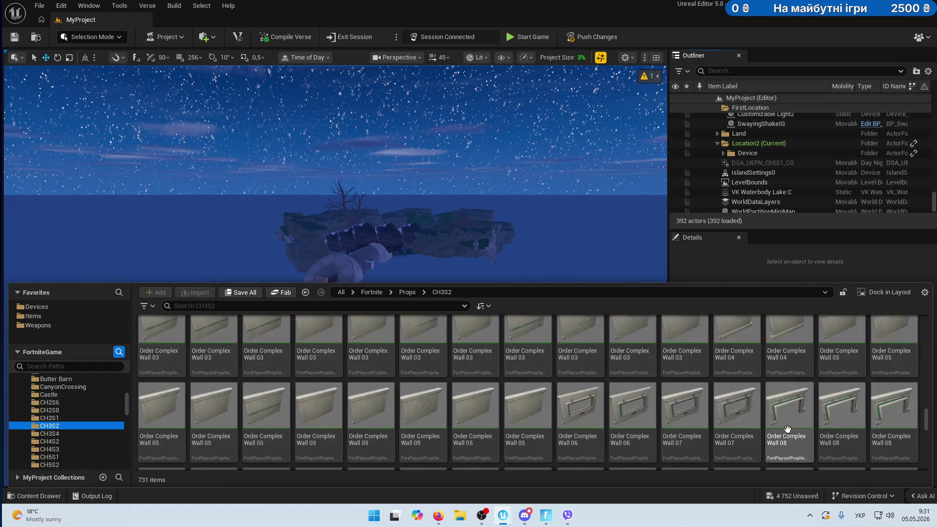
pyautogui.scroll(-10, 788, 429)
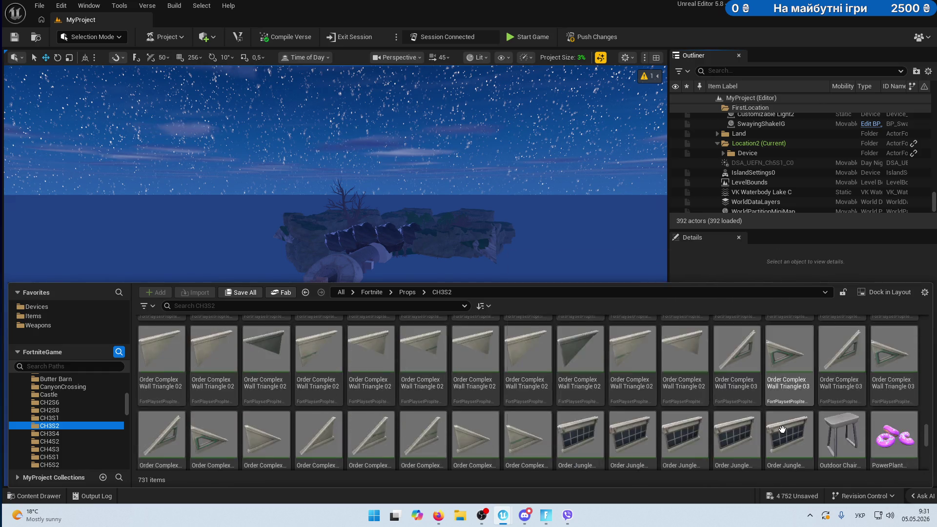
pyautogui.scroll(-10, 783, 430)
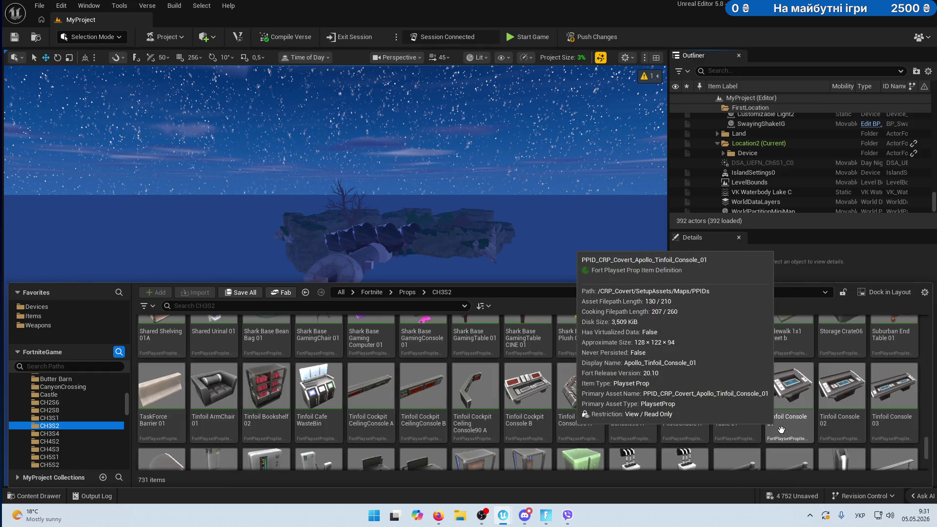
pyautogui.scroll(-10, 782, 430)
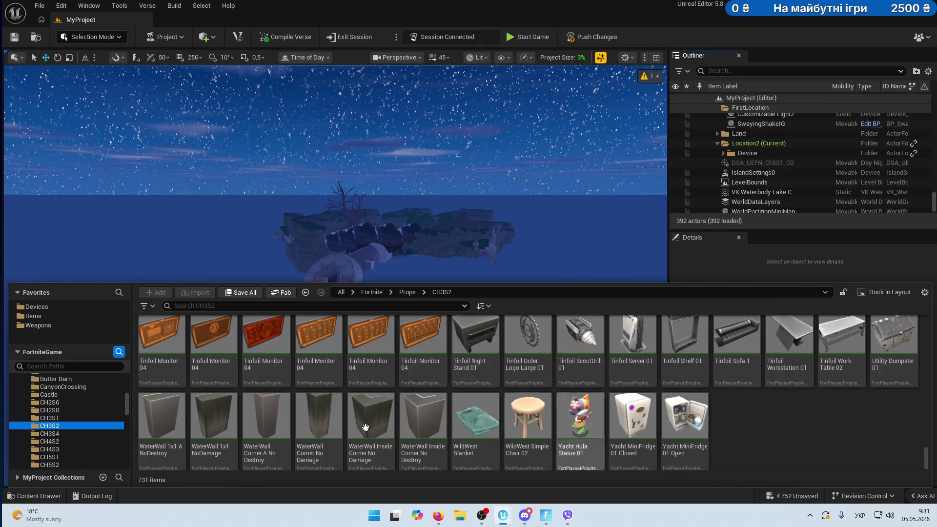
# Browse the CH3S4 props folder, scrolling through its props.
pyautogui.click(60, 434)
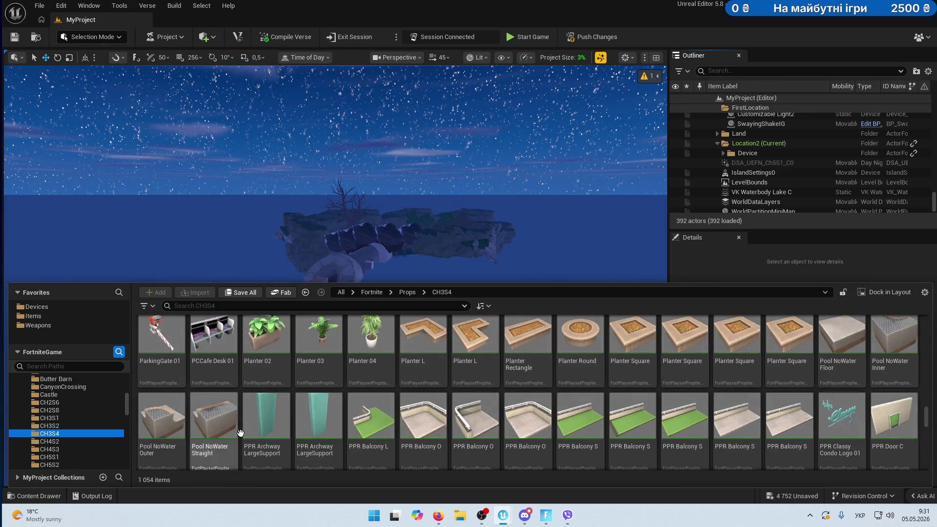
pyautogui.scroll(1, 349, 426)
pyautogui.scroll(1, 895, 412)
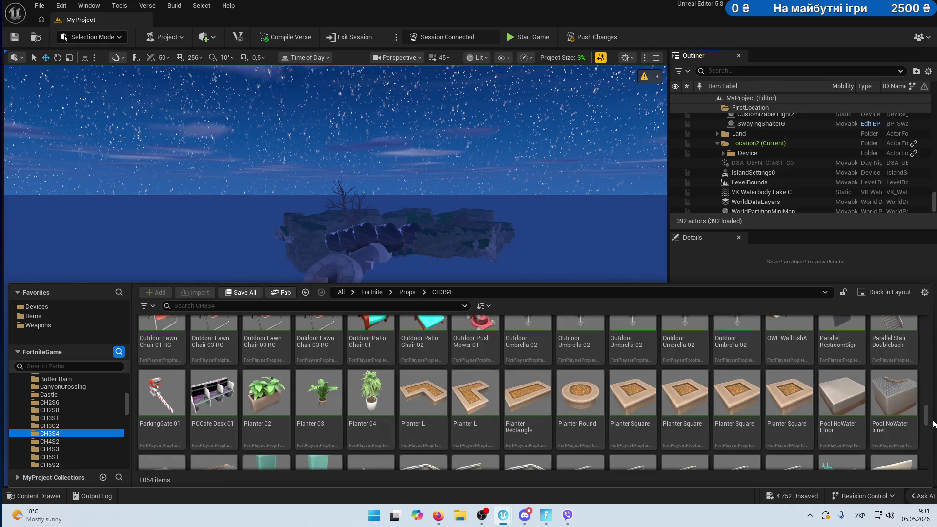
pyautogui.moveTo(933, 423)
pyautogui.mouseDown()
pyautogui.moveTo(903, 366)
pyautogui.moveTo(870, 332)
pyautogui.mouseUp()
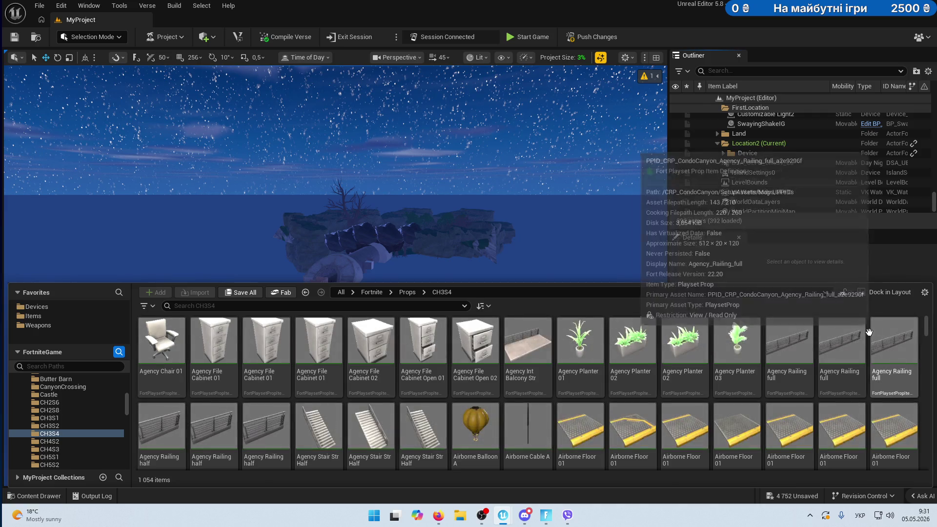
pyautogui.scroll(-3, 869, 332)
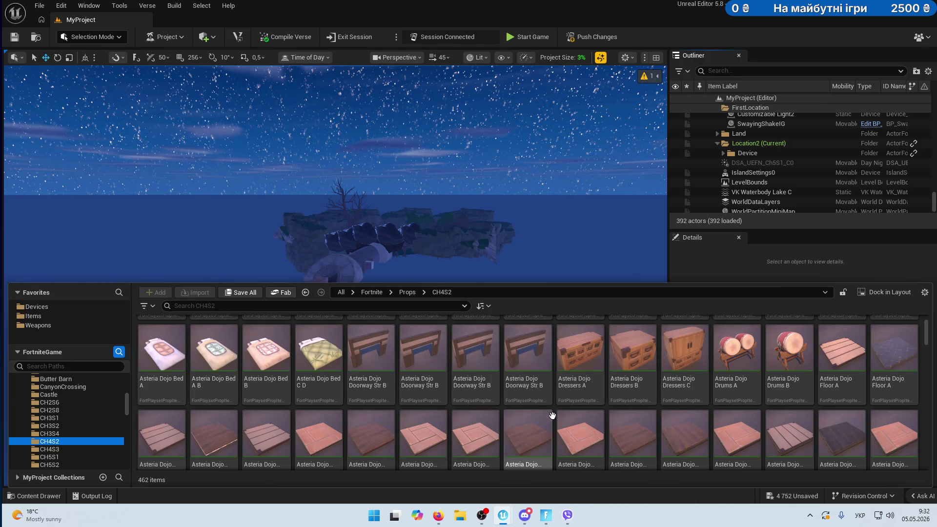
pyautogui.scroll(-2, 684, 418)
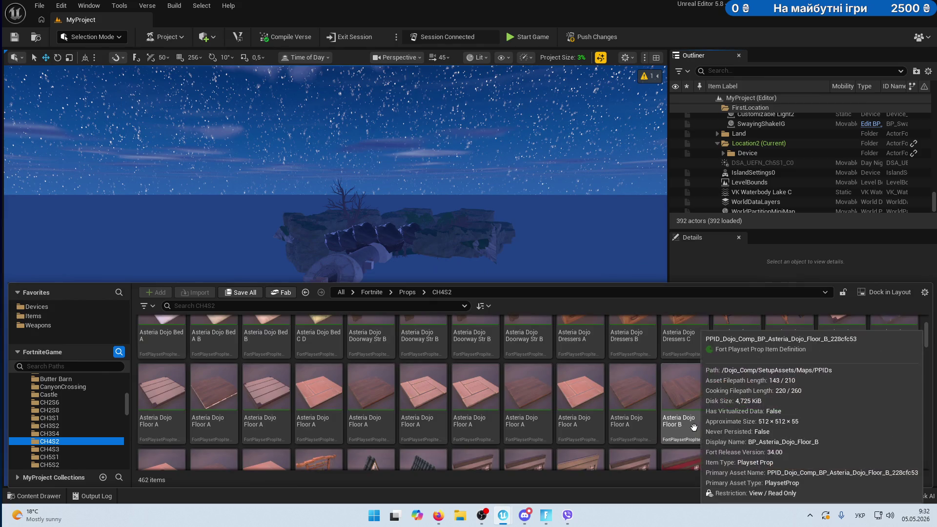
pyautogui.scroll(5, 694, 427)
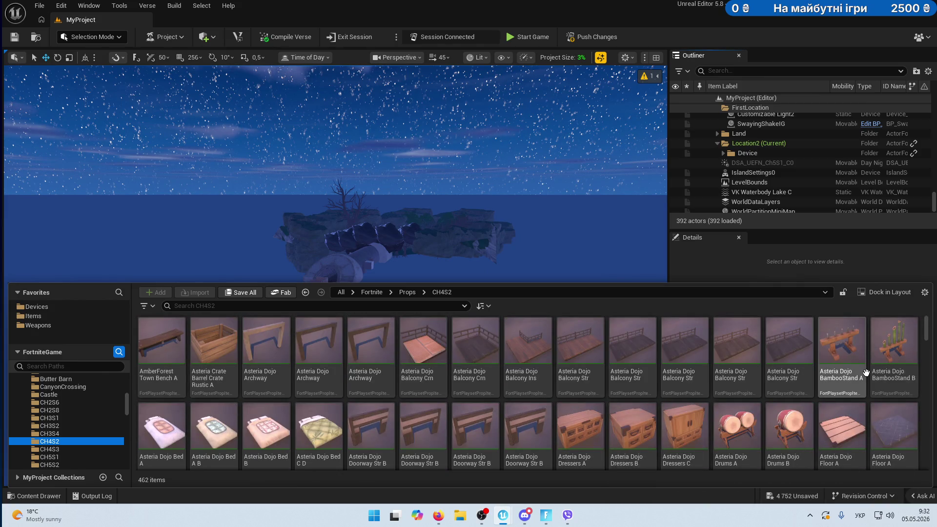
pyautogui.scroll(-3, 867, 374)
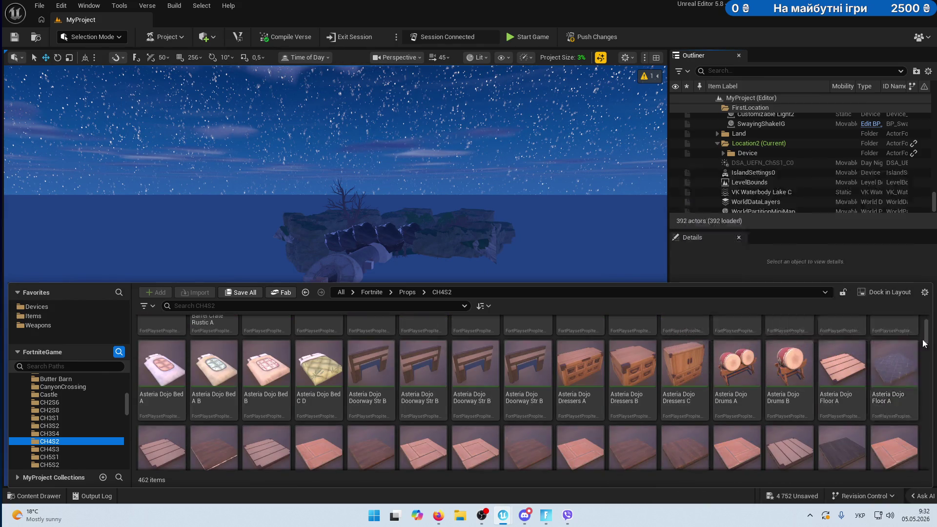
pyautogui.moveTo(927, 337); pyautogui.dragTo(932, 354)
pyautogui.scroll(-4, 926, 381)
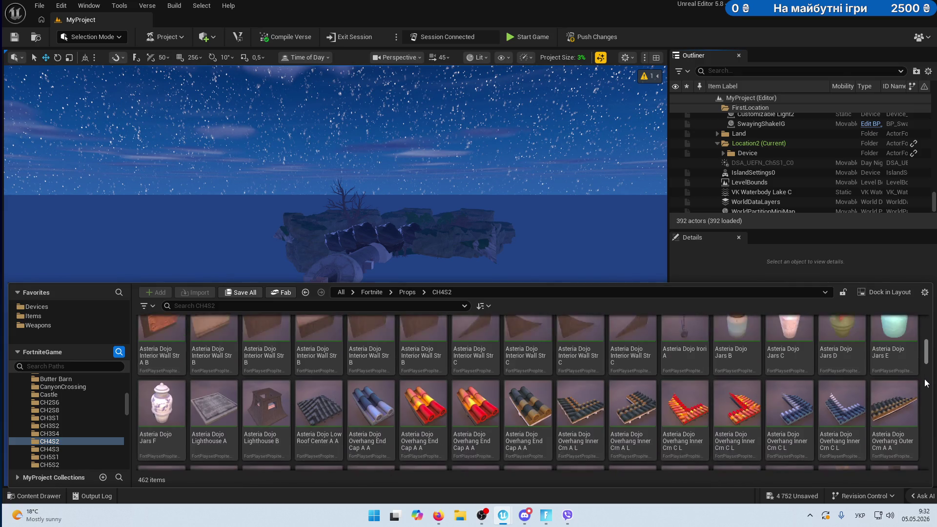
pyautogui.scroll(-10, 926, 383)
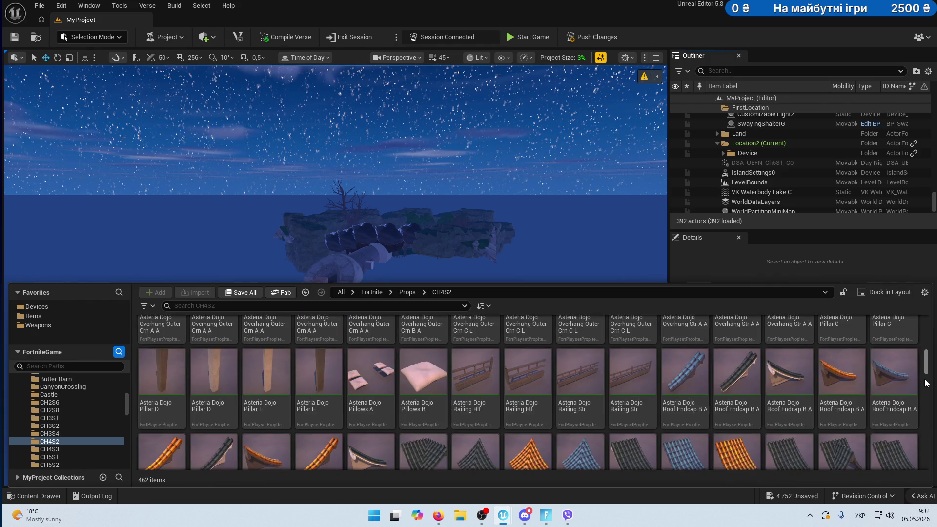
pyautogui.scroll(-10, 926, 383)
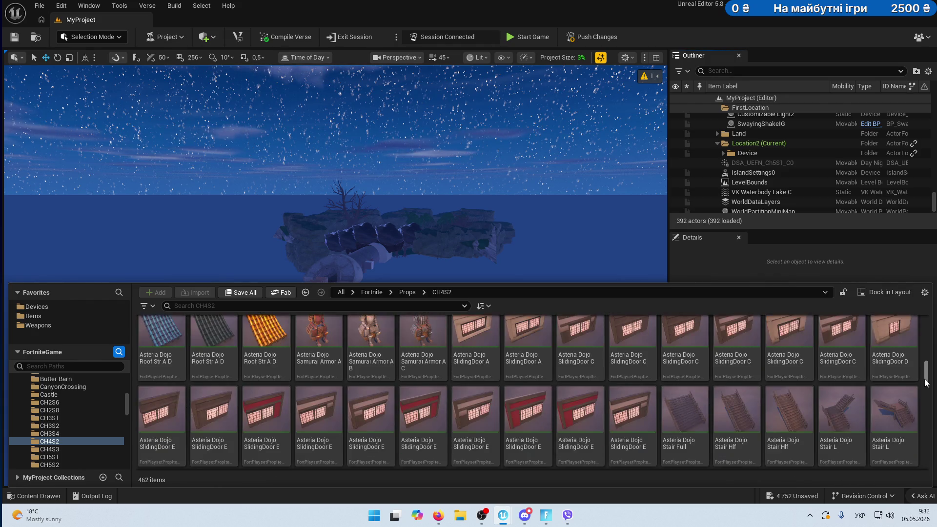
pyautogui.scroll(-10, 926, 383)
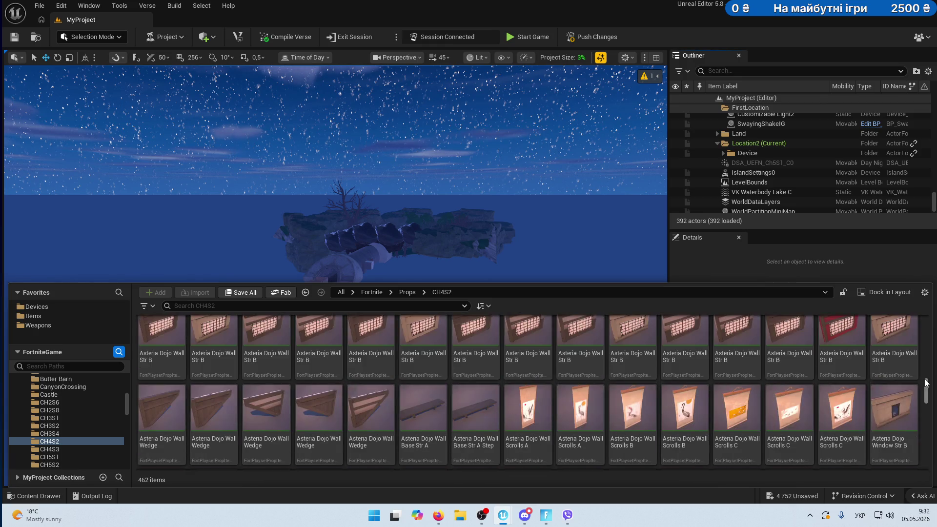
pyautogui.scroll(-4, 926, 383)
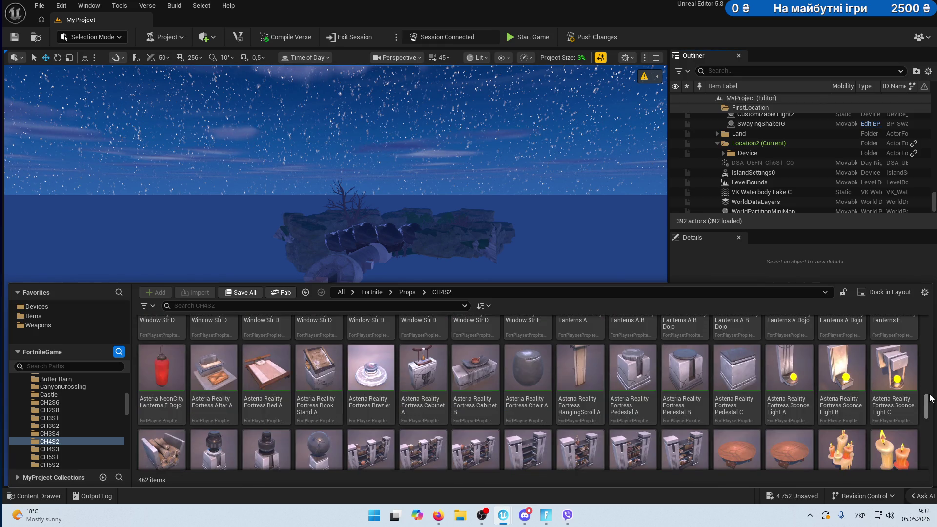
pyautogui.scroll(2, 929, 405)
pyautogui.scroll(-1, 929, 405)
# Switch to the CH4S2 props folder and scroll to the Asteria Dojo Floor A tile.
pyautogui.click(62, 448)
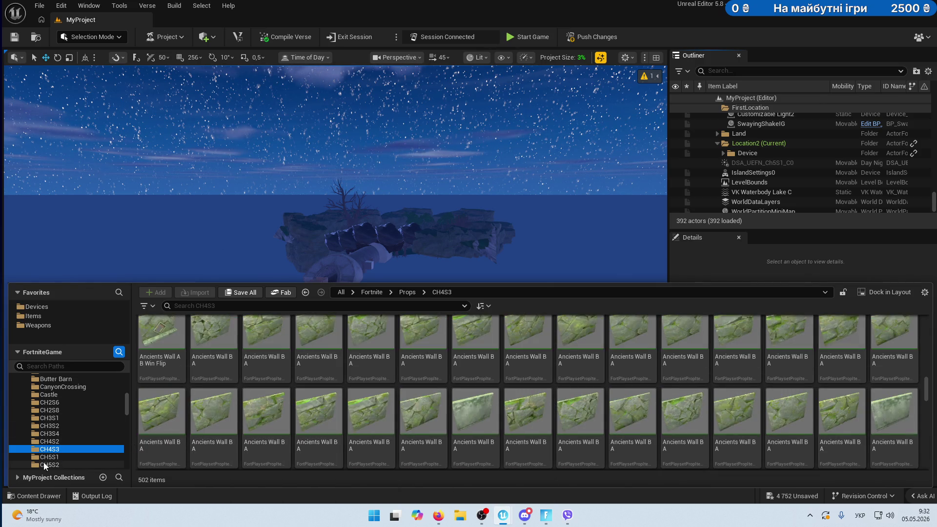
pyautogui.scroll(5, 273, 420)
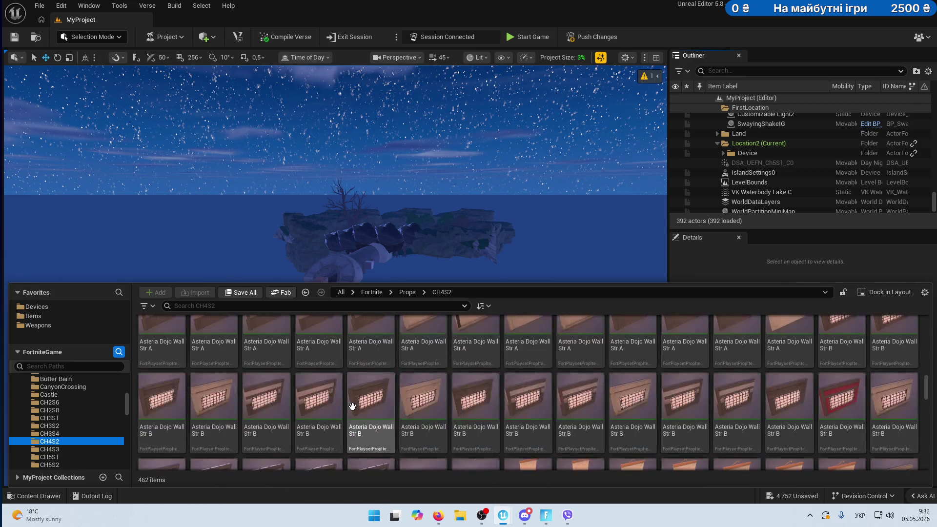
pyautogui.scroll(10, 352, 406)
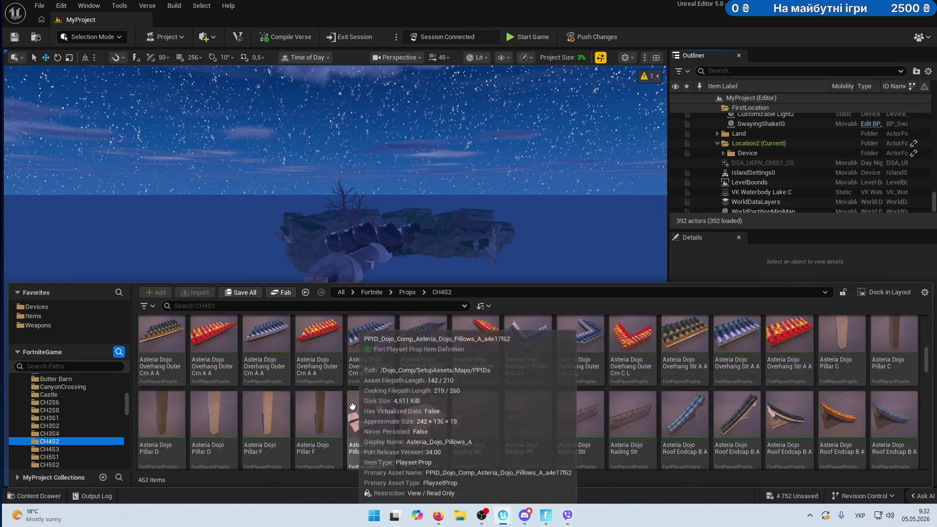
pyautogui.scroll(5, 352, 406)
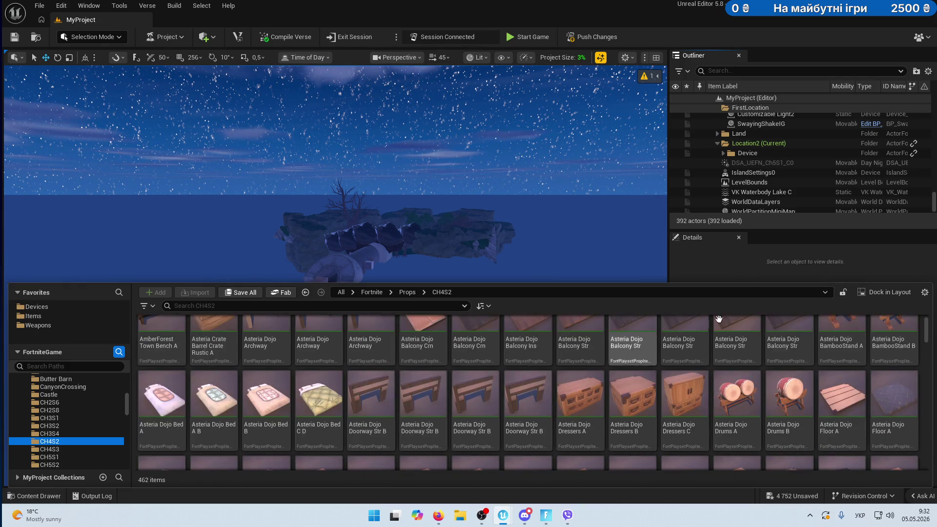
pyautogui.moveTo(927, 340); pyautogui.dragTo(920, 315)
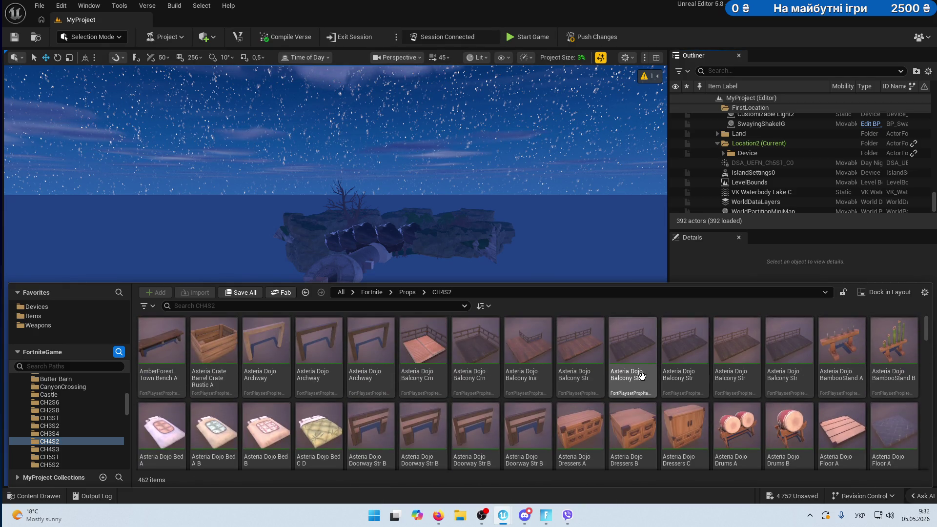
pyautogui.scroll(-1, 641, 375)
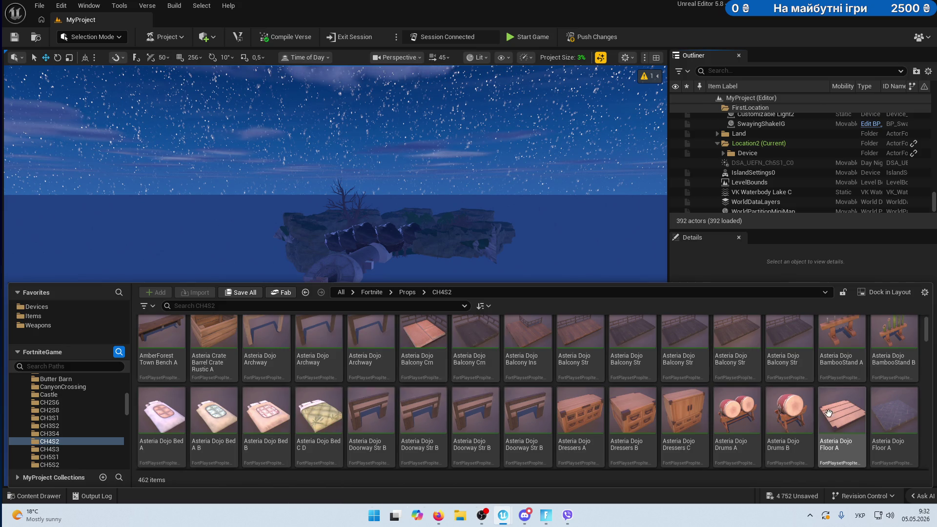
# Drop an Asteria Dojo Floor A into the level and frame it in the view.
pyautogui.moveTo(841, 420)
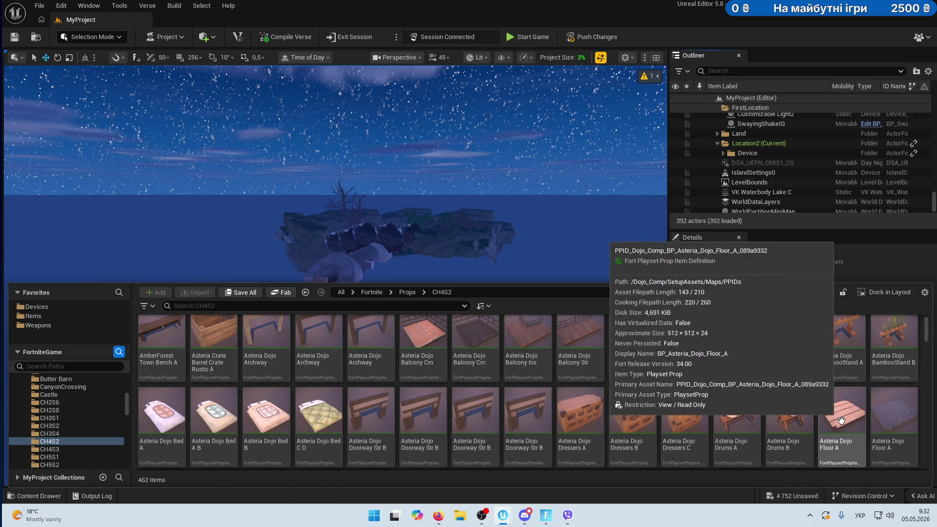
pyautogui.moveTo(841, 420)
pyautogui.mouseDown()
pyautogui.moveTo(707, 295)
pyautogui.moveTo(440, 354)
pyautogui.moveTo(473, 341)
pyautogui.mouseUp()
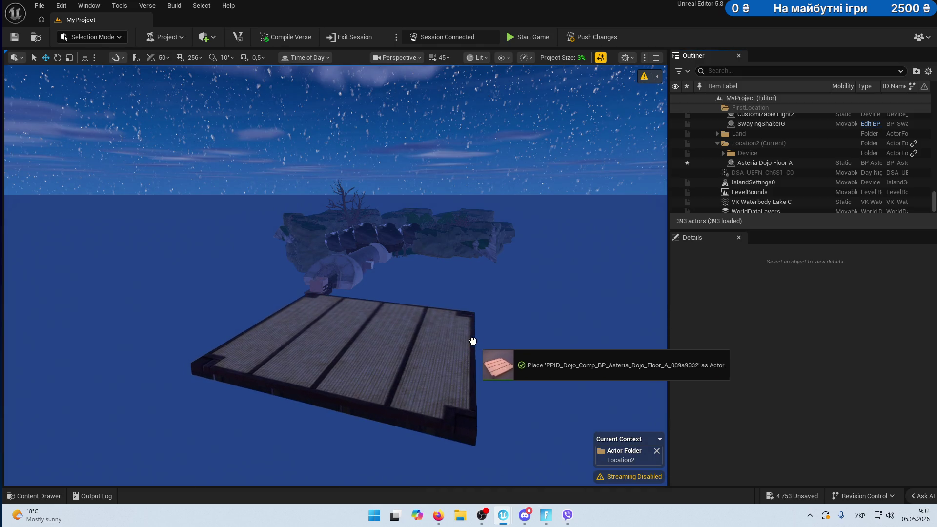
pyautogui.moveTo(516, 321)
pyautogui.mouseDown()
pyautogui.moveTo(487, 323)
pyautogui.moveTo(518, 326)
pyautogui.moveTo(494, 327)
pyautogui.mouseUp()
pyautogui.scroll(-5, 481, 324)
pyautogui.press('f')
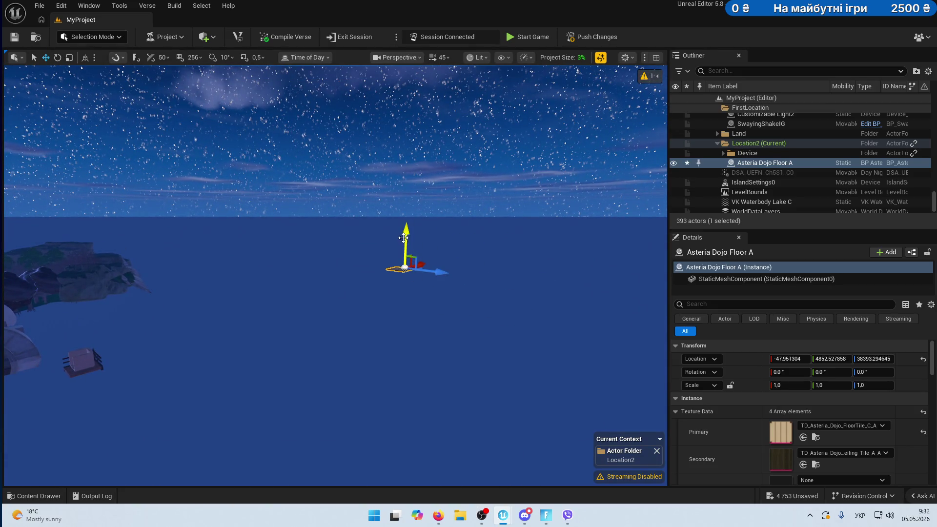
# With surface snapping on, lower the floor onto the old platform at -5376, 1152, 29696.
pyautogui.moveTo(409, 270); pyautogui.dragTo(415, 326)
pyautogui.moveTo(318, 227)
pyautogui.mouseDown()
pyautogui.moveTo(320, 244)
pyautogui.moveTo(320, 207)
pyautogui.moveTo(355, 247)
pyautogui.moveTo(415, 251)
pyautogui.moveTo(425, 236)
pyautogui.moveTo(423, 254)
pyautogui.mouseUp()
pyautogui.press('f')
pyautogui.press('f')
pyautogui.scroll(-5, 336, 275)
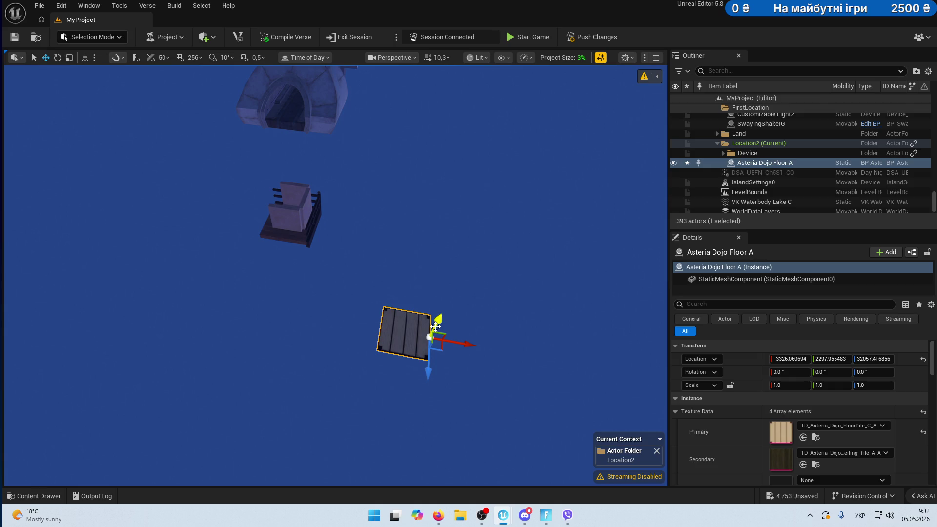
pyautogui.moveTo(436, 326); pyautogui.dragTo(427, 363)
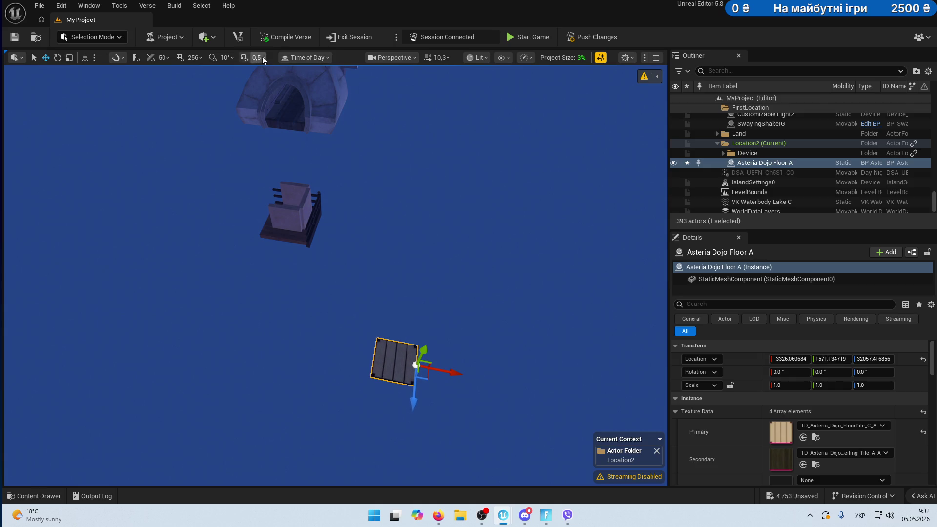
pyautogui.click(137, 57)
pyautogui.moveTo(416, 396)
pyautogui.mouseDown()
pyautogui.moveTo(451, 254)
pyautogui.moveTo(324, 223)
pyautogui.moveTo(345, 210)
pyautogui.moveTo(345, 185)
pyautogui.moveTo(327, 226)
pyautogui.mouseUp()
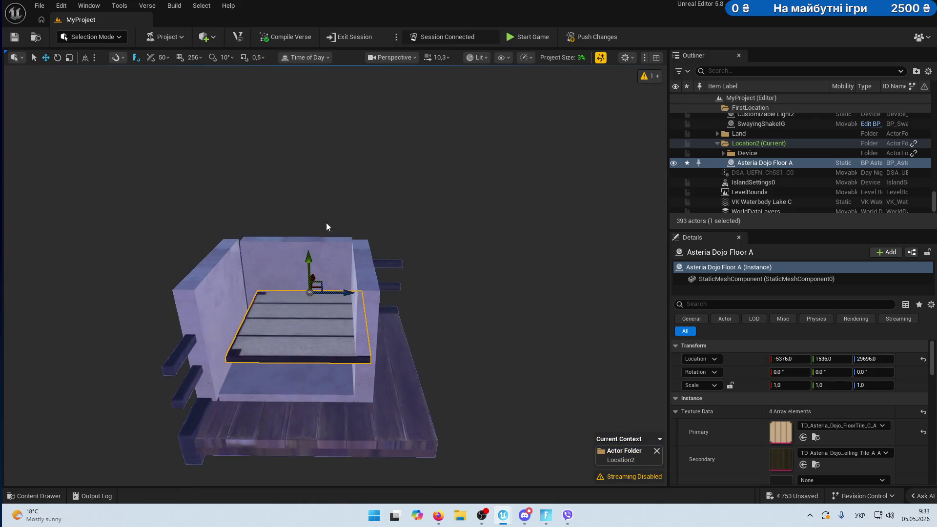
pyautogui.moveTo(308, 258); pyautogui.dragTo(310, 310)
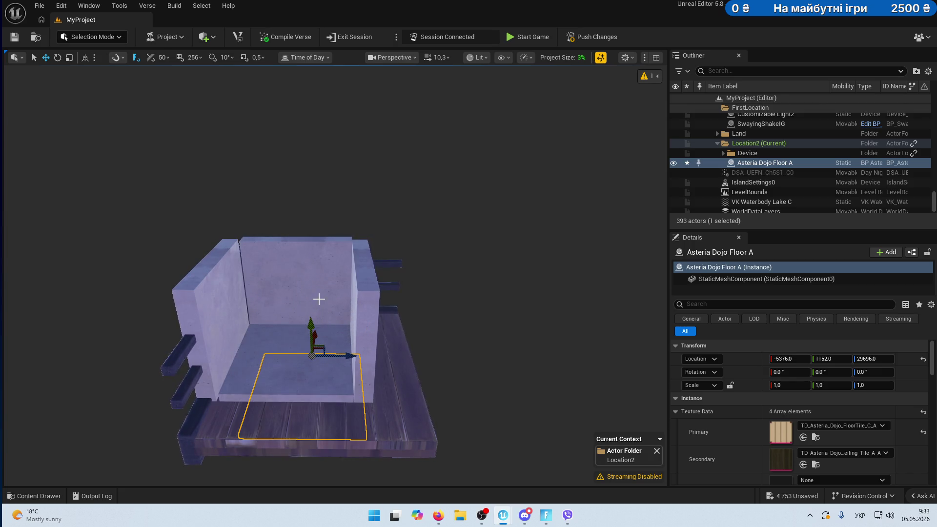
# Delete the three stone walls, the balcony railing and the stone platform slab.
pyautogui.click(319, 266)
pyautogui.press('Delete')
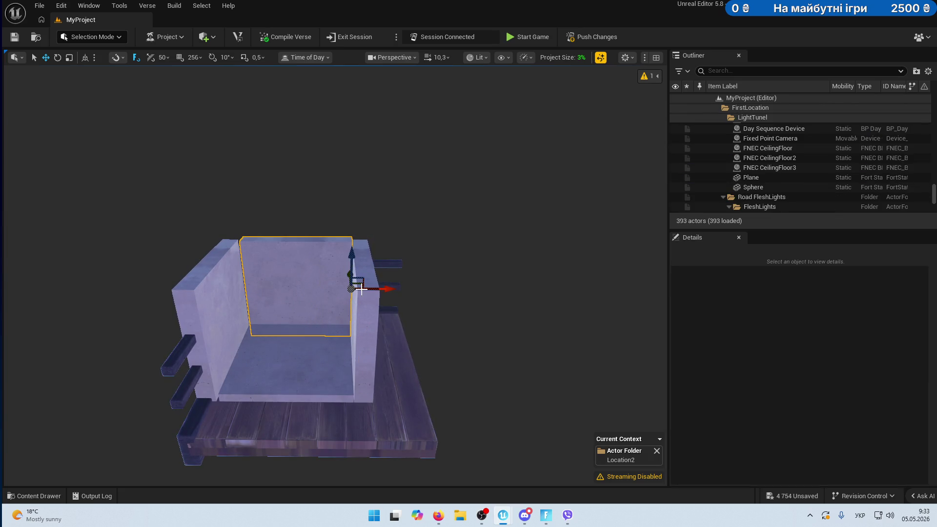
pyautogui.click(366, 273)
pyautogui.press('Delete')
pyautogui.click(217, 299)
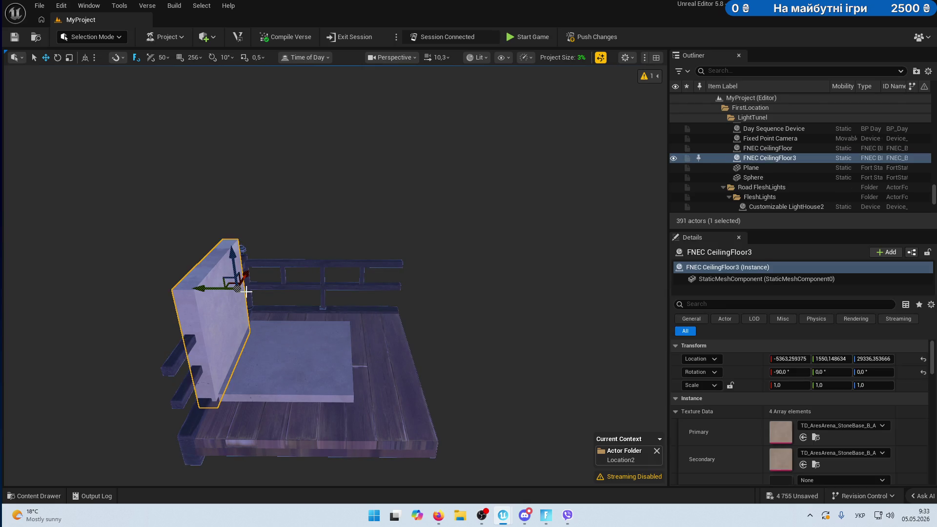
pyautogui.press('Delete')
pyautogui.click(326, 263)
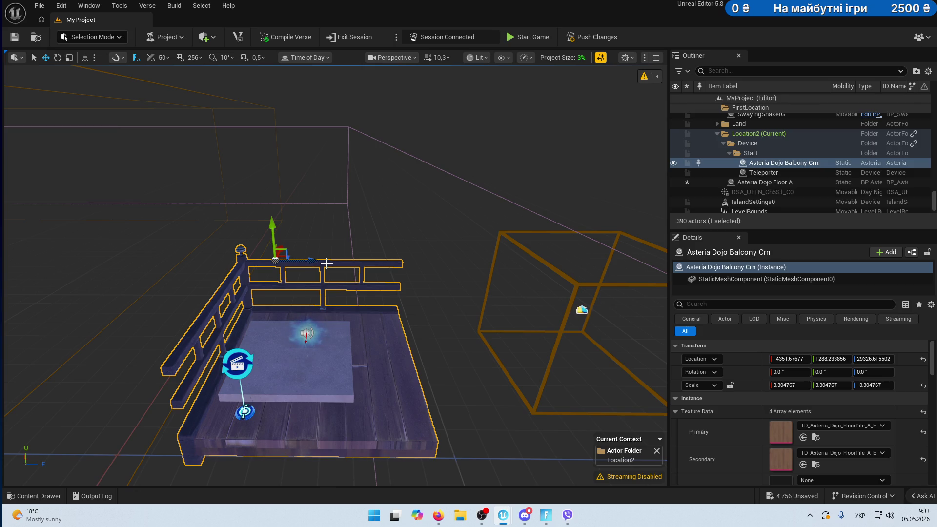
pyautogui.press('Delete')
pyautogui.click(316, 363)
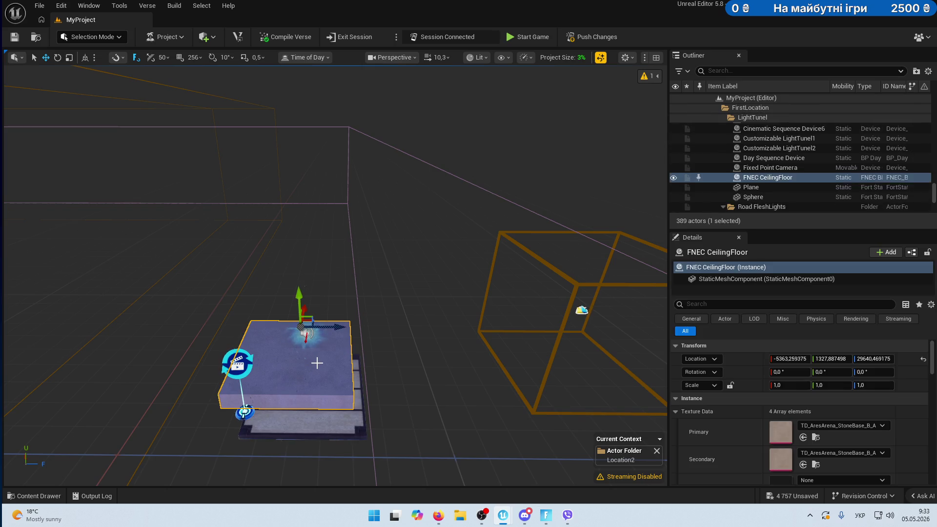
pyautogui.press('Delete')
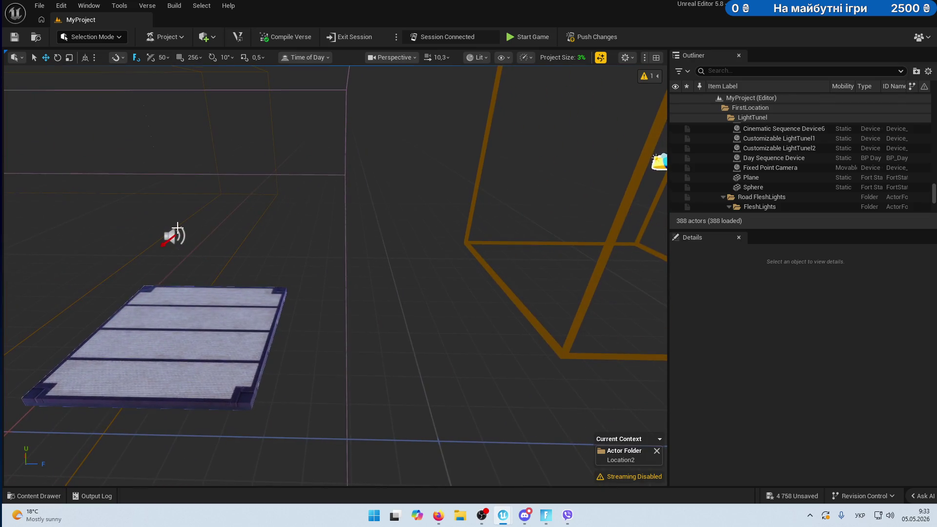
# Move the Teleporter and the cinematic sequence device down onto the new floor.
pyautogui.click(175, 237)
pyautogui.press('f')
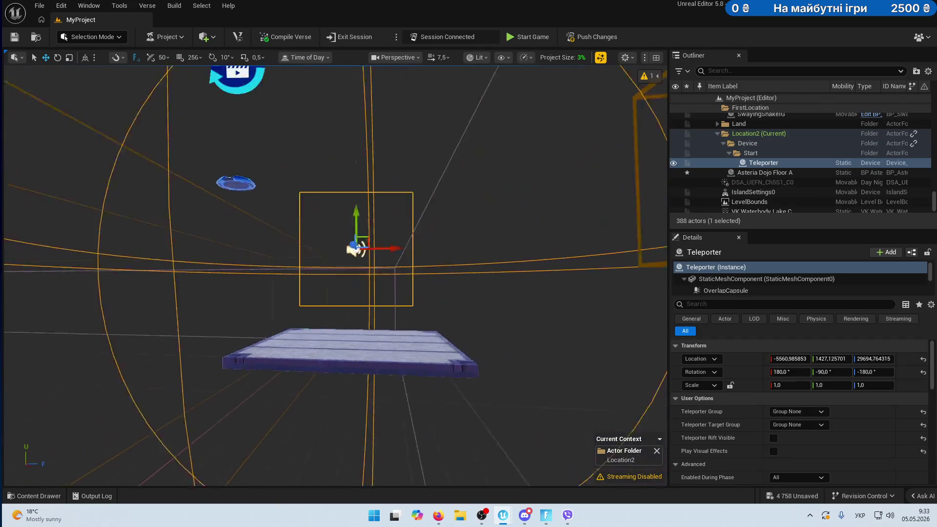
pyautogui.scroll(-1, 183, 257)
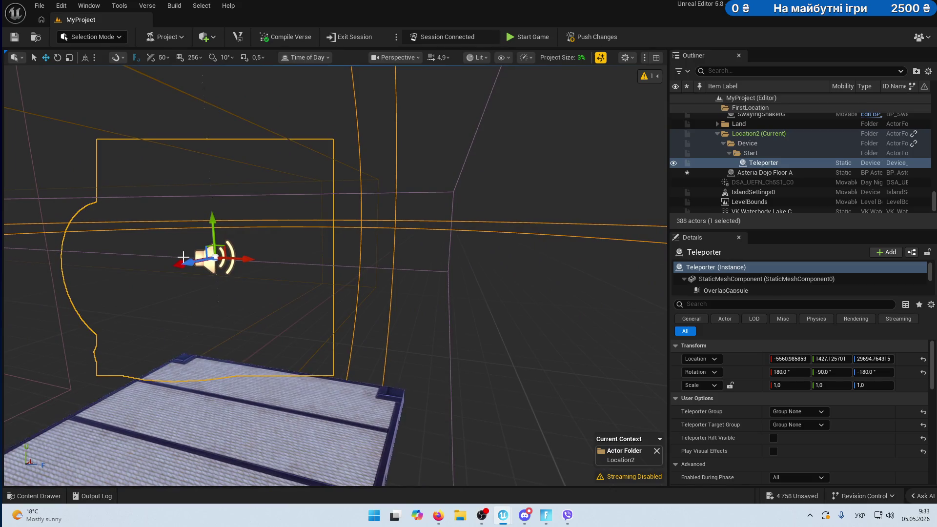
pyautogui.moveTo(214, 221); pyautogui.dragTo(197, 433)
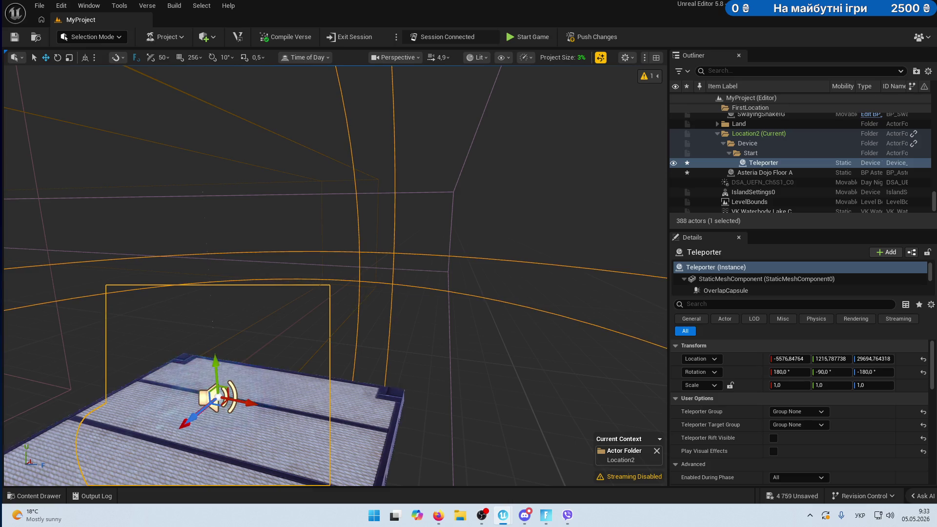
pyautogui.scroll(-3, 259, 338)
pyautogui.click(258, 338)
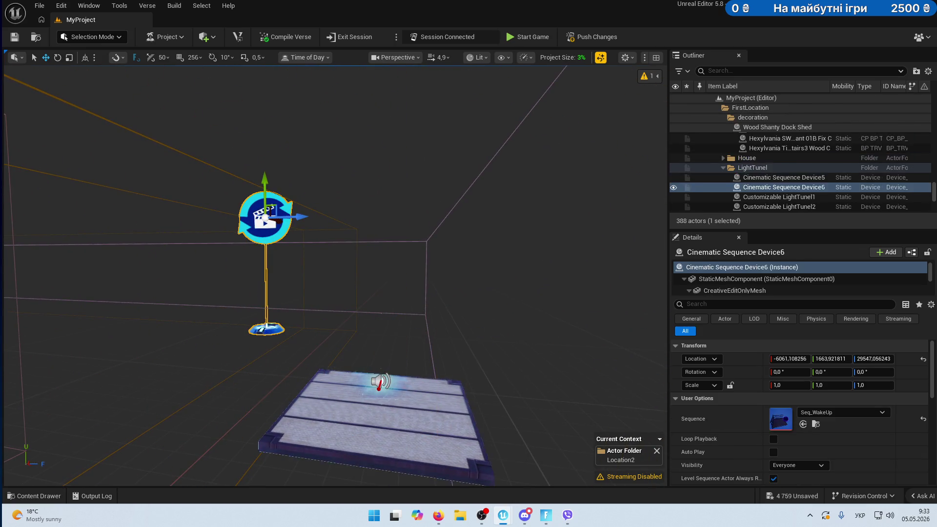
pyautogui.moveTo(264, 185)
pyautogui.mouseDown()
pyautogui.moveTo(264, 360)
pyautogui.moveTo(322, 344)
pyautogui.mouseUp()
# Set the cinematic sequence device on the floor and duplicate the floor tile twice beside it.
pyautogui.moveTo(317, 307); pyautogui.dragTo(322, 321)
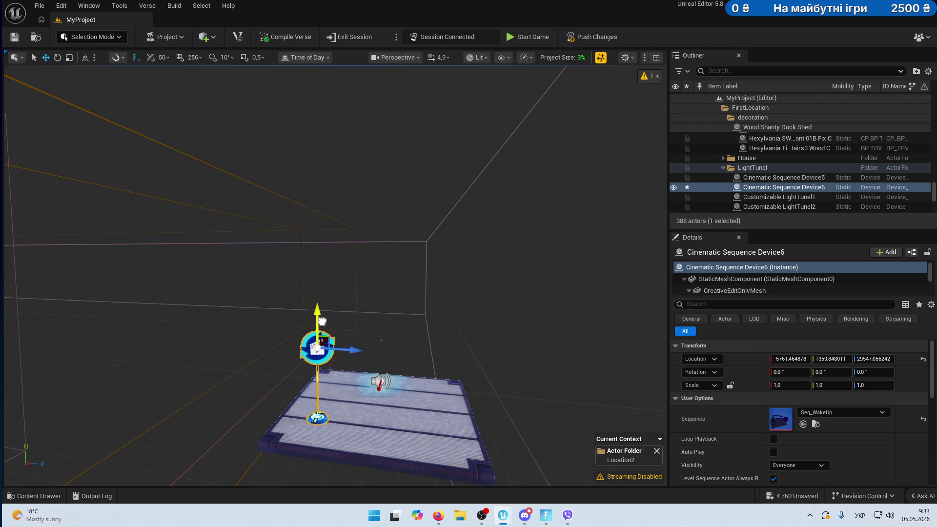
pyautogui.click(371, 420)
pyautogui.press('f')
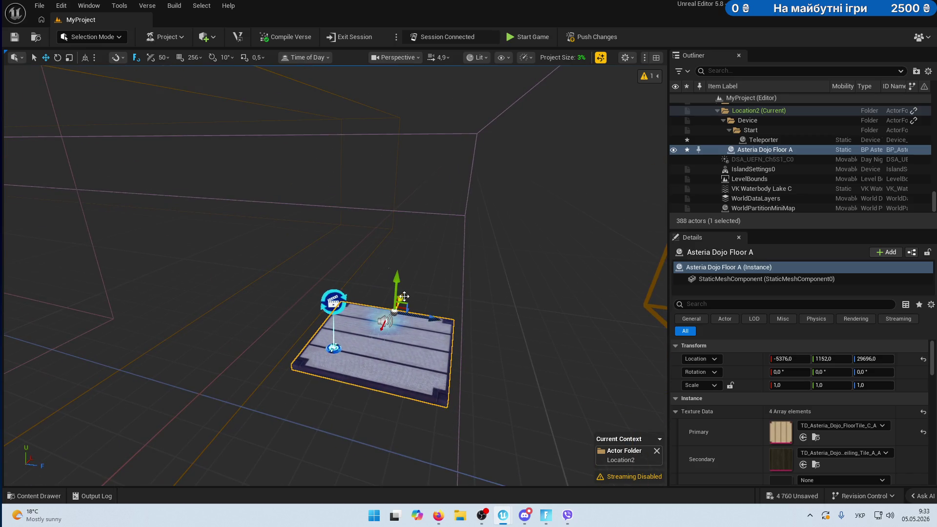
pyautogui.moveTo(405, 296)
pyautogui.mouseDown()
pyautogui.moveTo(411, 268)
pyautogui.moveTo(555, 300)
pyautogui.mouseUp()
pyautogui.moveTo(501, 274); pyautogui.dragTo(517, 312)
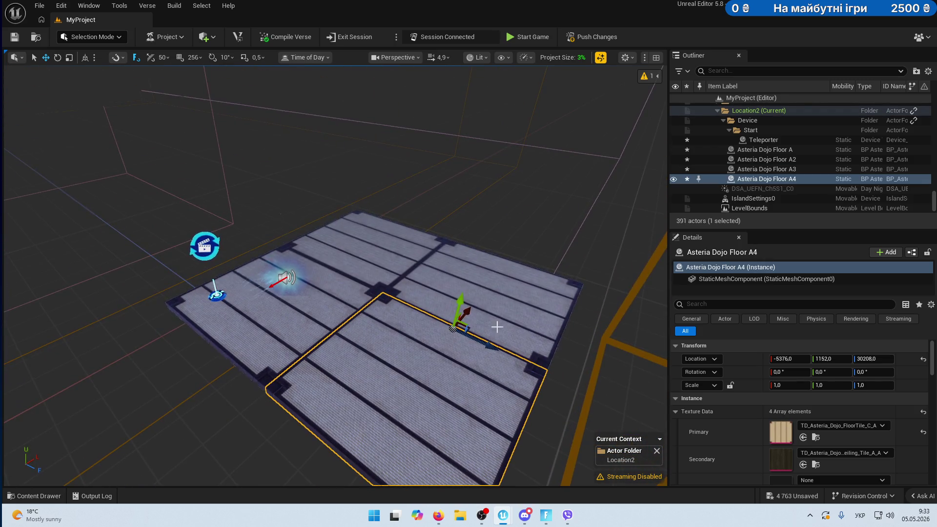
# Add Floor A5 and A6 as further duplicates, reframing the view over the floor.
pyautogui.moveTo(464, 298); pyautogui.dragTo(360, 428)
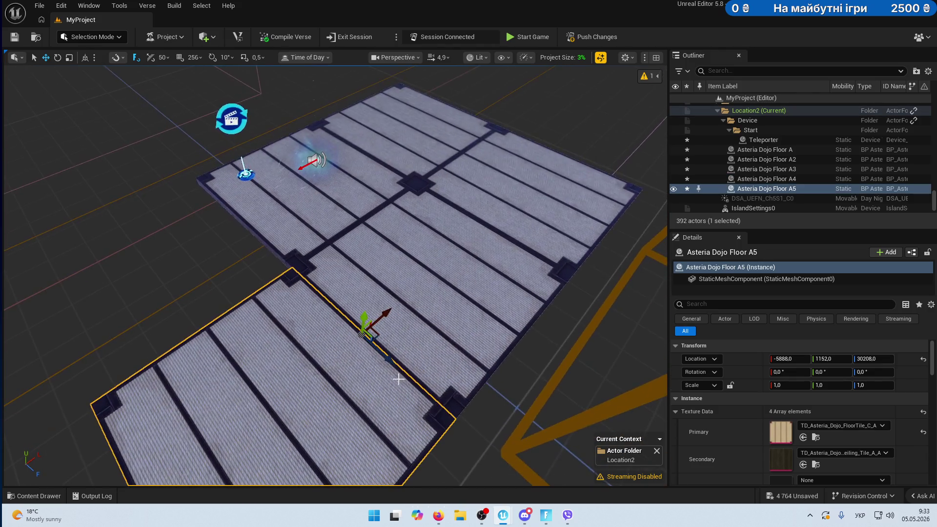
pyautogui.moveTo(397, 376)
pyautogui.mouseDown()
pyautogui.moveTo(294, 307)
pyautogui.moveTo(227, 242)
pyautogui.mouseUp()
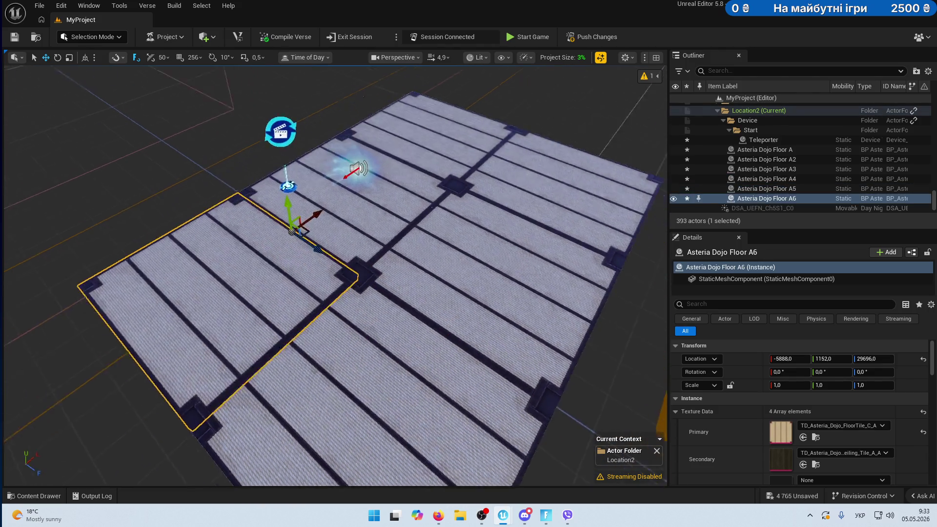
pyautogui.moveTo(295, 289)
pyautogui.mouseDown()
pyautogui.moveTo(313, 273)
pyautogui.moveTo(294, 289)
pyautogui.mouseUp()
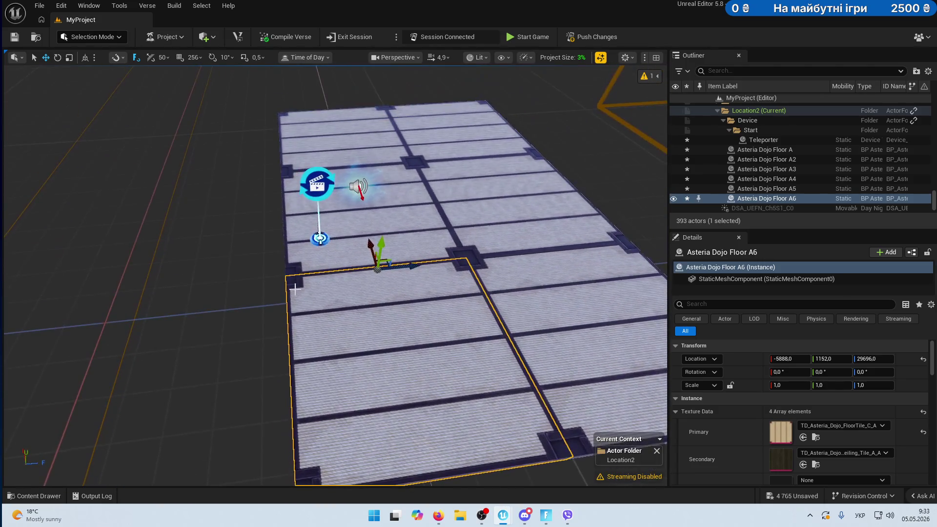
pyautogui.click(39, 494)
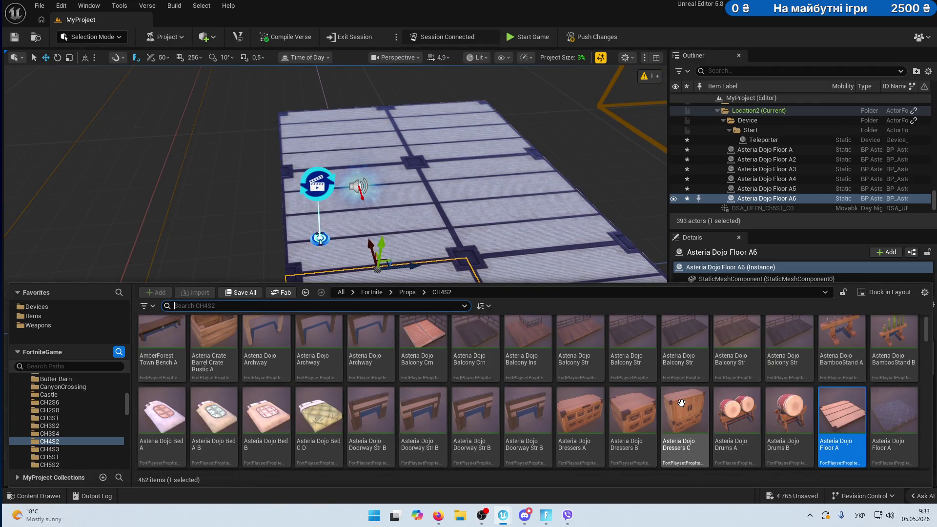
# Place Asteria Dojo Bed B on the floor and create a Building subfolder under Location2.
pyautogui.moveTo(268, 380)
pyautogui.mouseDown()
pyautogui.moveTo(394, 243)
pyautogui.moveTo(411, 322)
pyautogui.mouseUp()
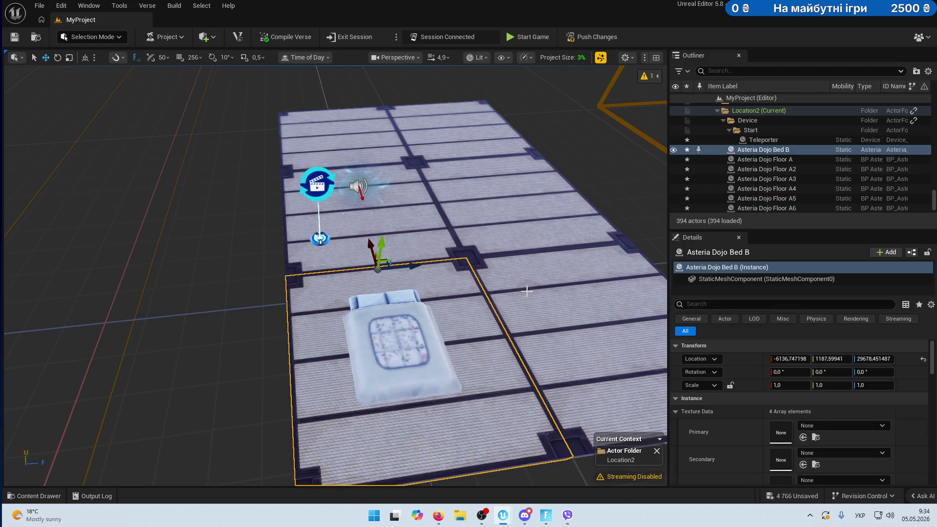
pyautogui.rightClick(745, 112)
pyautogui.click(796, 146)
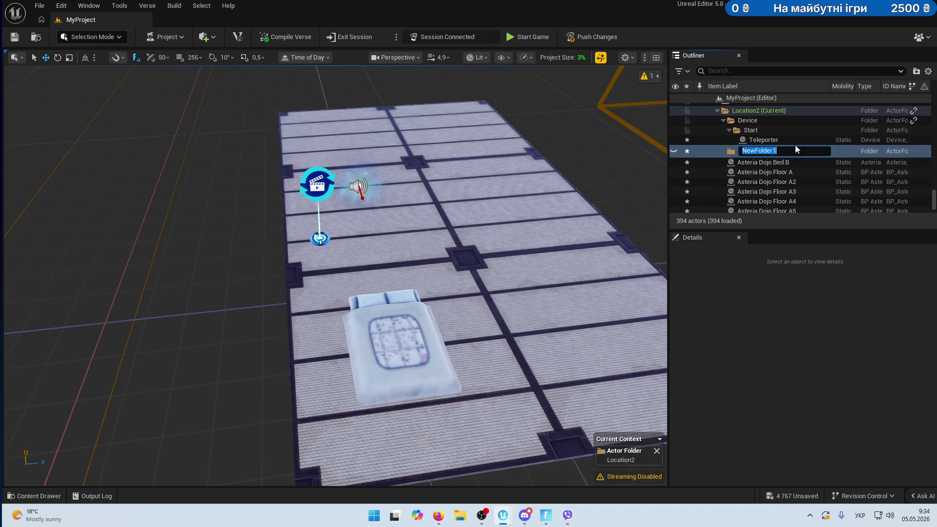
pyautogui.write('Зкщ')
pyautogui.press('BackSpace')
pyautogui.press('BackSpace')
pyautogui.press('BackSpace')
pyautogui.hotkey('alt', 'shift')
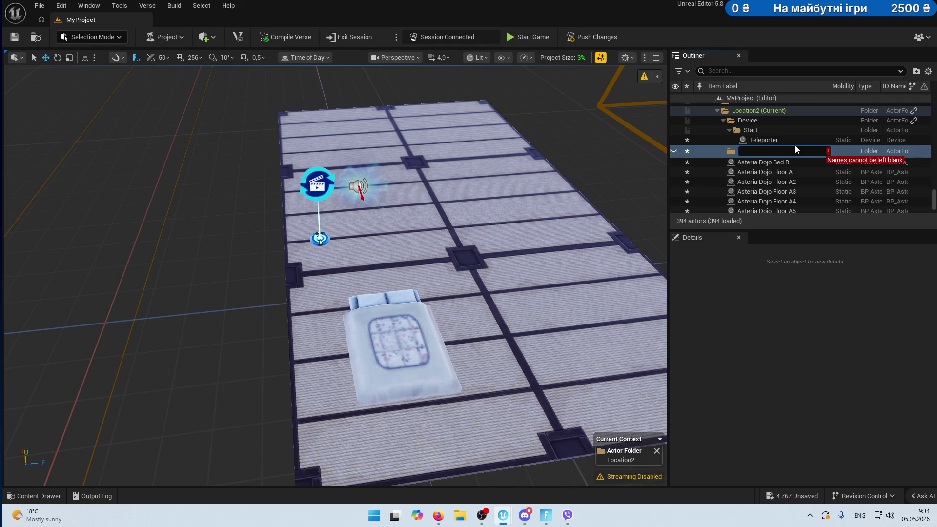
pyautogui.write('Build')
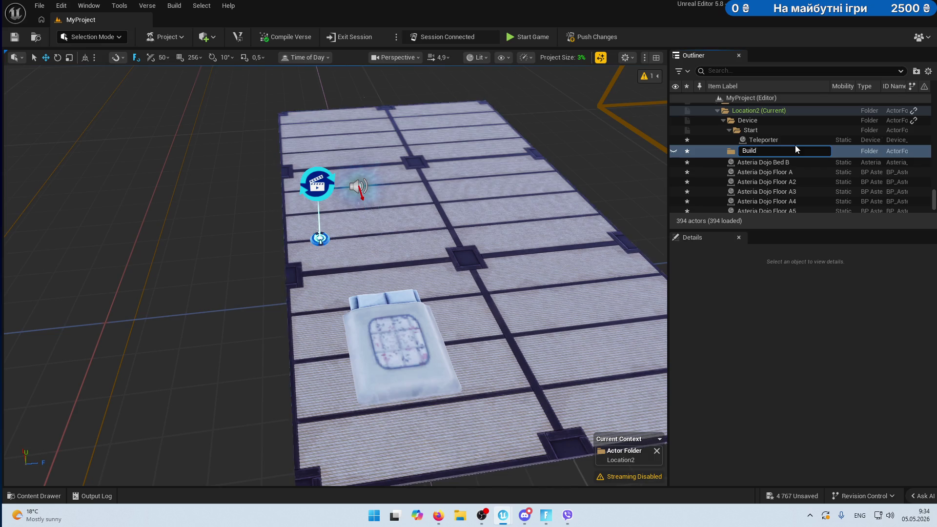
pyautogui.write('ing')
pyautogui.press('Return')
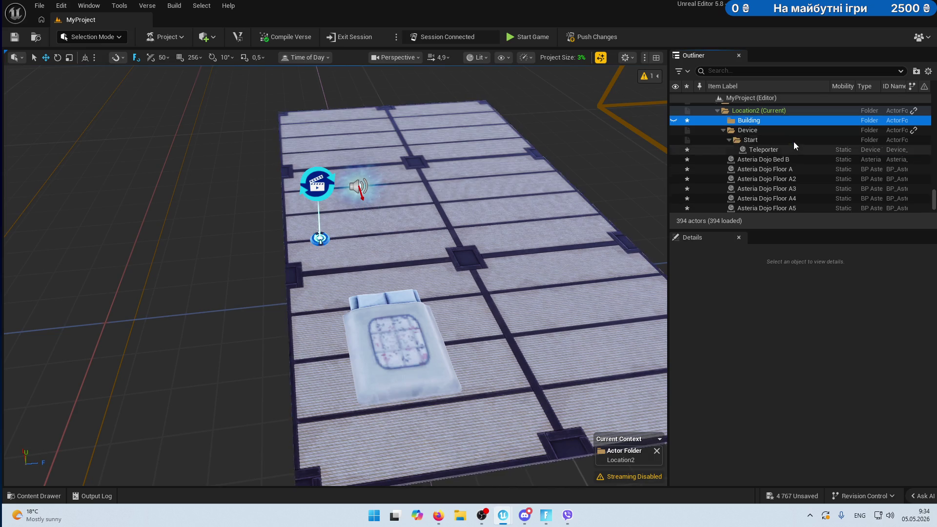
# Make Building the current folder and move the bed and six floor tiles into it.
pyautogui.rightClick(758, 125)
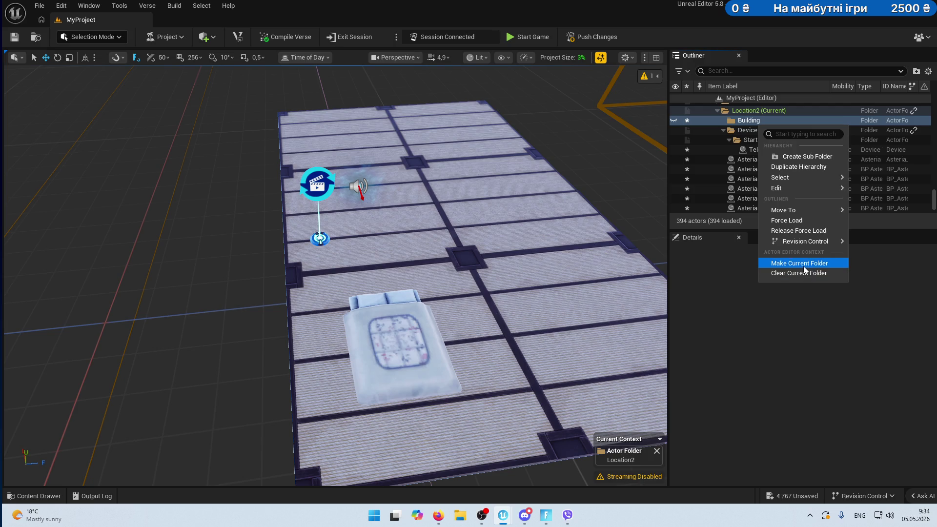
pyautogui.click(801, 264)
pyautogui.click(736, 154)
pyautogui.scroll(-3, 780, 174)
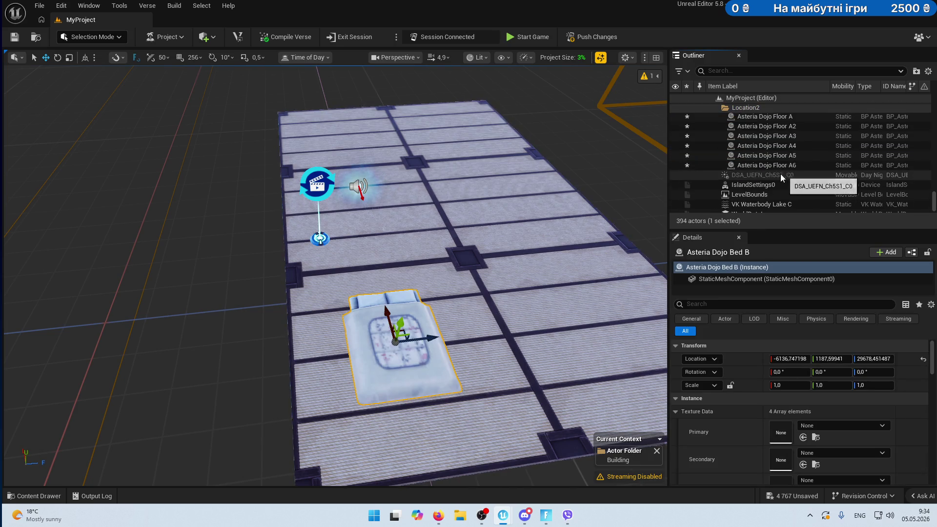
pyautogui.keyDown('shift'); pyautogui.click(766, 165); pyautogui.keyUp('shift')
pyautogui.scroll(4, 775, 205)
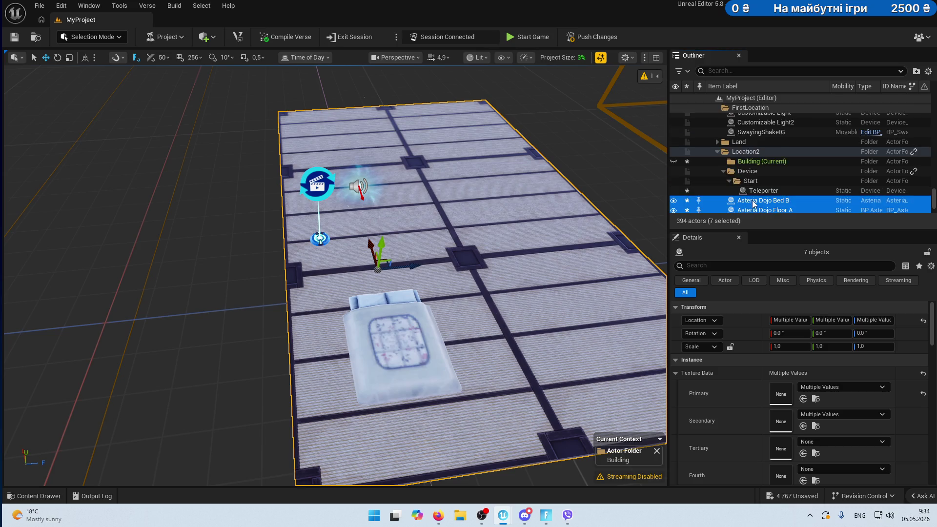
pyautogui.moveTo(754, 204); pyautogui.dragTo(756, 162)
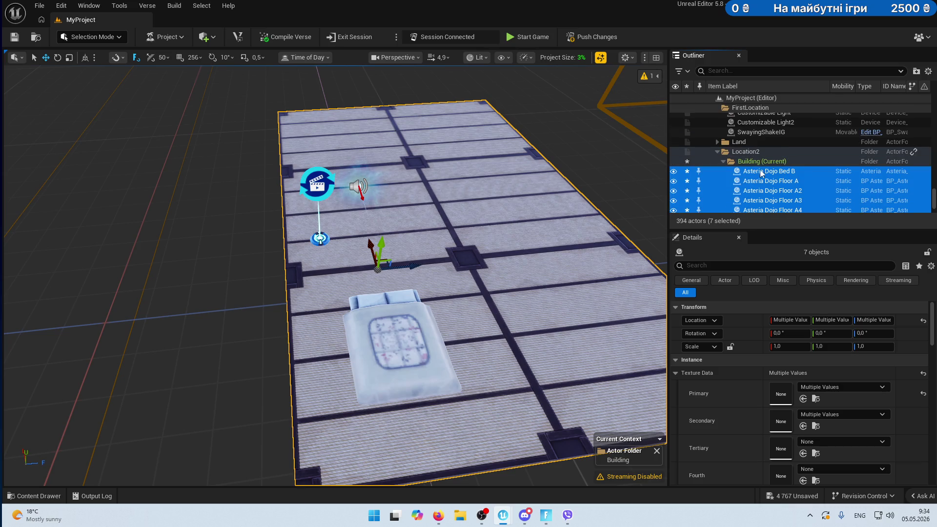
pyautogui.click(761, 161)
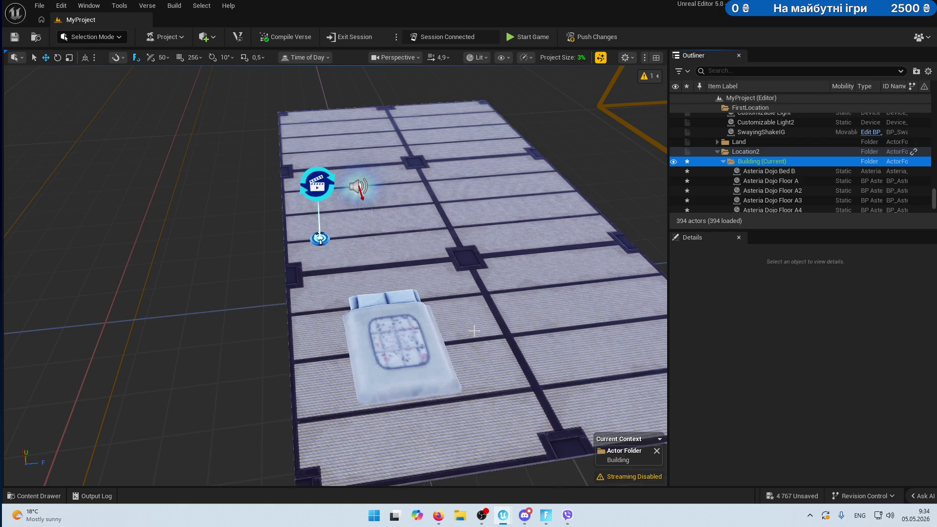
pyautogui.click(255, 331)
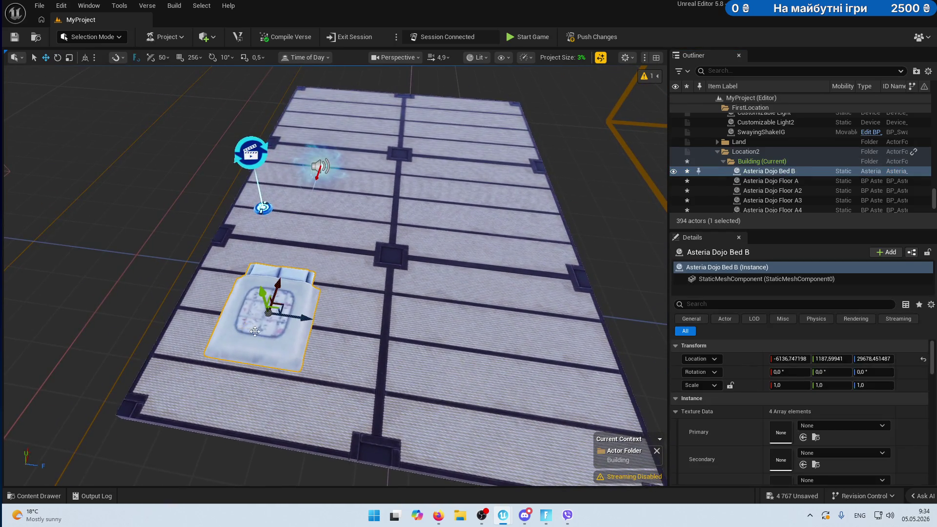
# Rotate Asteria Dojo Bed B 180°.
pyautogui.press('e')
pyautogui.moveTo(254, 332); pyautogui.dragTo(349, 385)
pyautogui.hotkey('ctrl', 'z')
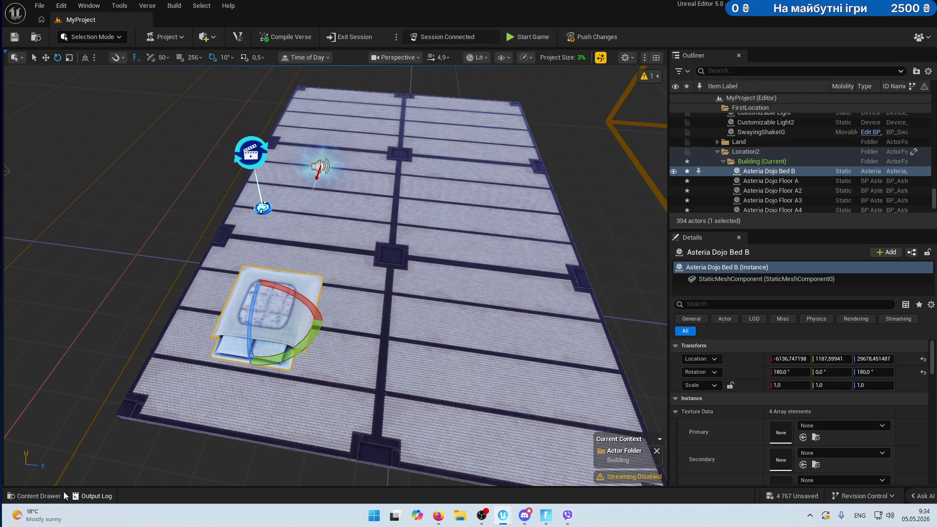
pyautogui.click(61, 496)
pyautogui.scroll(-1, 672, 406)
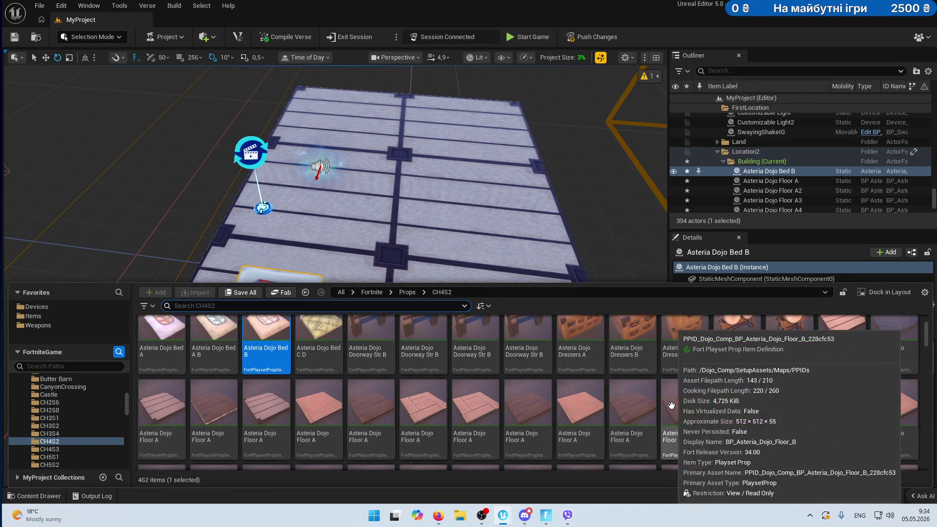
pyautogui.click(402, 134)
# Delete tatami floor tiles A2–A5, leaving Floor A and A6.
pyautogui.click(439, 115)
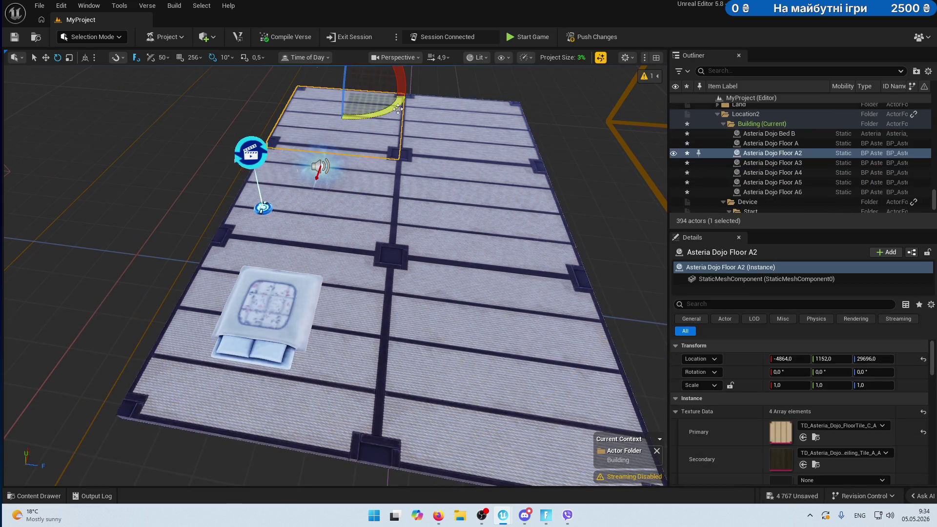
pyautogui.press('Delete')
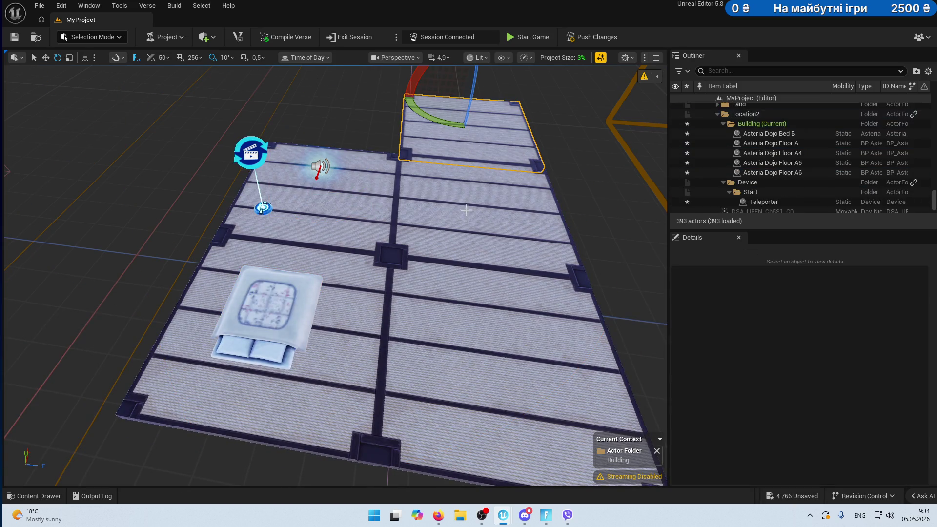
pyautogui.click(465, 202)
pyautogui.press('Delete')
pyautogui.click(465, 330)
pyautogui.press('Delete')
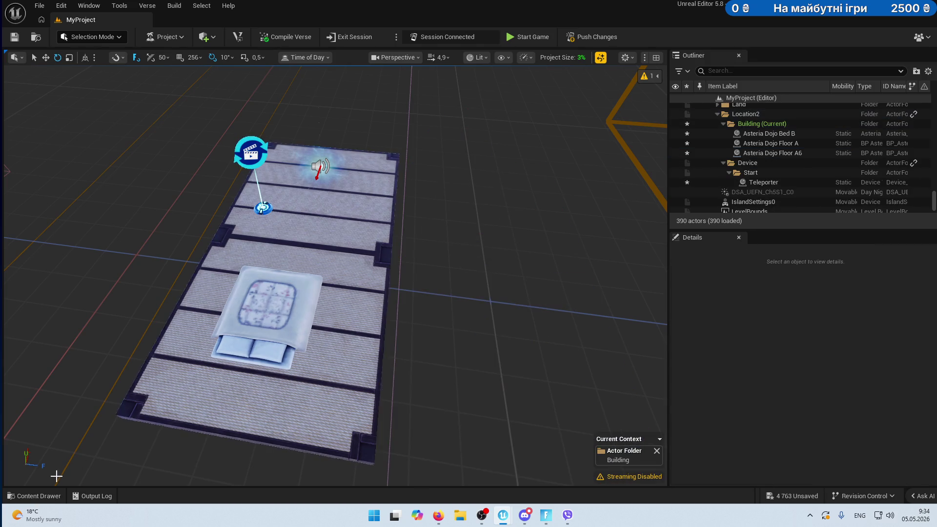
pyautogui.hotkey('ctrl', 'space')
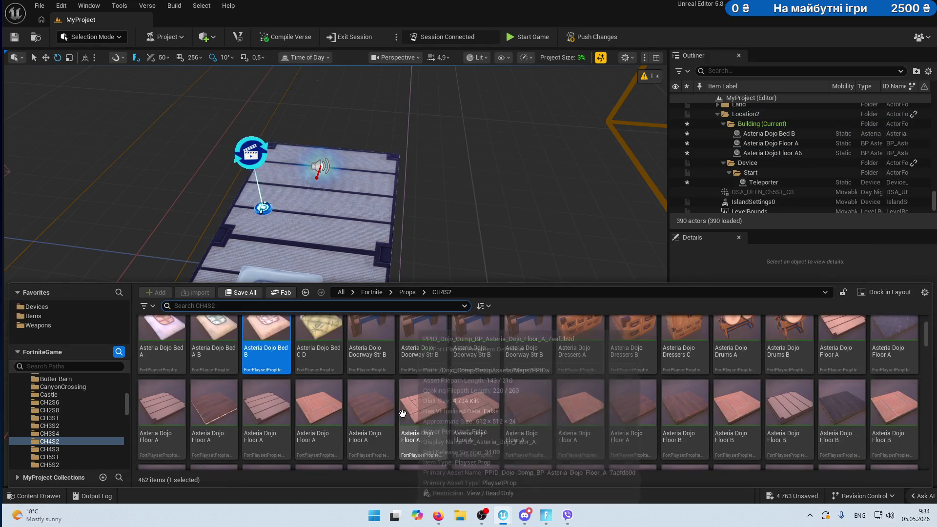
# Place a wooden Asteria Dojo Floor A tile and duplicate it beside the original.
pyautogui.moveTo(211, 412)
pyautogui.mouseDown()
pyautogui.moveTo(412, 240)
pyautogui.moveTo(458, 272)
pyautogui.moveTo(464, 265)
pyautogui.moveTo(444, 244)
pyautogui.moveTo(439, 254)
pyautogui.mouseUp()
pyautogui.press('w')
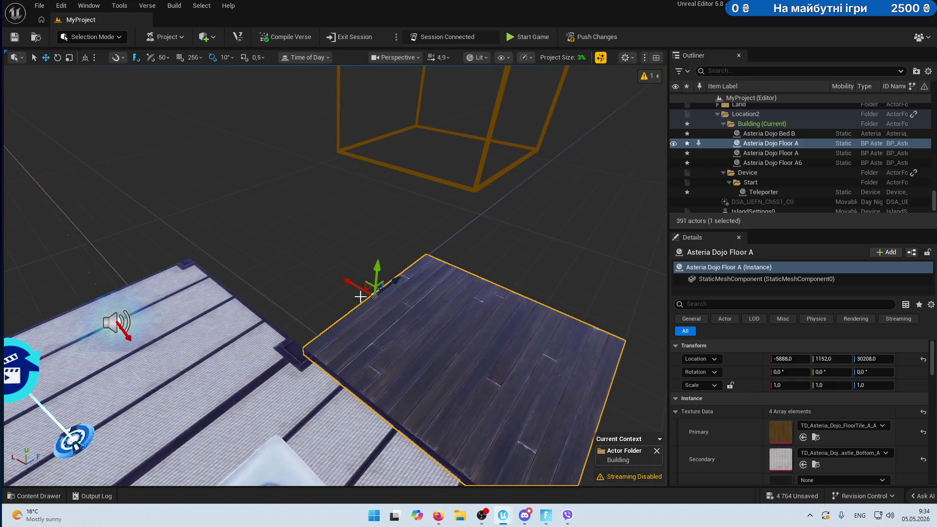
pyautogui.moveTo(334, 278); pyautogui.dragTo(265, 251)
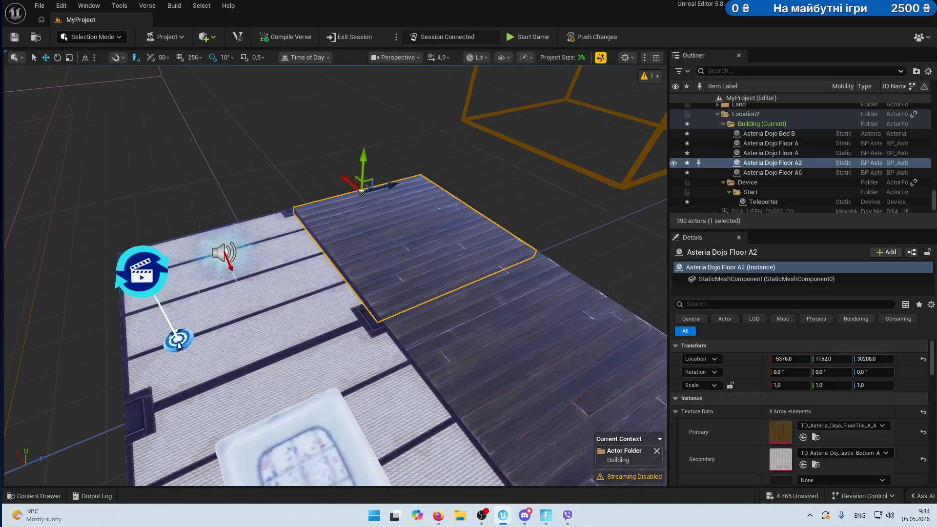
pyautogui.click(210, 273)
pyautogui.press('Delete')
pyautogui.hotkey('ctrl', 'z')
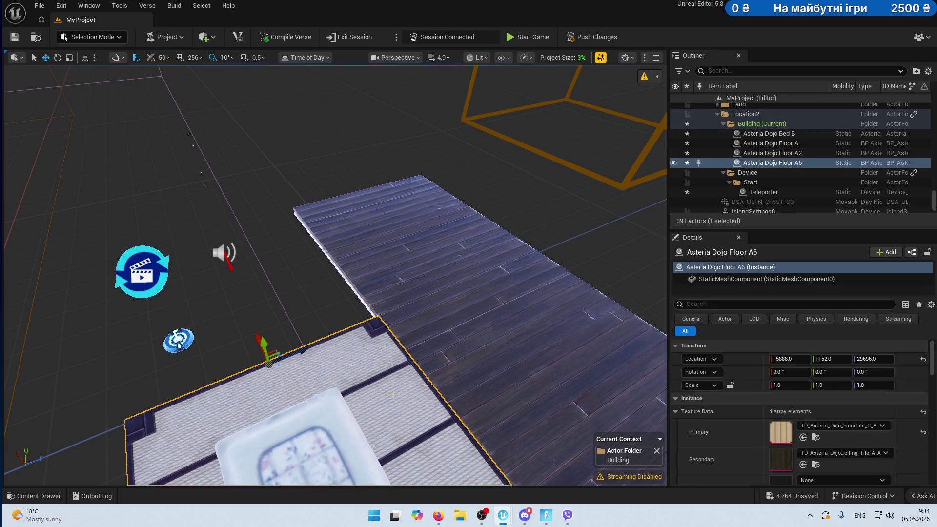
# Lower wooden tile A3, delete tatami Floor A6 and fill the remaining gap with another wooden copy.
pyautogui.click(433, 371)
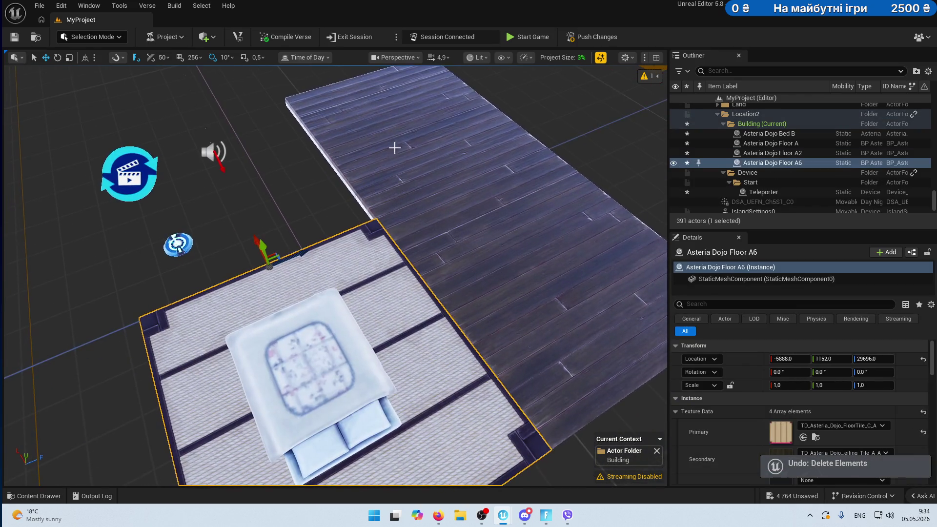
pyautogui.click(389, 147)
pyautogui.moveTo(386, 73); pyautogui.dragTo(314, 173)
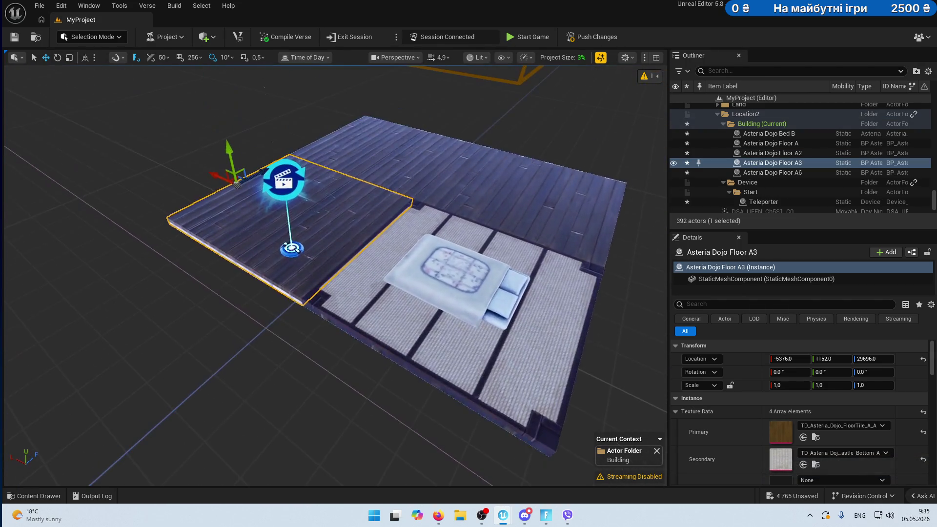
pyautogui.click(375, 315)
pyautogui.press('Delete')
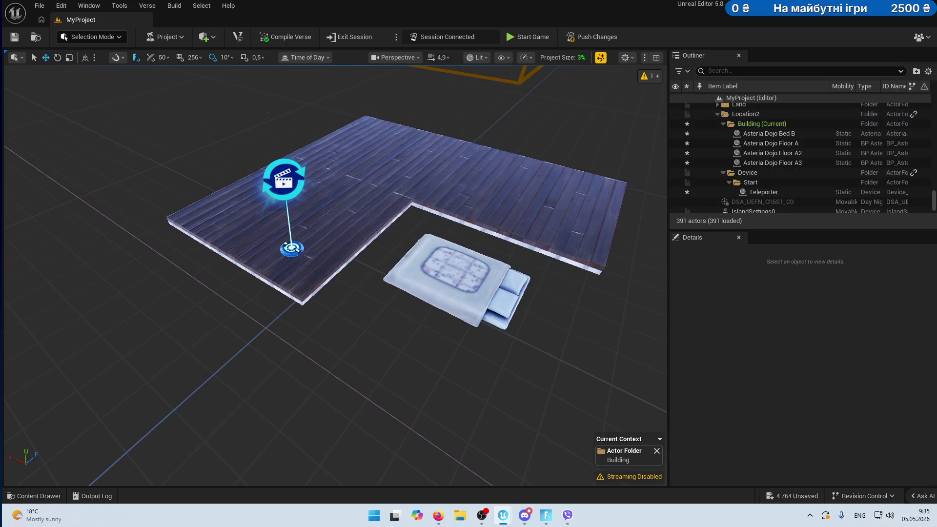
pyautogui.click(330, 226)
pyautogui.moveTo(218, 177); pyautogui.dragTo(379, 286)
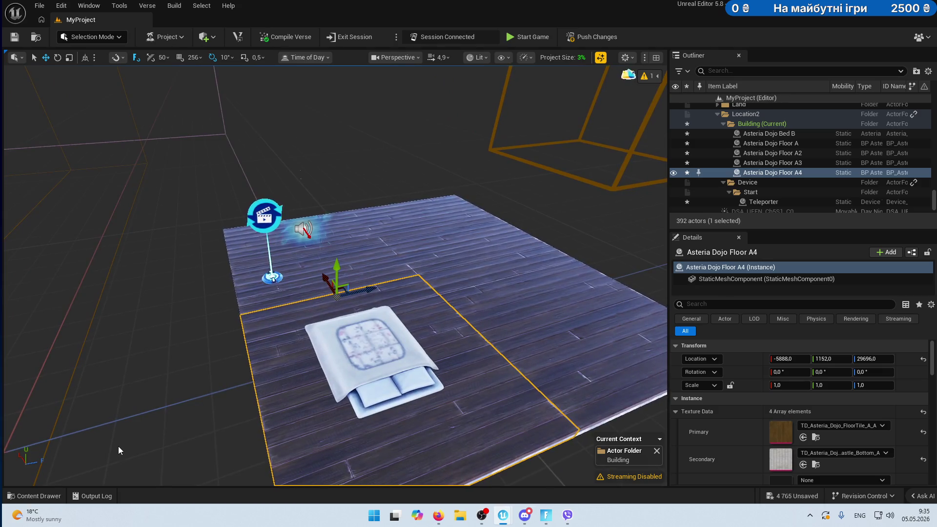
pyautogui.hotkey('ctrl', 'space')
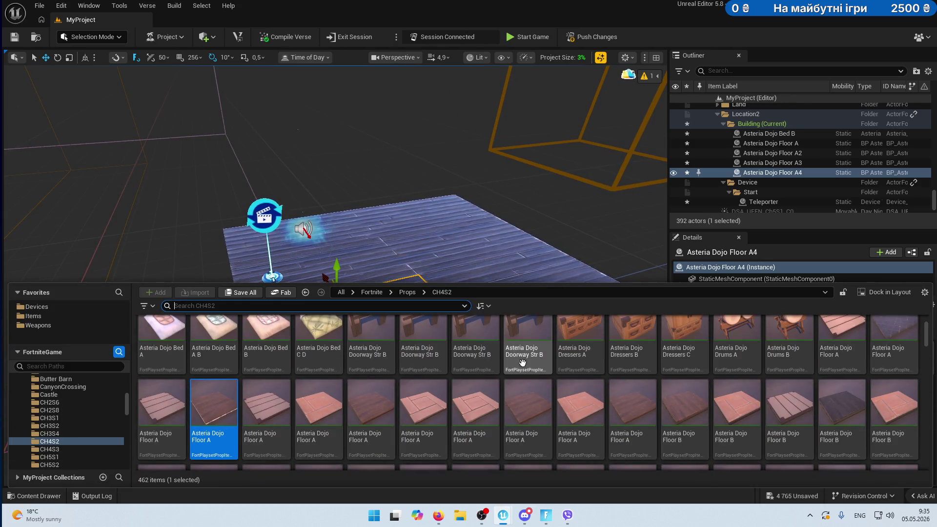
pyautogui.moveTo(522, 362)
pyautogui.mouseDown()
pyautogui.moveTo(377, 299)
pyautogui.moveTo(244, 371)
pyautogui.moveTo(205, 410)
pyautogui.mouseUp()
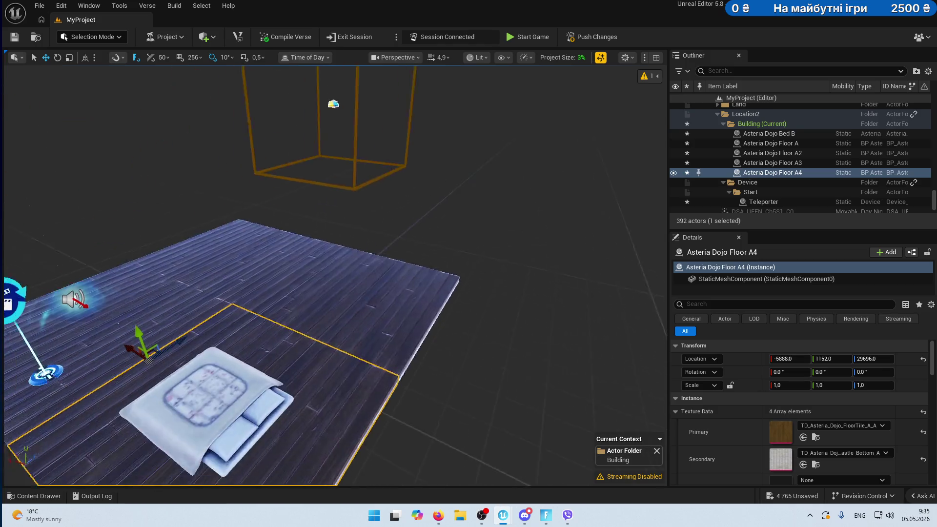
pyautogui.click(37, 496)
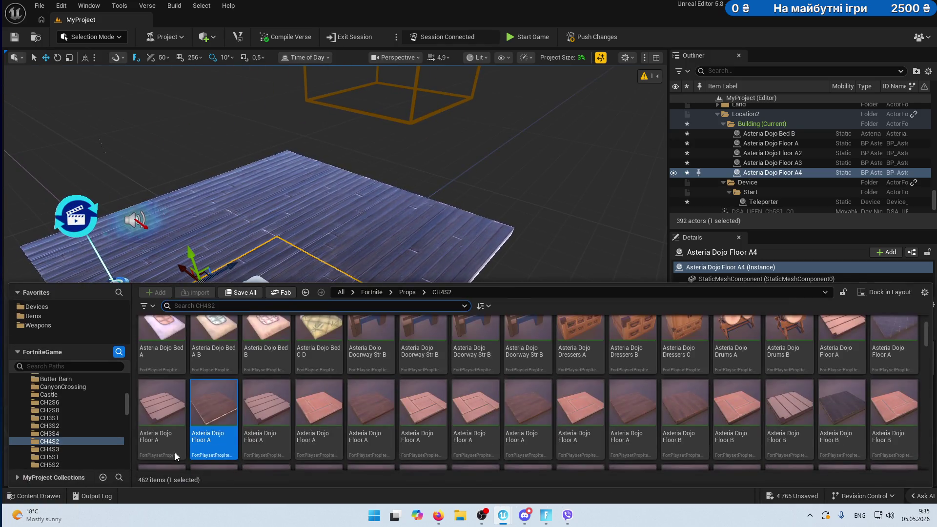
pyautogui.scroll(-5, 634, 400)
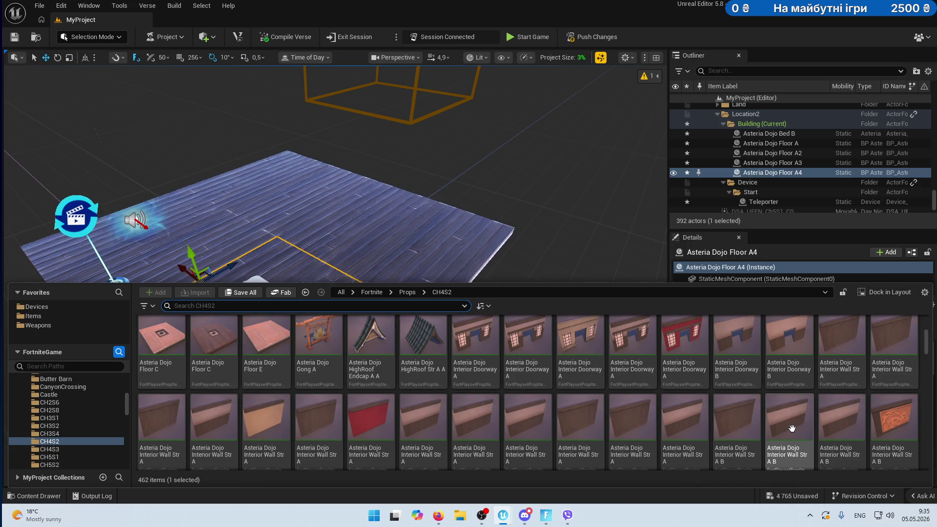
# Place Interior Wall Str A on the floor and add copies A2 and A3 turned 90° along the side.
pyautogui.moveTo(581, 422)
pyautogui.mouseDown()
pyautogui.moveTo(556, 389)
pyautogui.moveTo(117, 241)
pyautogui.mouseUp()
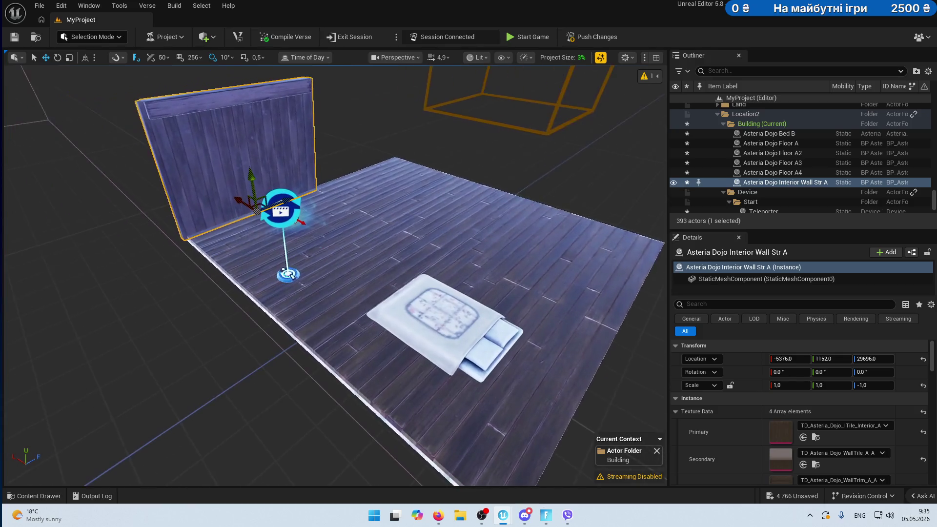
pyautogui.moveTo(230, 203)
pyautogui.keyDown('alt'); pyautogui.mouseDown()
pyautogui.moveTo(272, 251)
pyautogui.moveTo(353, 281)
pyautogui.mouseUp(); pyautogui.keyUp('alt')
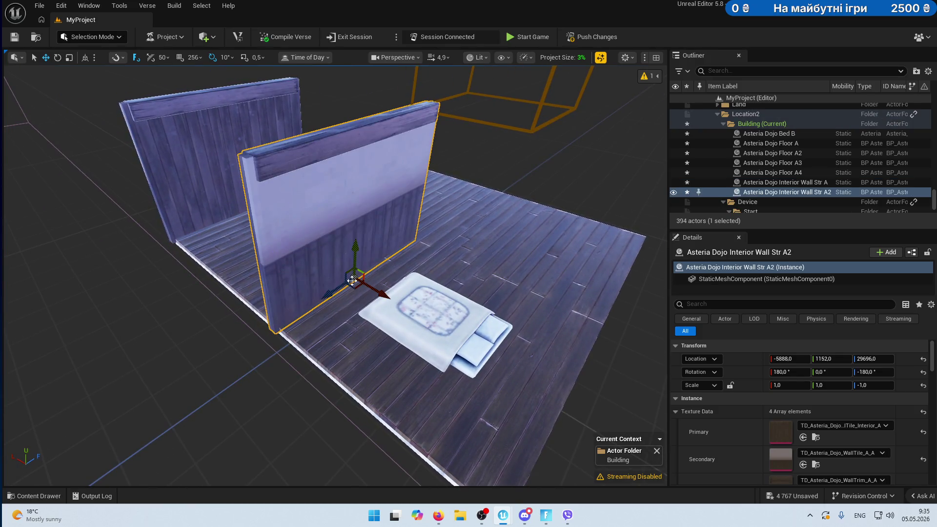
pyautogui.hotkey('ctrl', 'z')
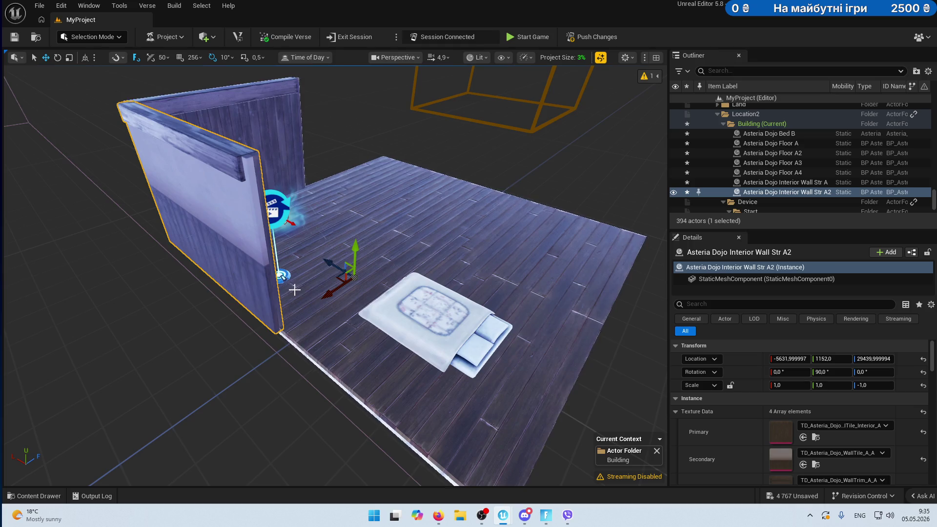
pyautogui.press('f')
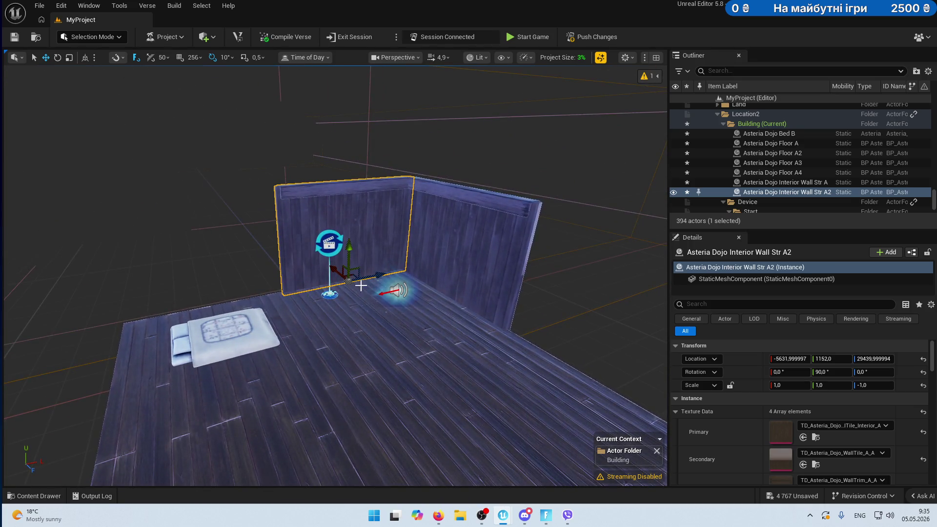
pyautogui.keyDown('alt'); pyautogui.moveTo(369, 275); pyautogui.dragTo(279, 291); pyautogui.keyUp('alt')
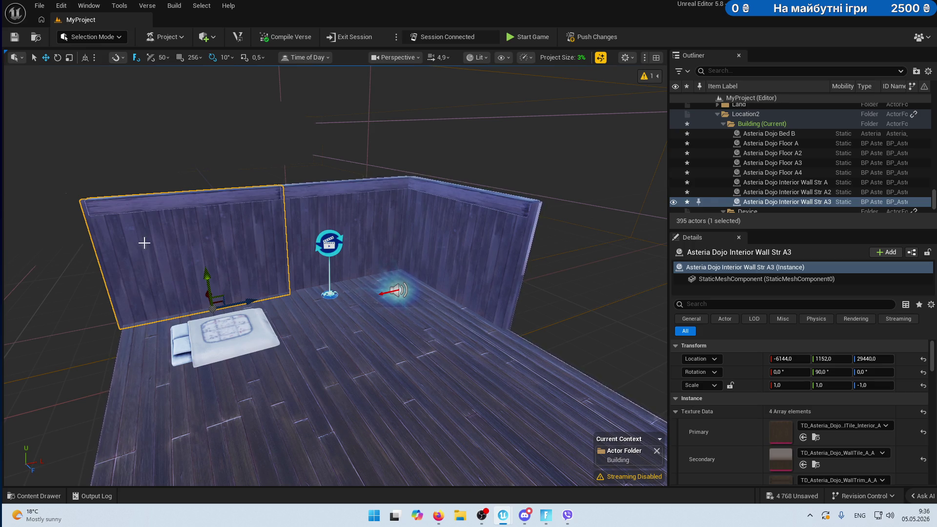
# Duplicate a wall to extend the side further, correcting its orientation with undo and redo.
pyautogui.moveTo(144, 243); pyautogui.dragTo(306, 263)
pyautogui.scroll(-5, 204, 286)
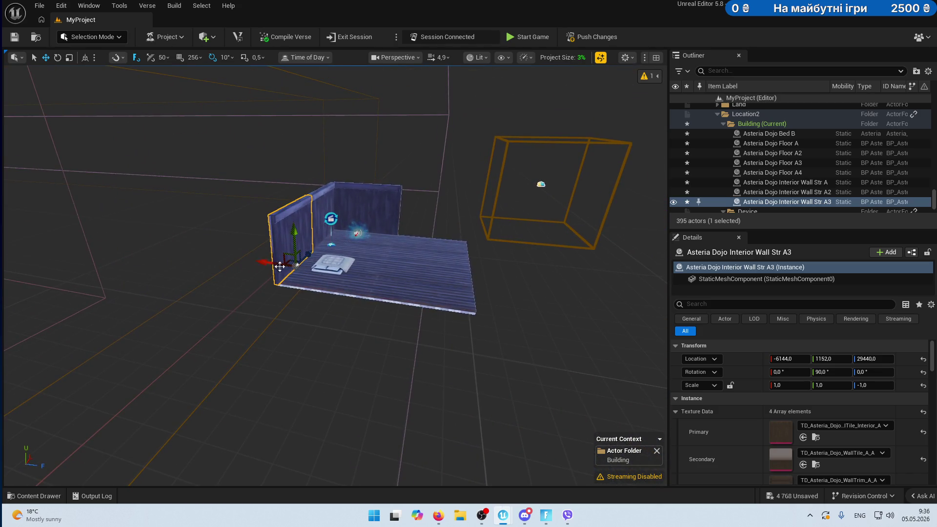
pyautogui.moveTo(306, 256); pyautogui.dragTo(281, 285)
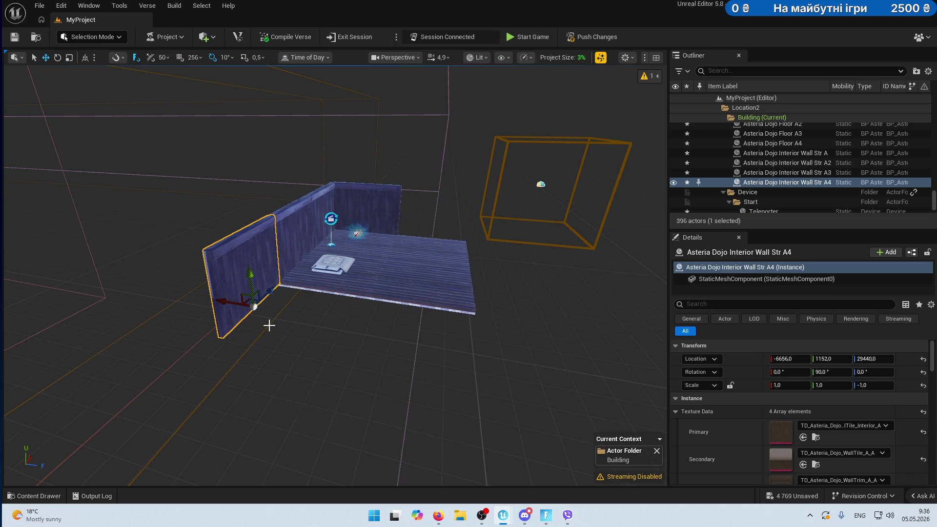
pyautogui.hotkey('ctrl', 'z')
pyautogui.scroll(5, 269, 326)
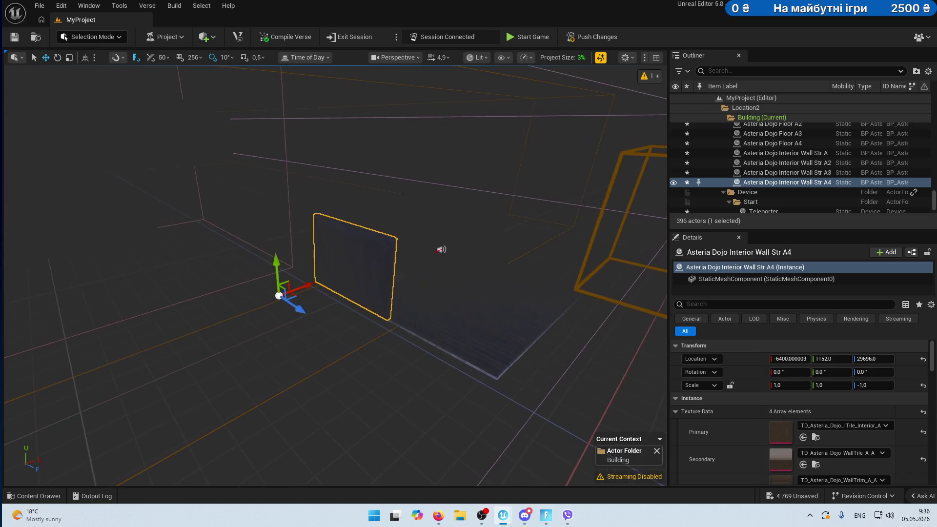
pyautogui.moveTo(457, 313); pyautogui.dragTo(457, 282)
pyautogui.scroll(-5, 238, 319)
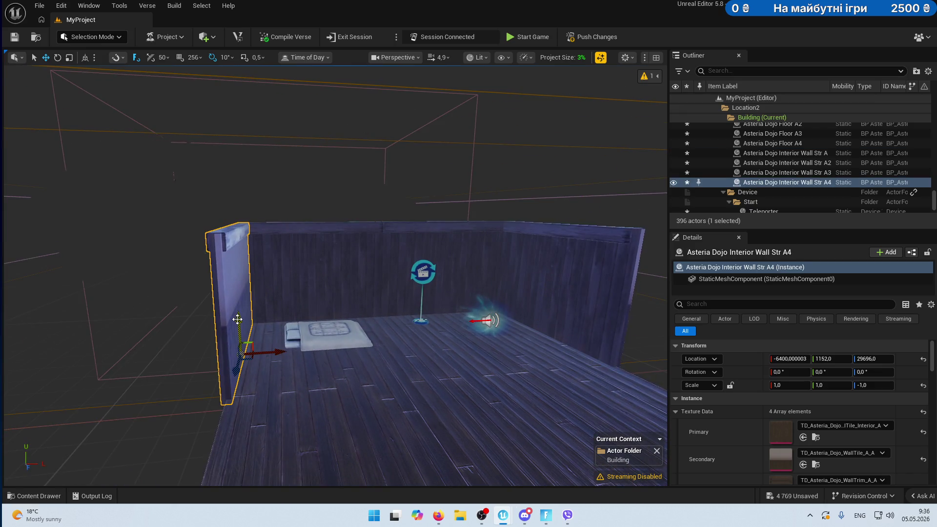
pyautogui.hotkey('ctrl', 'z')
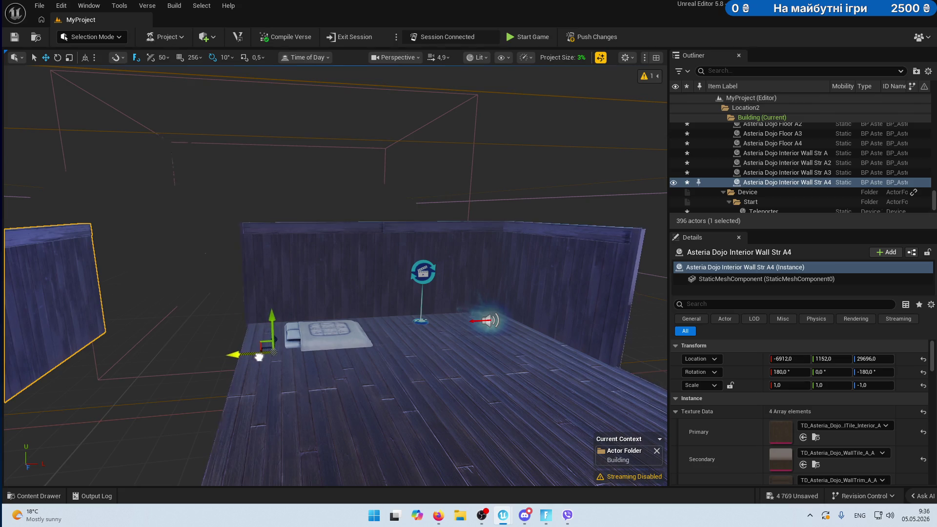
pyautogui.hotkey('ctrl', 'y')
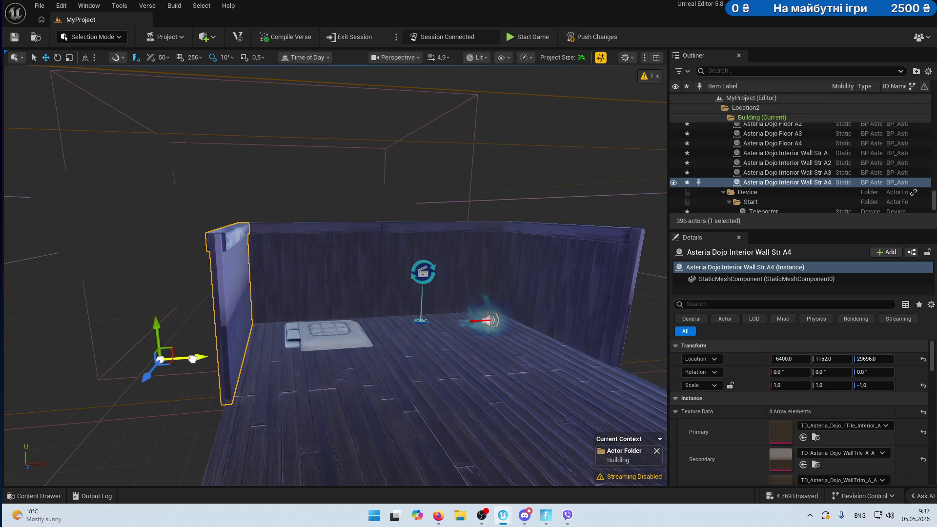
pyautogui.hotkey('ctrl', 'z')
pyautogui.moveTo(296, 347)
pyautogui.mouseDown()
pyautogui.moveTo(482, 312)
pyautogui.moveTo(315, 324)
pyautogui.mouseUp()
# Duplicate the front wall and slide the copy along to close the room.
pyautogui.scroll(-5, 315, 325)
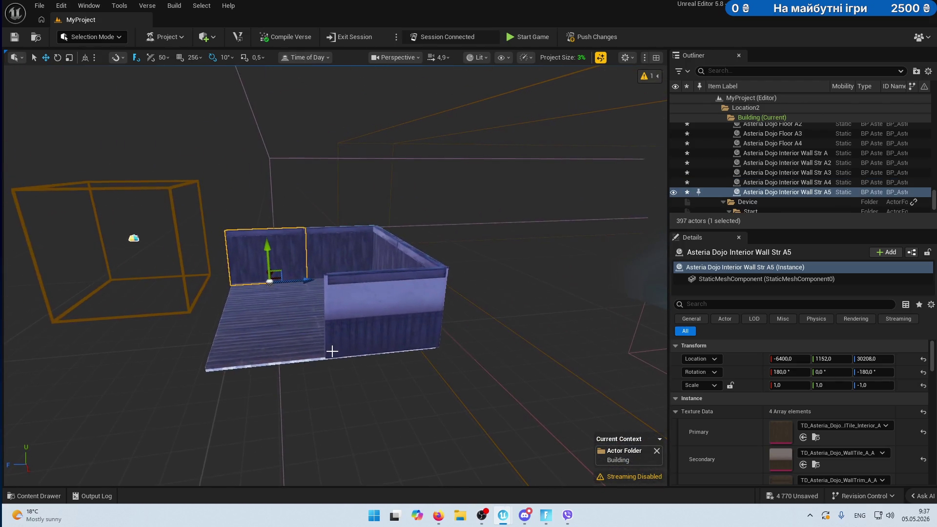
pyautogui.click(371, 333)
pyautogui.keyDown('alt'); pyautogui.moveTo(354, 354); pyautogui.dragTo(291, 366); pyautogui.keyUp('alt')
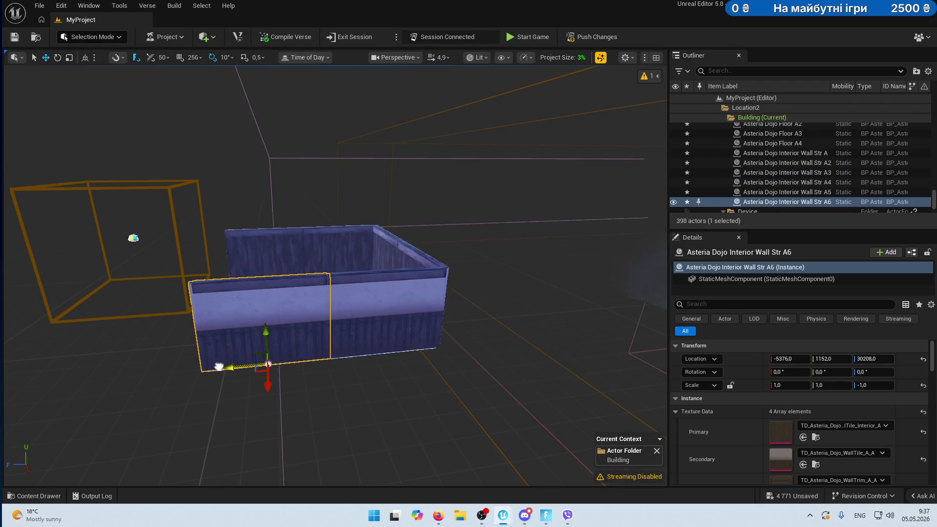
pyautogui.moveTo(219, 366); pyautogui.dragTo(153, 337)
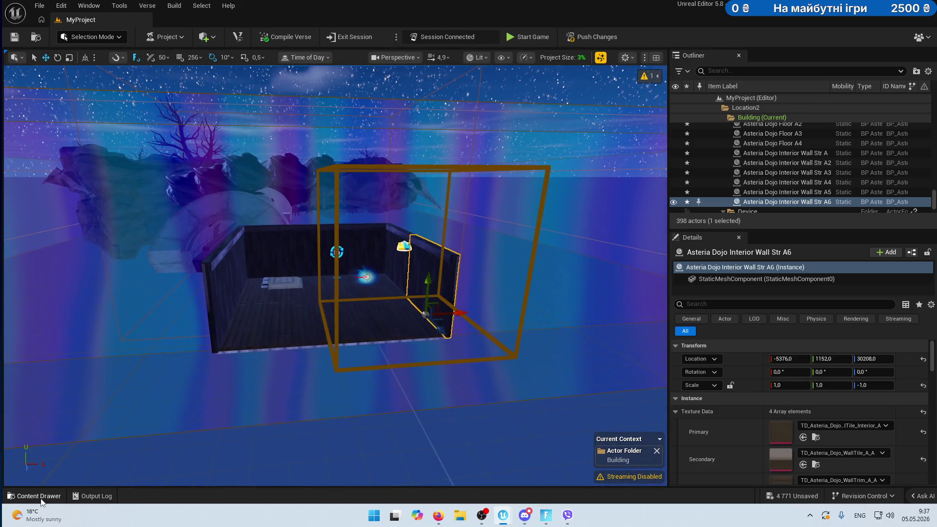
# Browse the CH4S2 props in the Content Drawer down to the Asteria Dojo SlidingDoor assets.
pyautogui.click(39, 496)
pyautogui.scroll(-2, 659, 423)
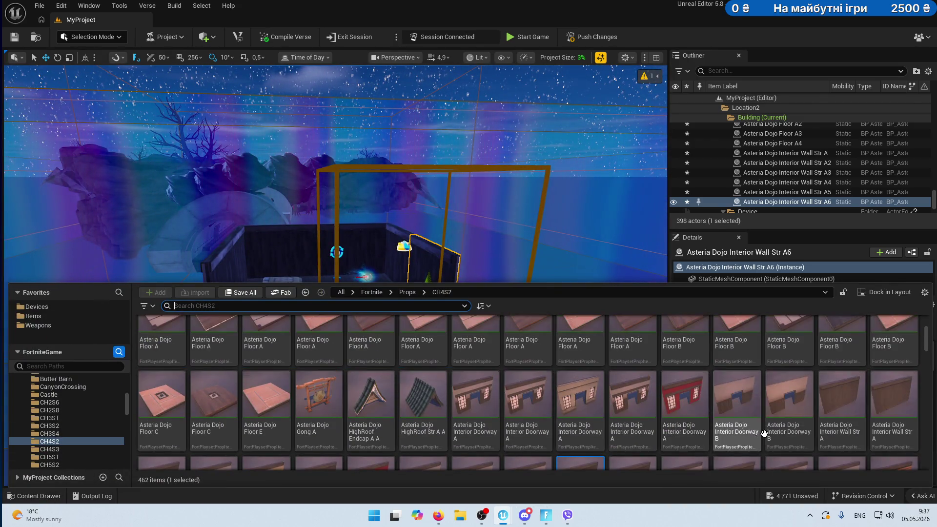
pyautogui.scroll(-3, 549, 392)
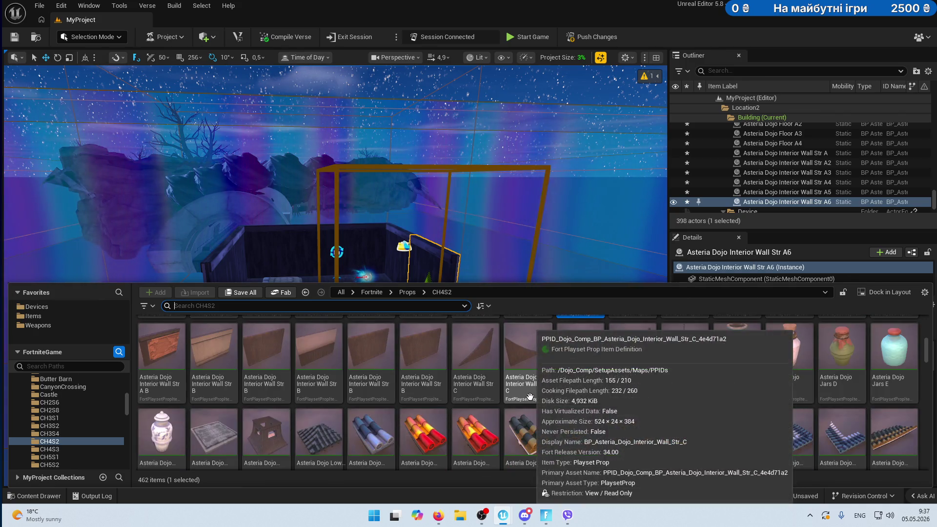
pyautogui.scroll(-5, 654, 395)
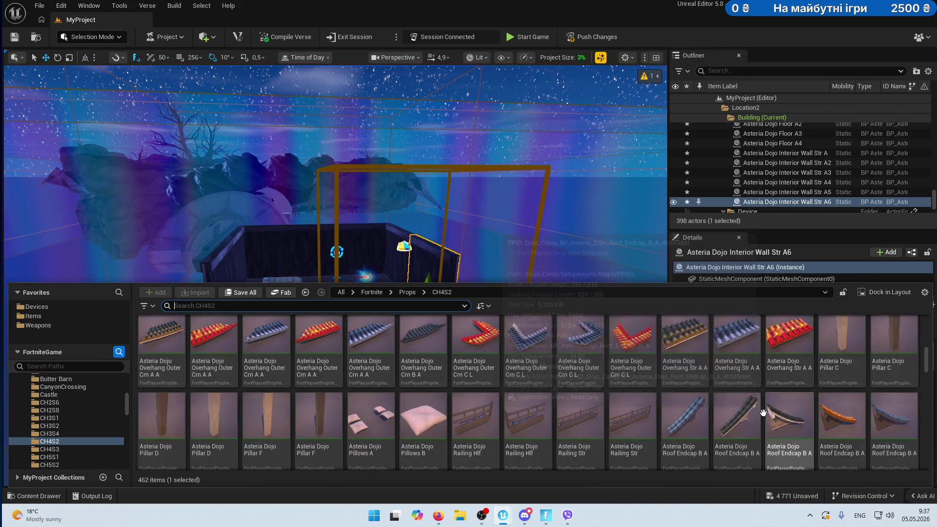
pyautogui.scroll(-5, 763, 413)
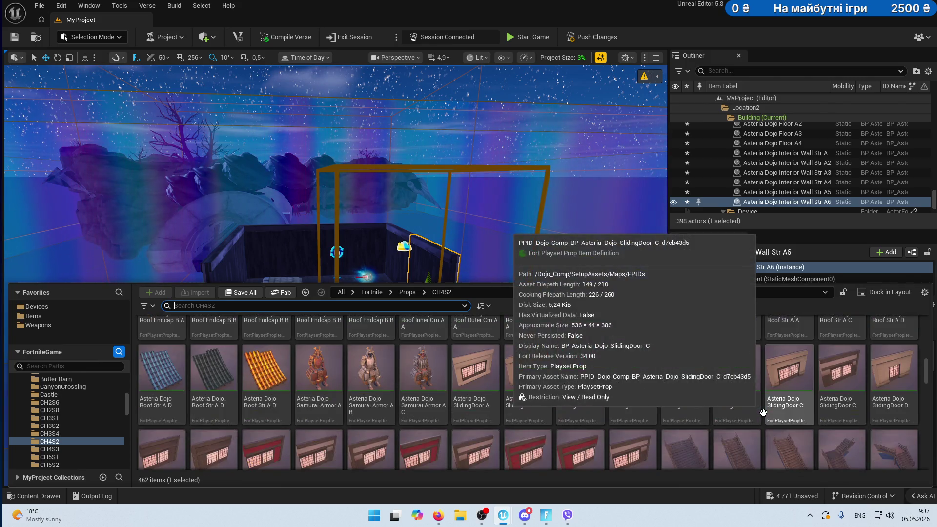
pyautogui.scroll(-2, 781, 394)
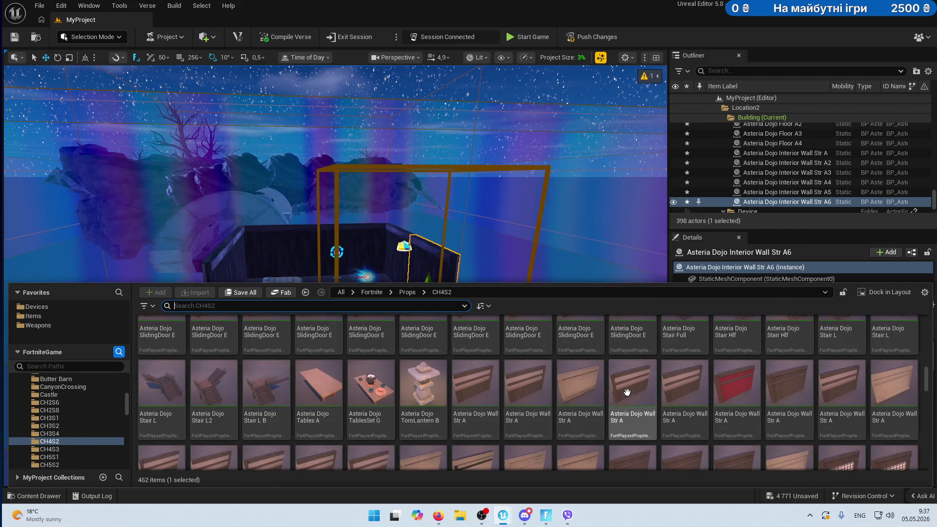
pyautogui.scroll(2, 566, 393)
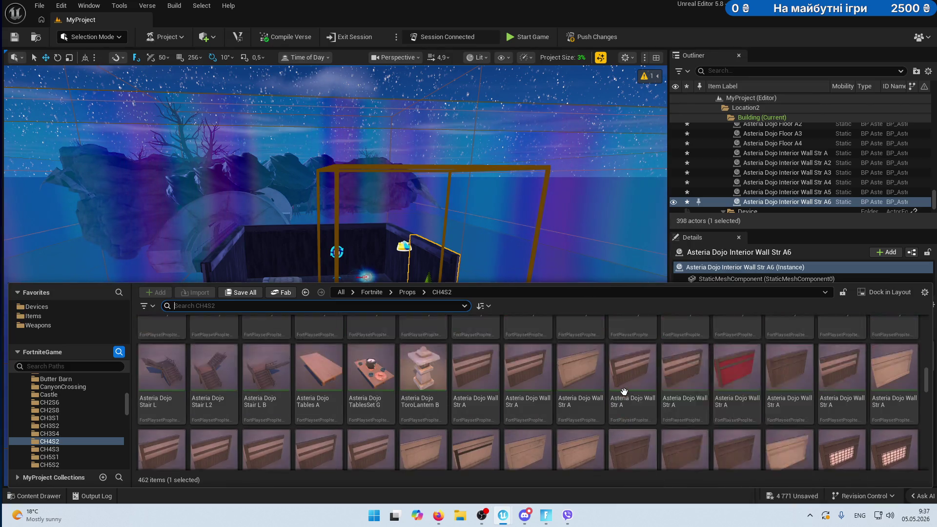
pyautogui.moveTo(533, 400)
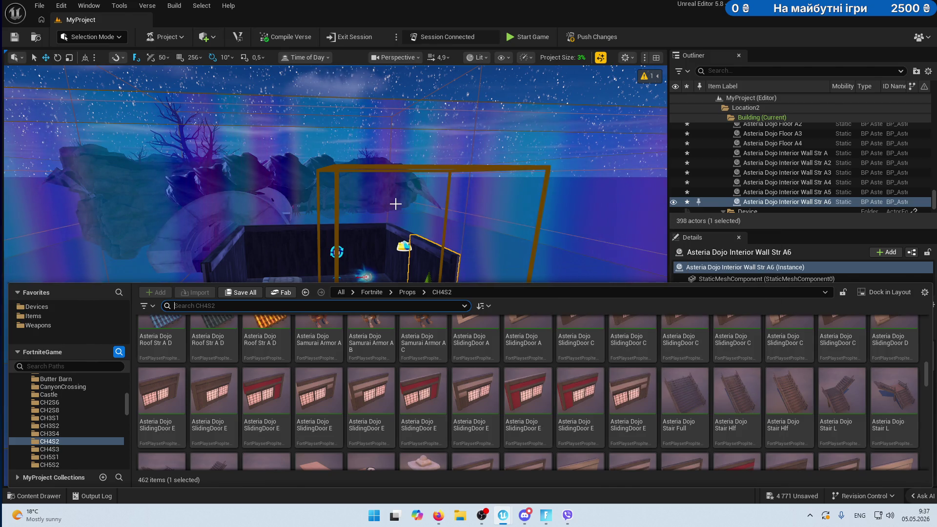
# Delete the extra left wall copy and the wall behind it.
pyautogui.moveTo(395, 203); pyautogui.dragTo(371, 175)
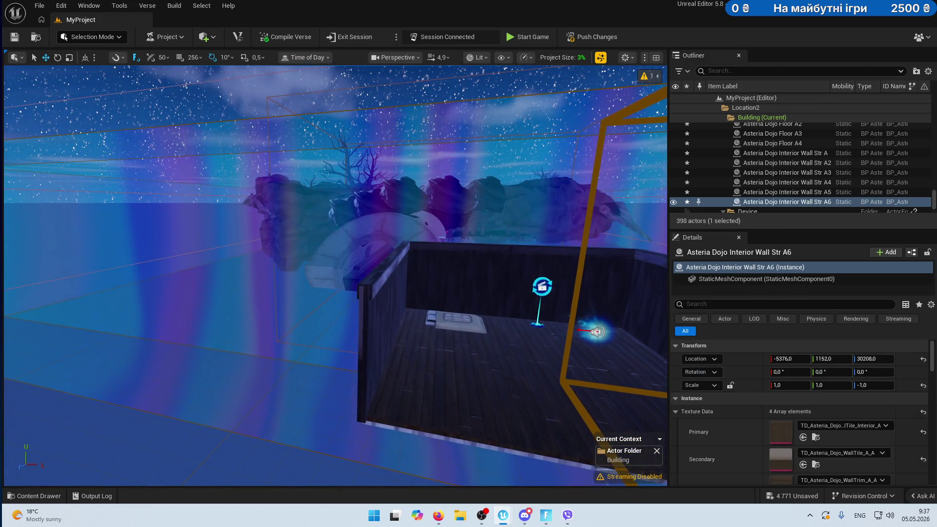
pyautogui.click(378, 326)
pyautogui.press('Delete')
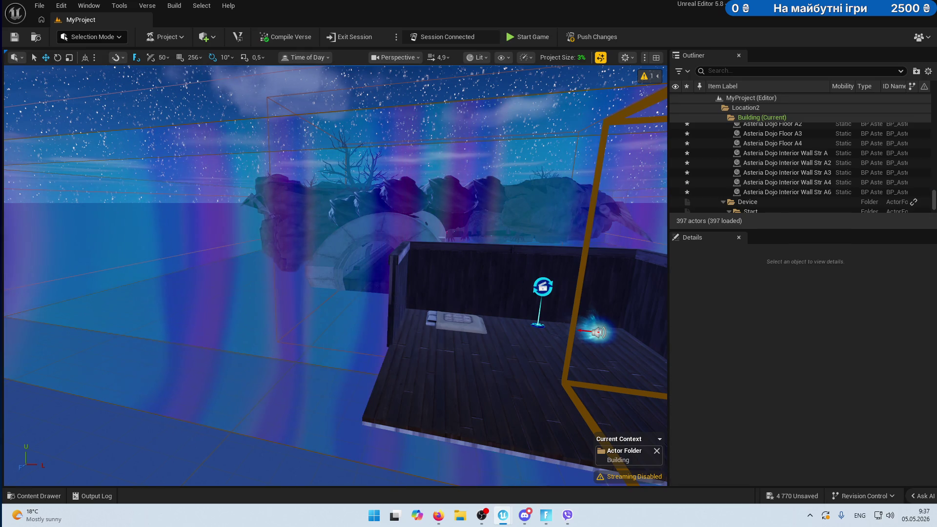
pyautogui.click(390, 310)
pyautogui.press('Delete')
# Compare SlidingDoor E and A, then place an Asteria Dojo SlidingDoor D in the room.
pyautogui.hotkey('ctrl', 'space')
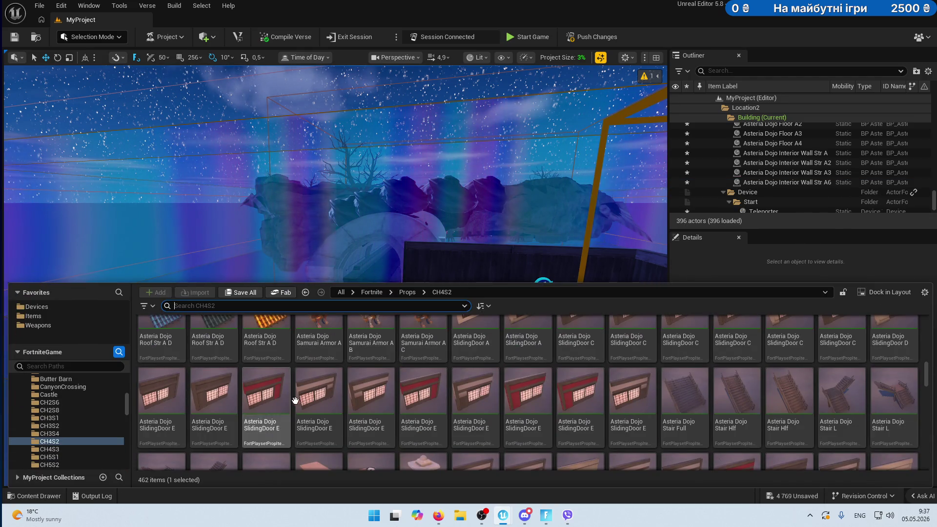
pyautogui.click(311, 405)
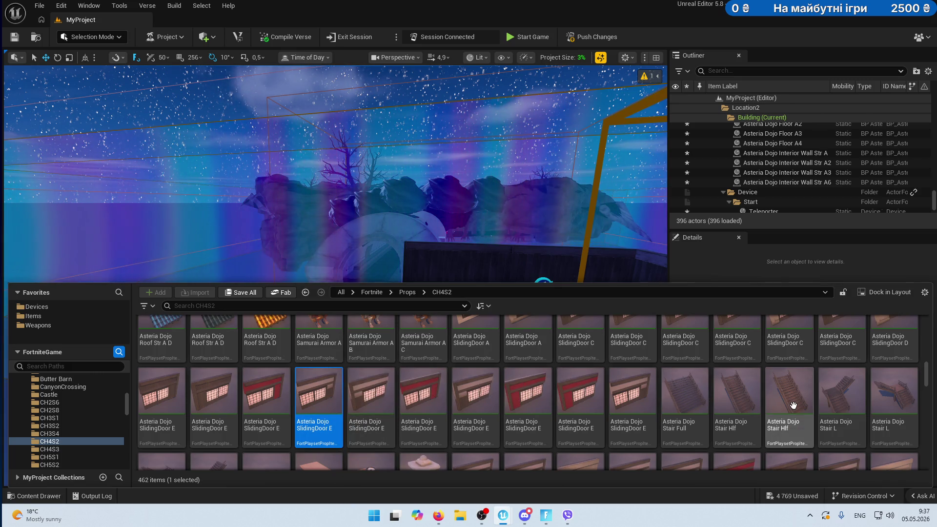
pyautogui.scroll(2, 791, 405)
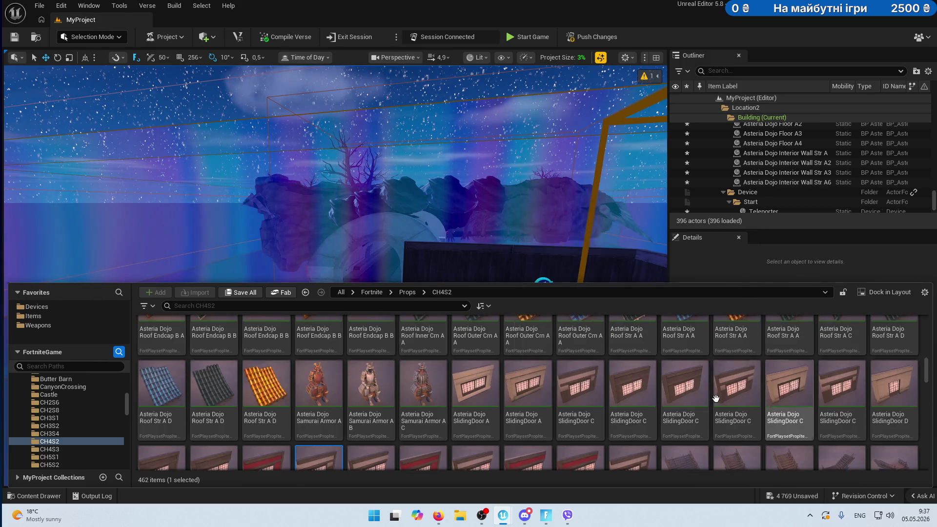
pyautogui.moveTo(473, 390)
pyautogui.mouseDown()
pyautogui.moveTo(452, 291)
pyautogui.moveTo(460, 344)
pyautogui.moveTo(491, 398)
pyautogui.mouseUp()
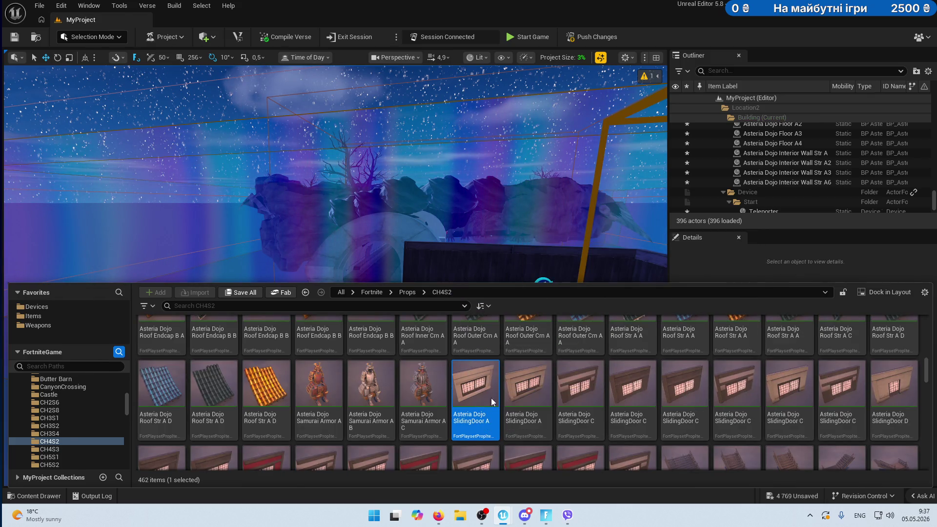
pyautogui.scroll(-5, 695, 419)
pyautogui.scroll(10, 695, 419)
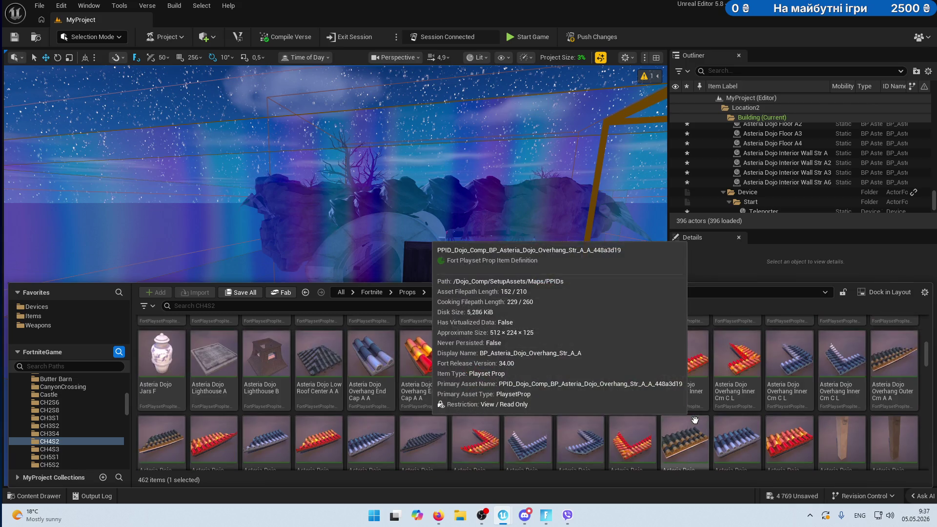
pyautogui.scroll(5, 758, 401)
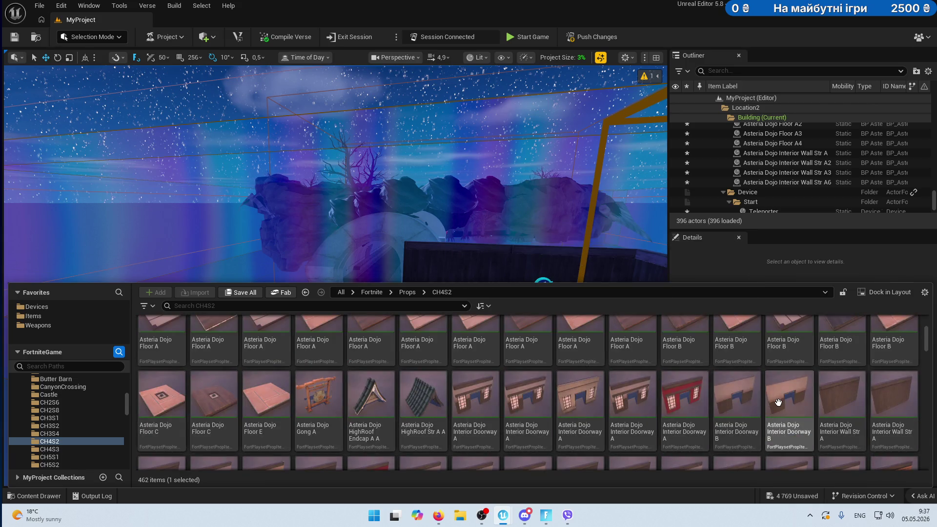
pyautogui.scroll(2, 775, 401)
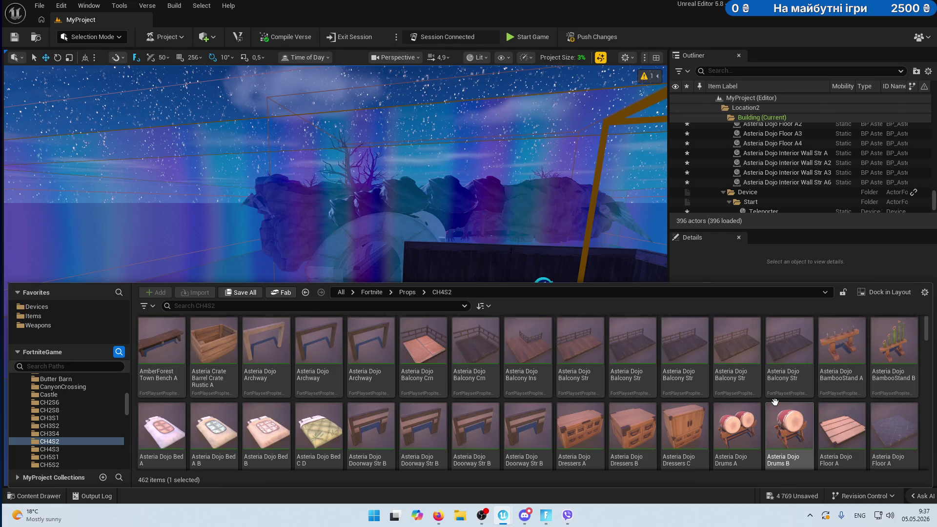
pyautogui.scroll(-6, 775, 401)
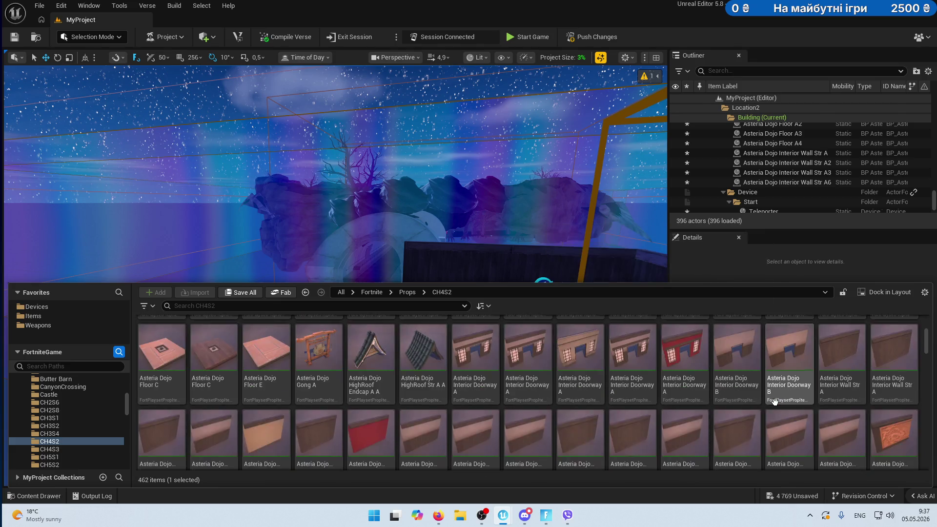
pyautogui.scroll(-5, 775, 401)
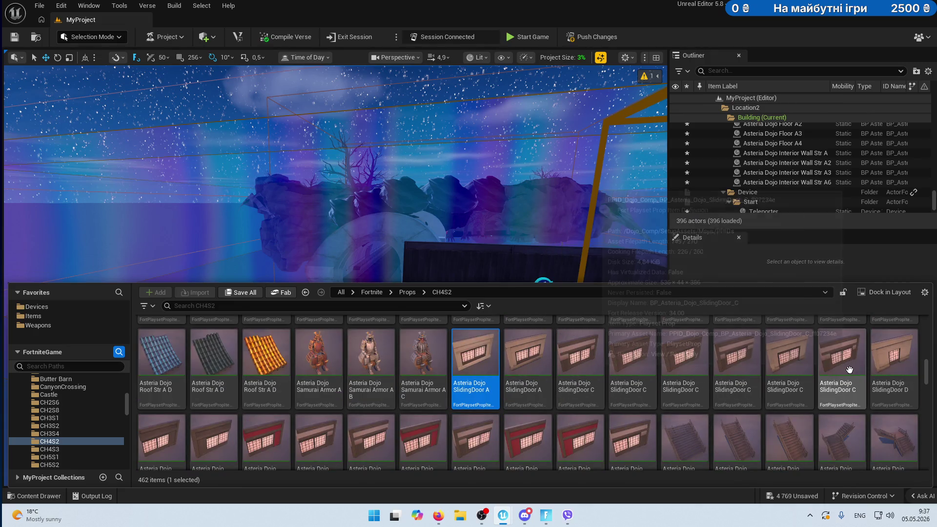
pyautogui.moveTo(892, 362)
pyautogui.mouseDown()
pyautogui.moveTo(617, 299)
pyautogui.moveTo(540, 262)
pyautogui.moveTo(553, 422)
pyautogui.mouseUp()
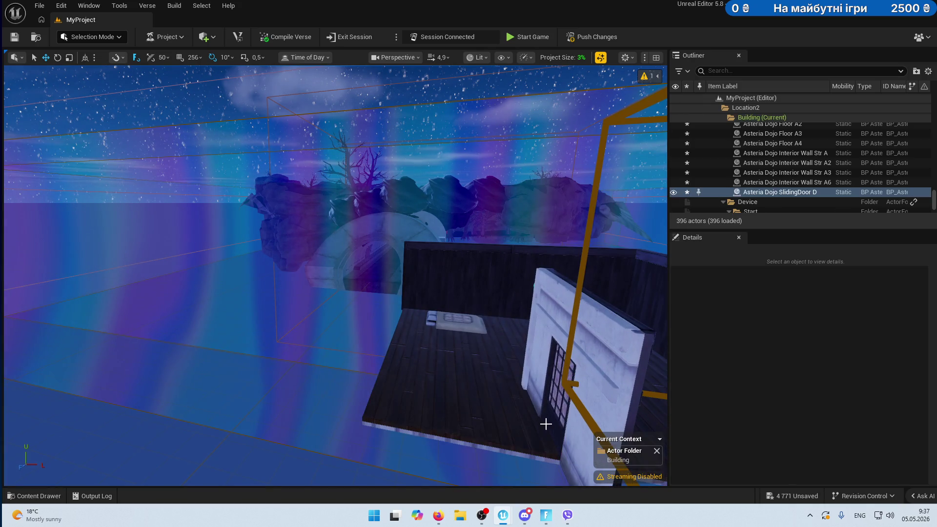
# Frame and inspect SlidingDoor D, then delete it.
pyautogui.press('f')
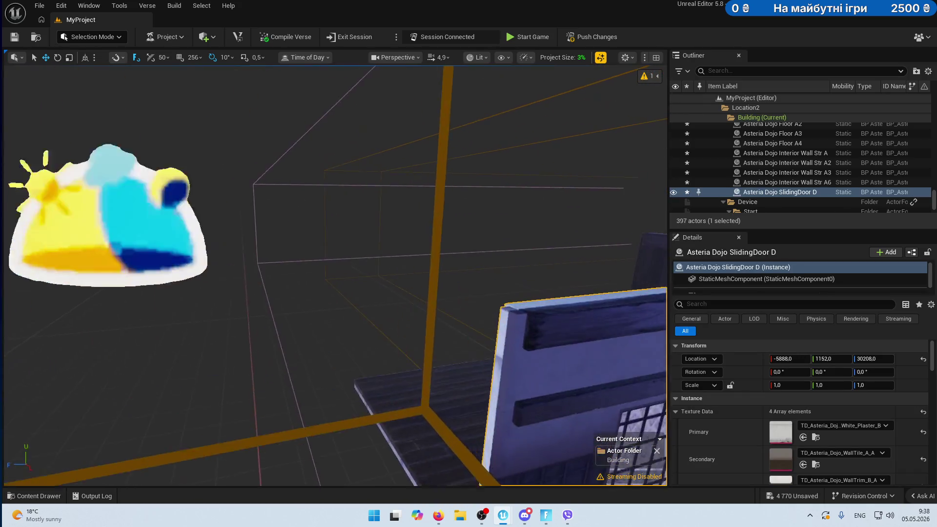
pyautogui.keyDown('alt'); pyautogui.moveTo(413, 403); pyautogui.dragTo(462, 376); pyautogui.keyUp('alt')
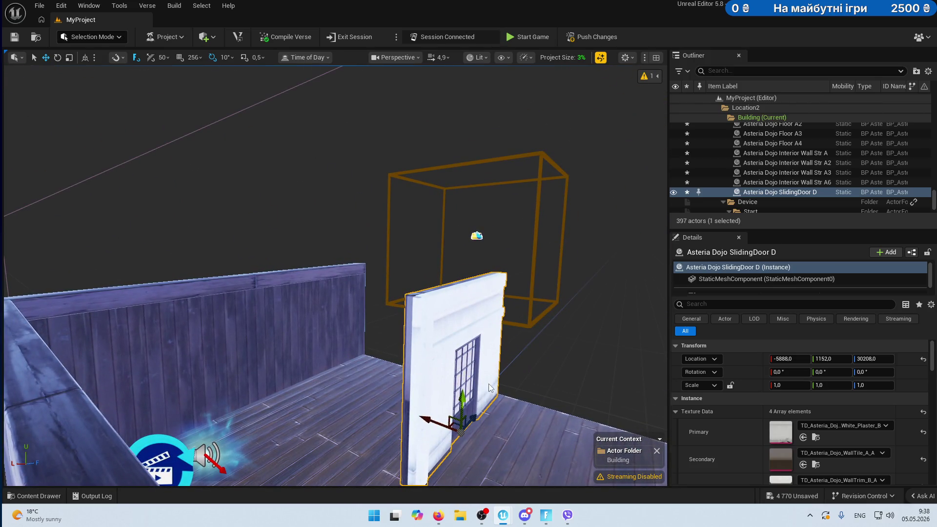
pyautogui.press('Delete')
# Reopen the asset browser and scroll to the Asteria Dojo Wall Str rows.
pyautogui.hotkey('ctrl', 'space')
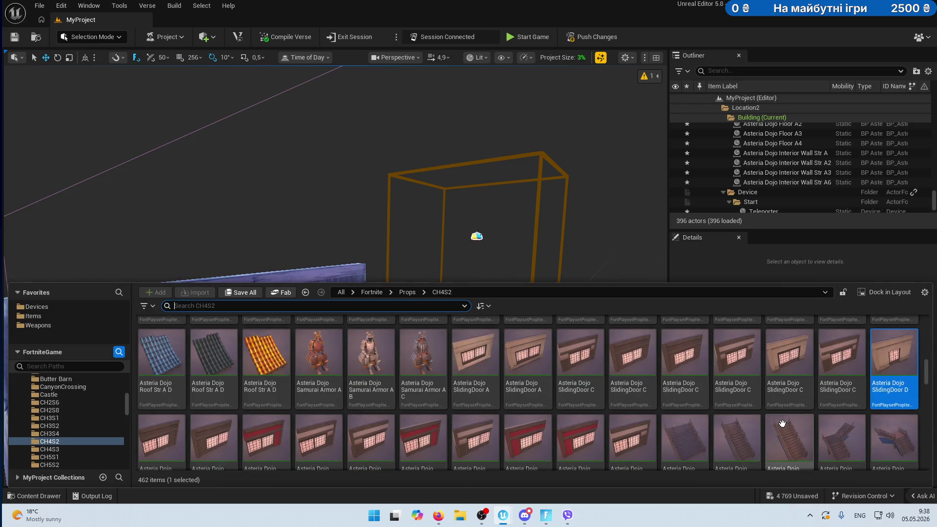
pyautogui.scroll(-6, 739, 410)
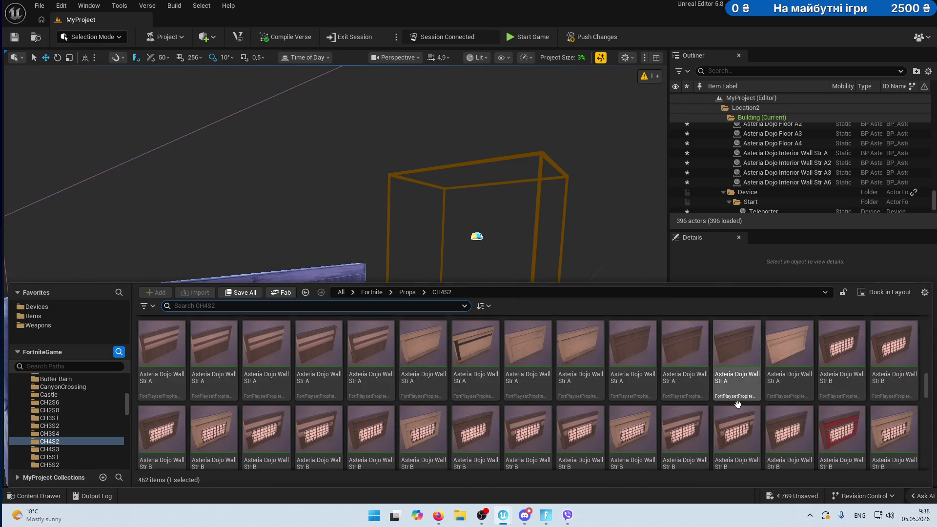
pyautogui.scroll(-1, 737, 404)
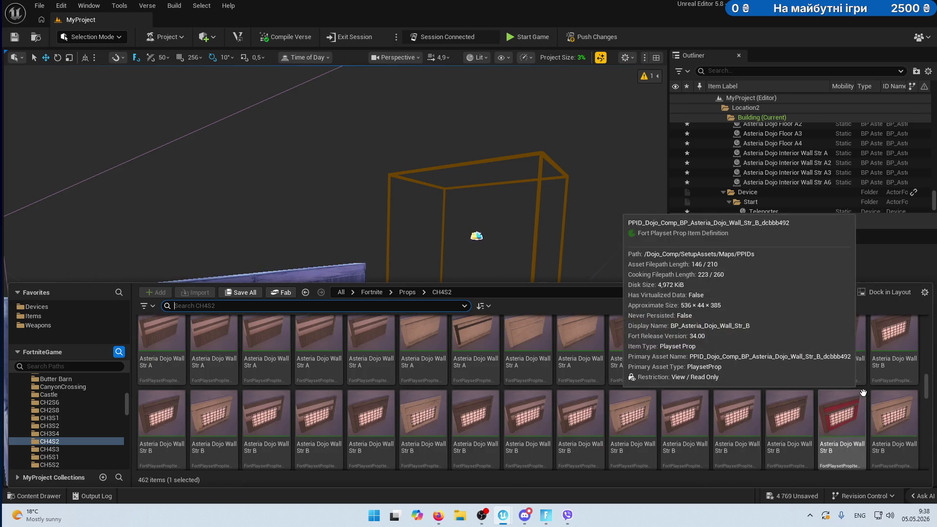
pyautogui.moveTo(506, 282); pyautogui.dragTo(484, 205)
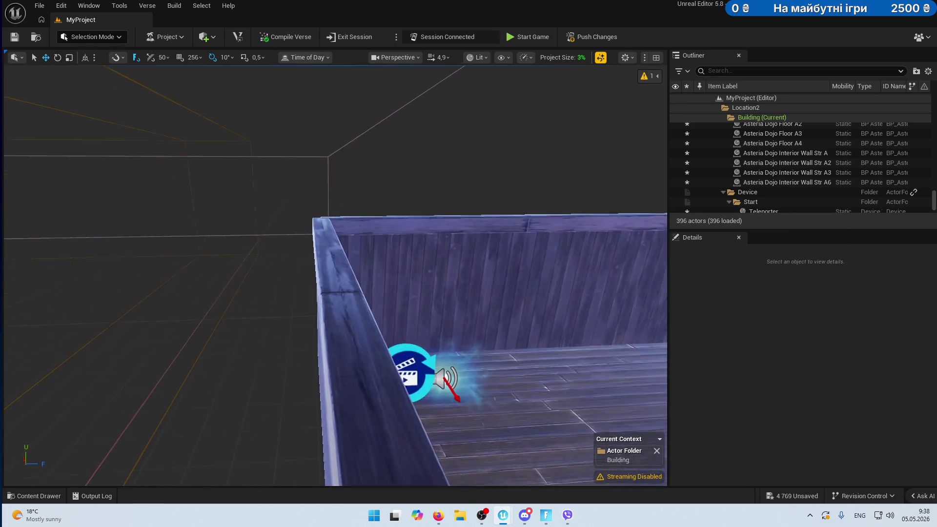
pyautogui.scroll(-6, 324, 382)
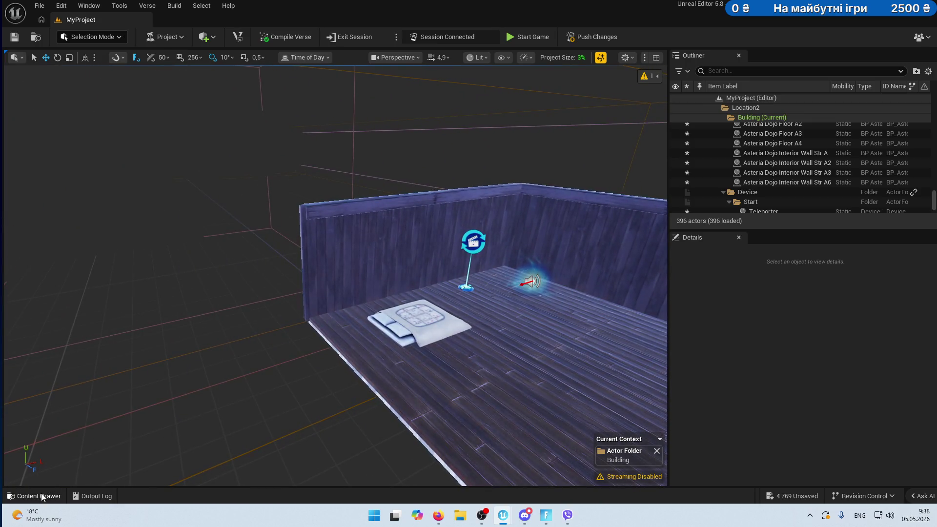
# Place an Asteria Dojo Wall Str B window wall and duplicate it as Wall Str B2.
pyautogui.click(42, 497)
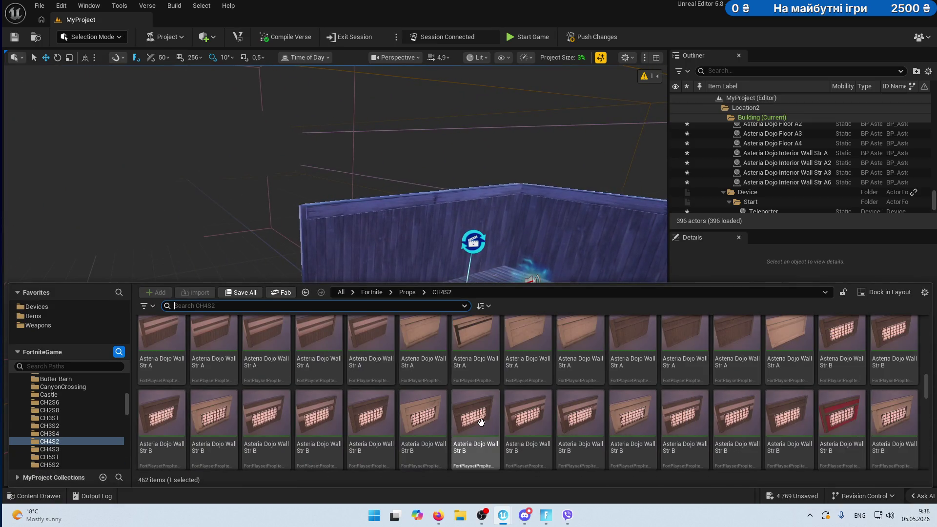
pyautogui.moveTo(481, 423)
pyautogui.mouseDown()
pyautogui.moveTo(441, 288)
pyautogui.moveTo(387, 396)
pyautogui.moveTo(366, 363)
pyautogui.moveTo(366, 371)
pyautogui.mouseUp()
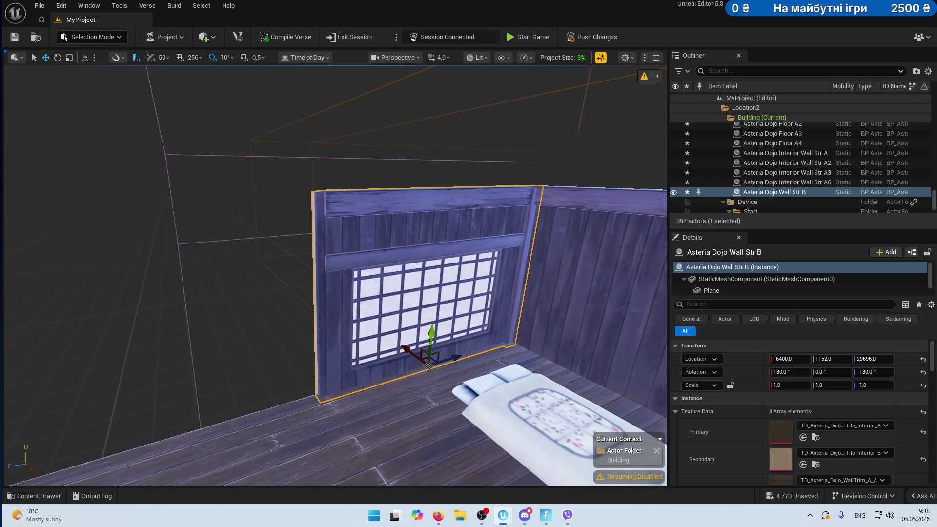
pyautogui.scroll(-5, 503, 334)
pyautogui.keyDown('alt'); pyautogui.moveTo(428, 320); pyautogui.dragTo(313, 318); pyautogui.keyUp('alt')
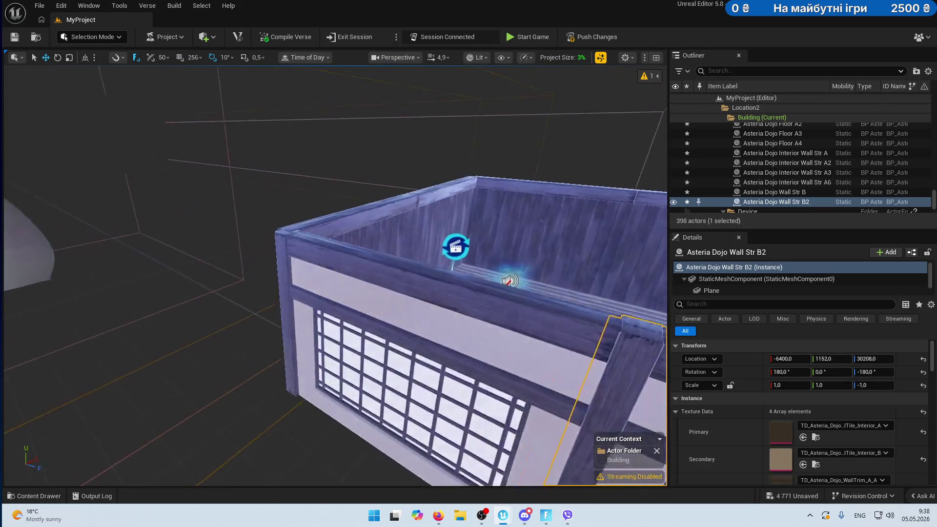
pyautogui.scroll(-5, 399, 351)
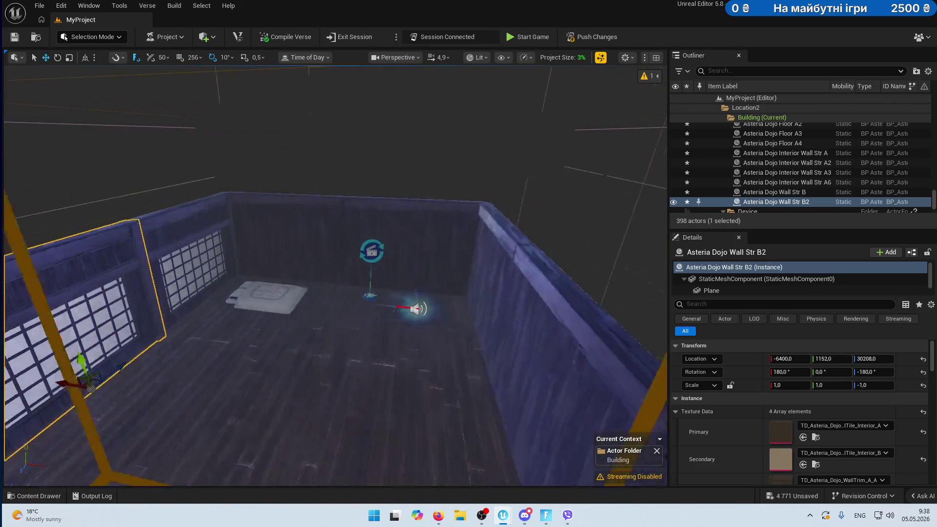
# Move the plain Interior Wall Str A6 out of the way and put Wall Str B2 on the room's right side.
pyautogui.click(561, 319)
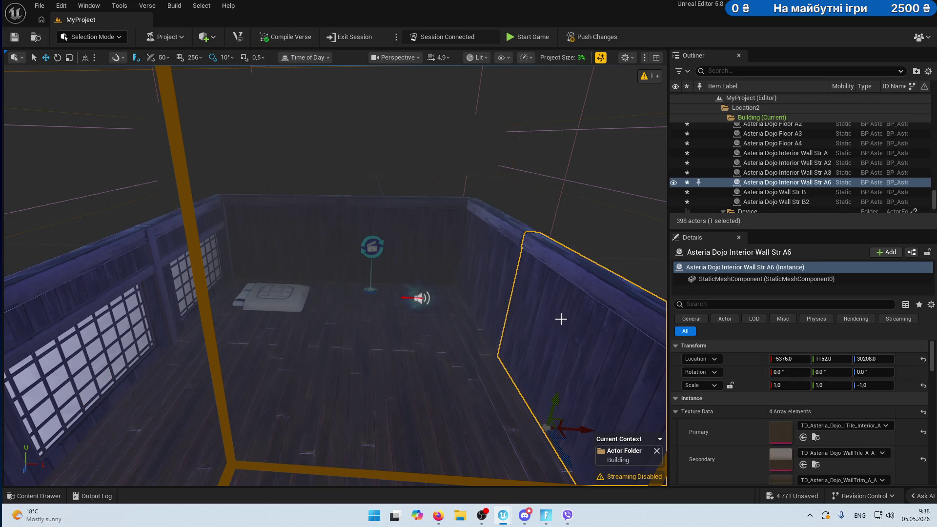
pyautogui.moveTo(582, 431)
pyautogui.mouseDown()
pyautogui.moveTo(119, 412)
pyautogui.moveTo(163, 412)
pyautogui.mouseUp()
pyautogui.press('f')
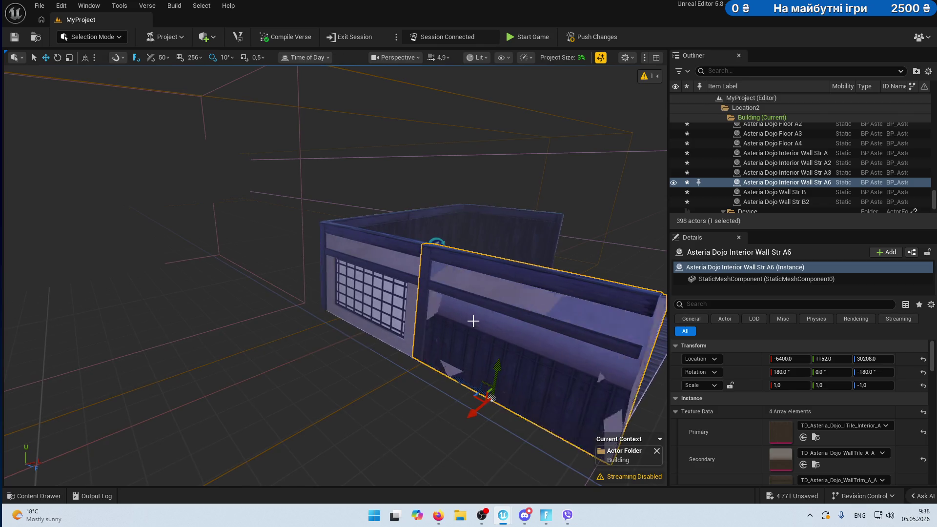
pyautogui.moveTo(470, 387); pyautogui.dragTo(485, 397)
pyautogui.scroll(3, 393, 440)
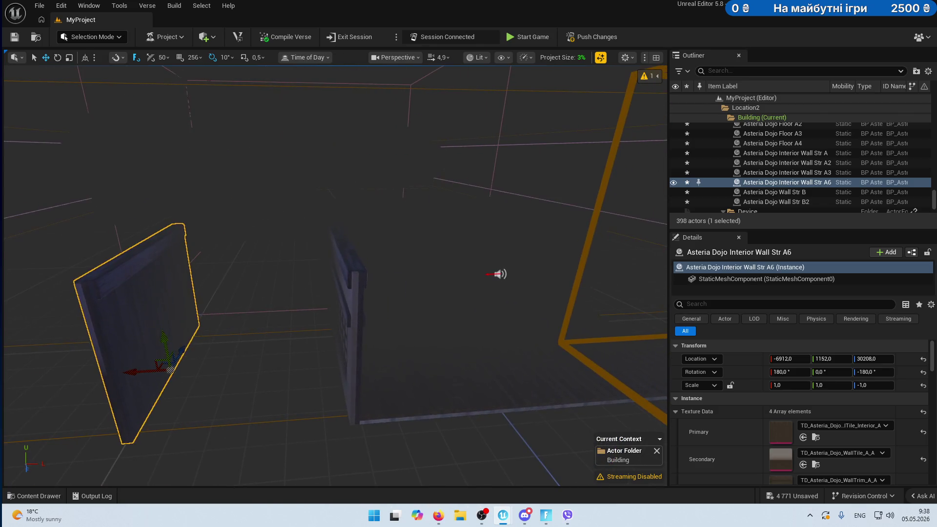
pyautogui.click(317, 391)
pyautogui.scroll(-5, 342, 293)
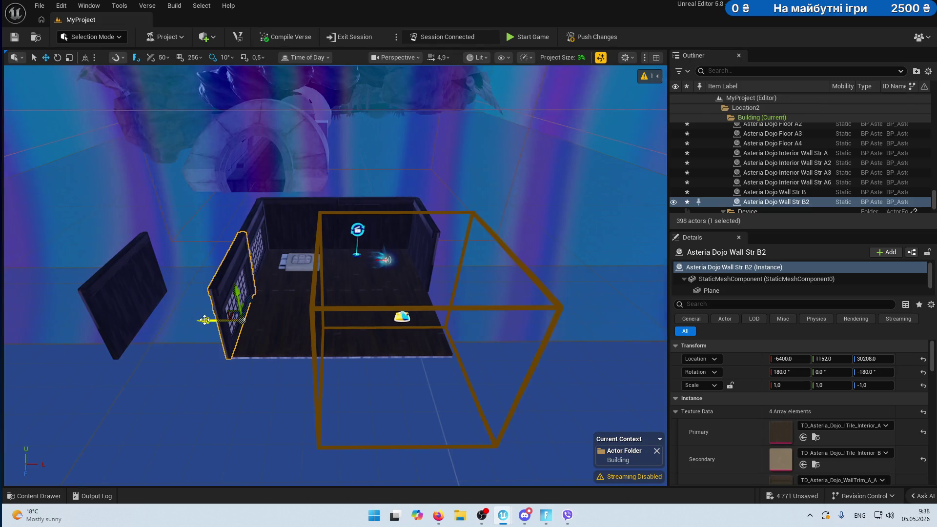
pyautogui.moveTo(220, 334); pyautogui.dragTo(412, 320)
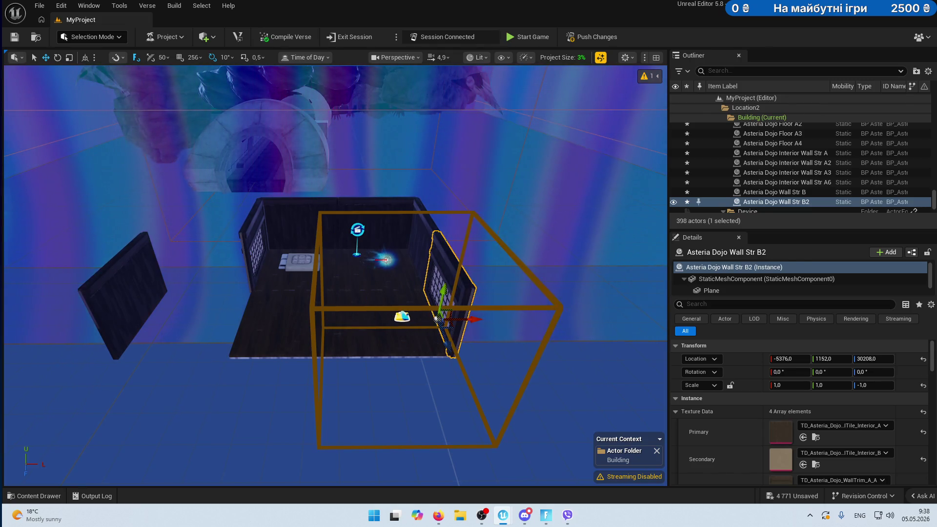
pyautogui.click(123, 312)
pyautogui.moveTo(119, 322); pyautogui.dragTo(205, 324)
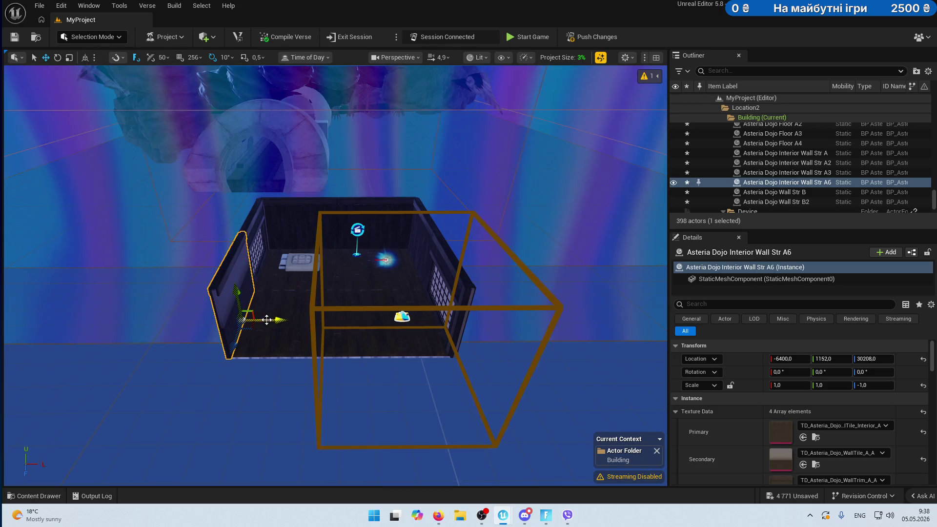
# Duplicate Interior Wall Str A6 as A7 and rotate it 90 degrees to close the gap.
pyautogui.scroll(5, 267, 319)
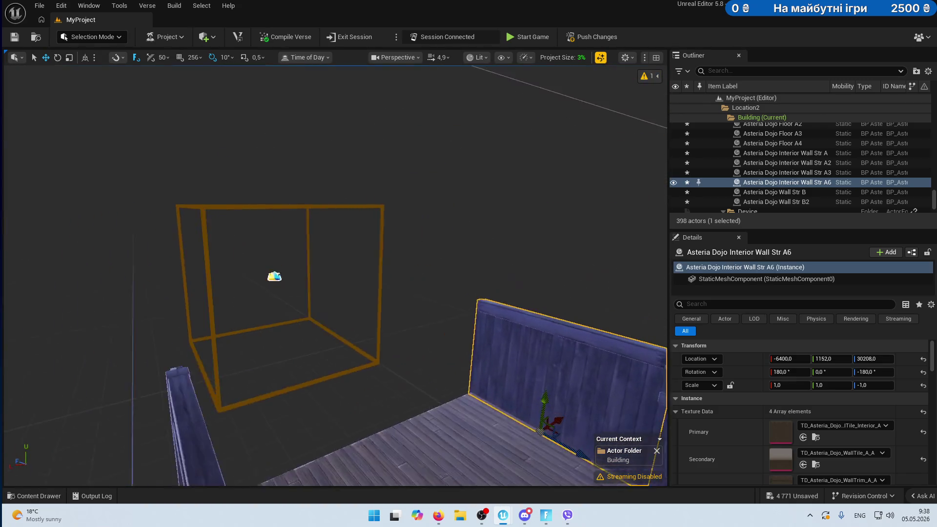
pyautogui.scroll(3, 342, 405)
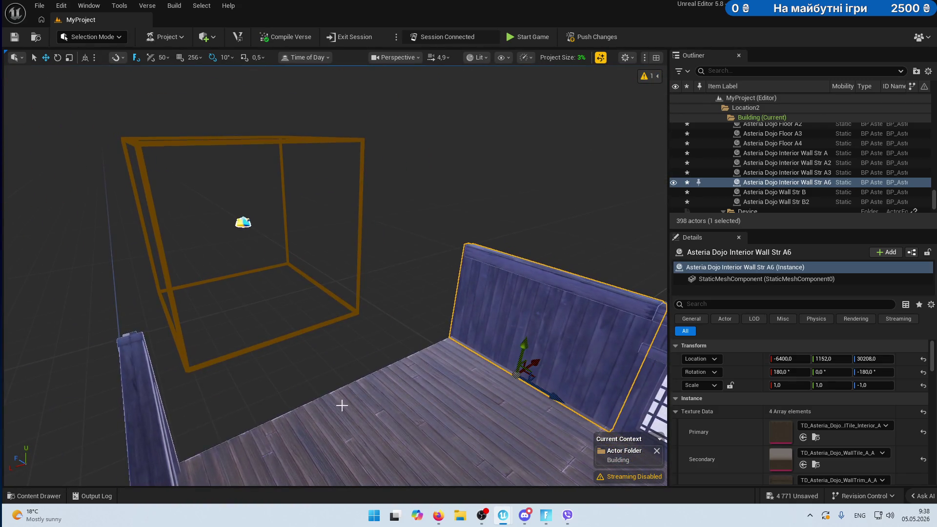
pyautogui.keyDown('alt'); pyautogui.moveTo(562, 391); pyautogui.dragTo(463, 363); pyautogui.keyUp('alt')
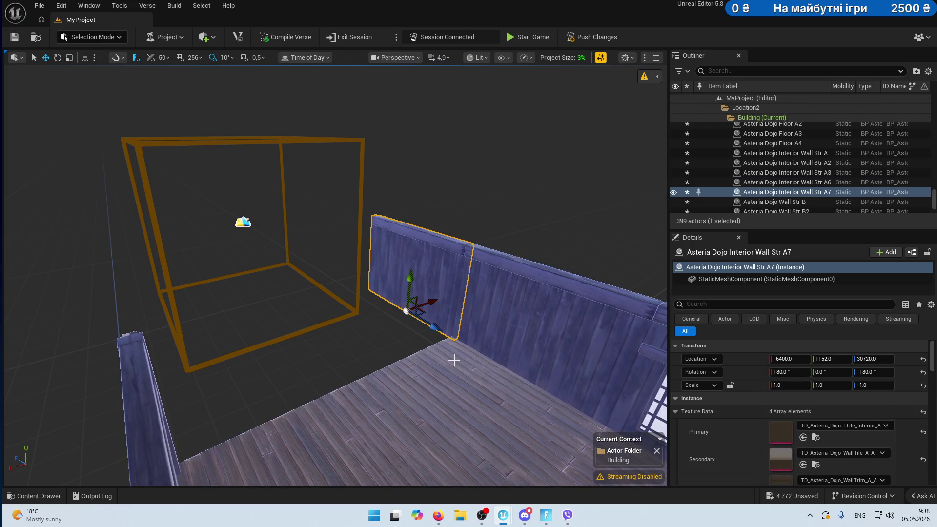
pyautogui.hotkey('ctrl', 'End')
pyautogui.hotkey('ctrl', 'End')
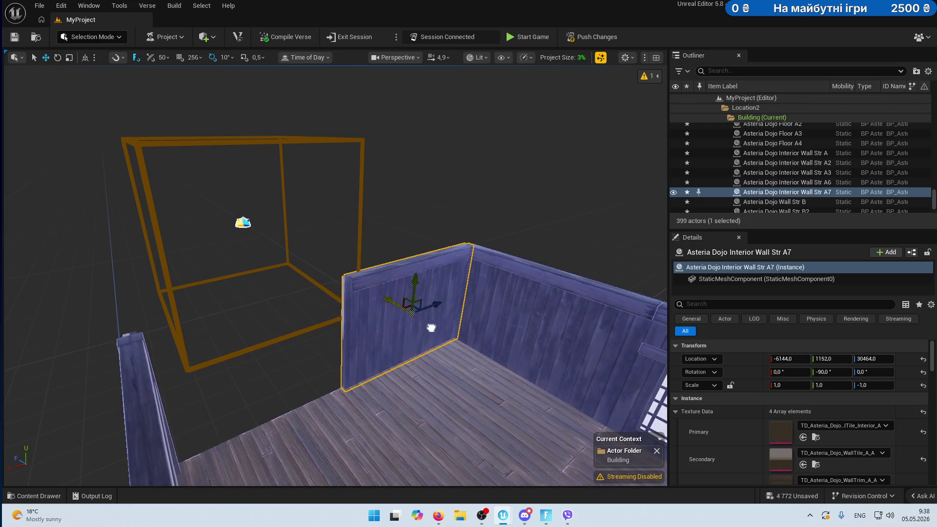
# Set an Asteria Dojo SlidingDoor E into the back wall opening, then select Floor A2.
pyautogui.click(36, 496)
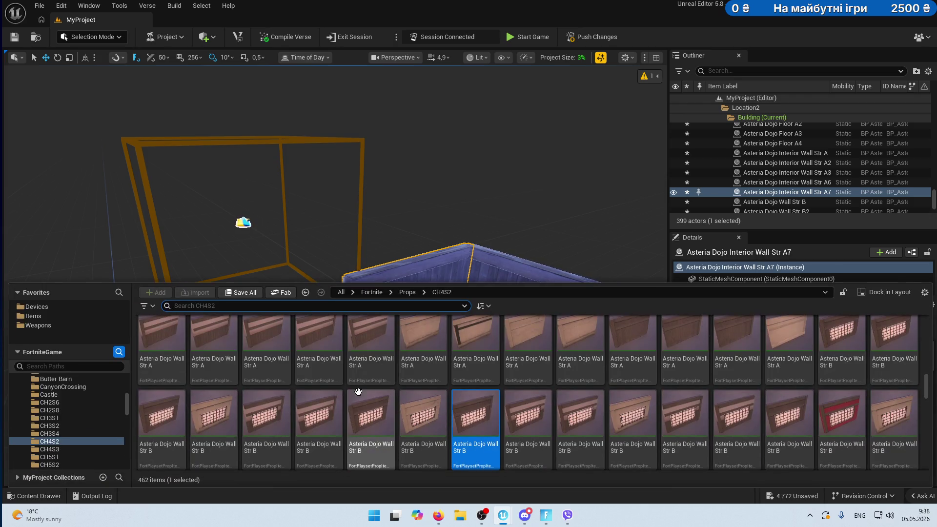
pyautogui.scroll(-2, 559, 377)
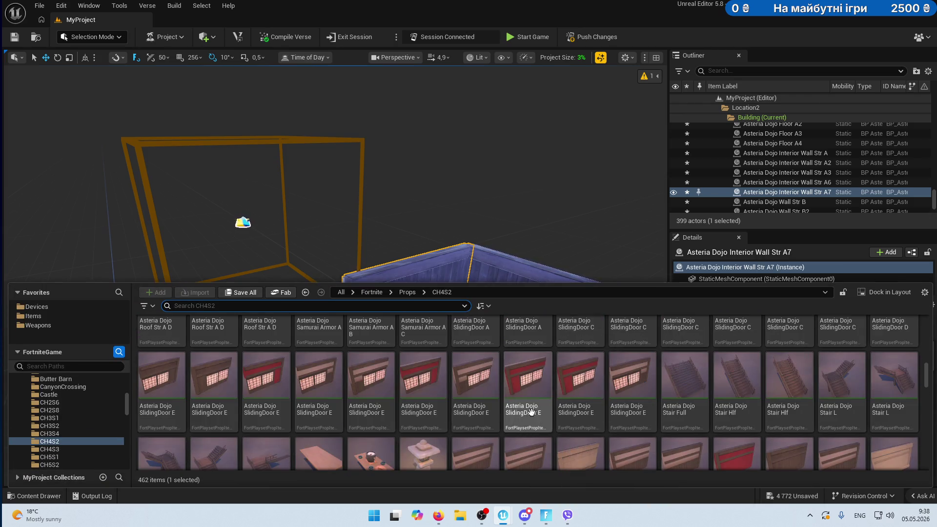
pyautogui.scroll(2, 635, 381)
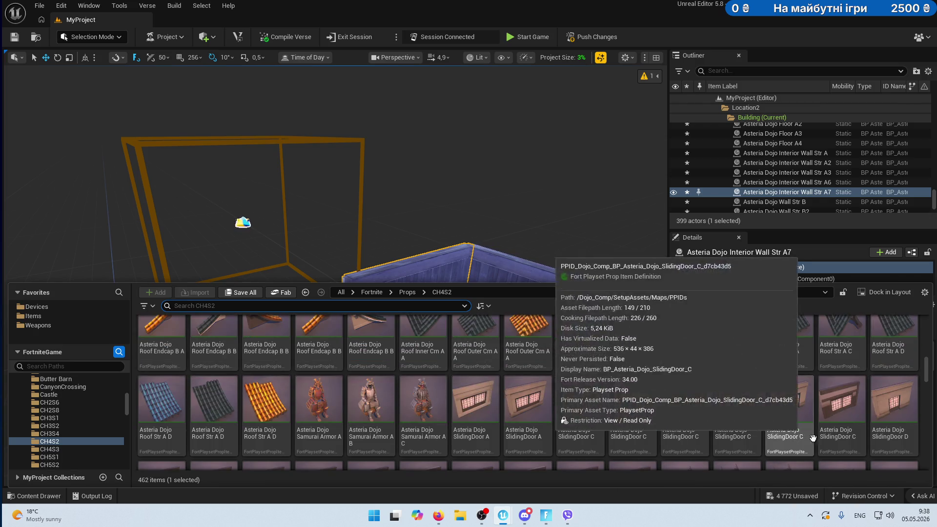
pyautogui.scroll(-1, 854, 423)
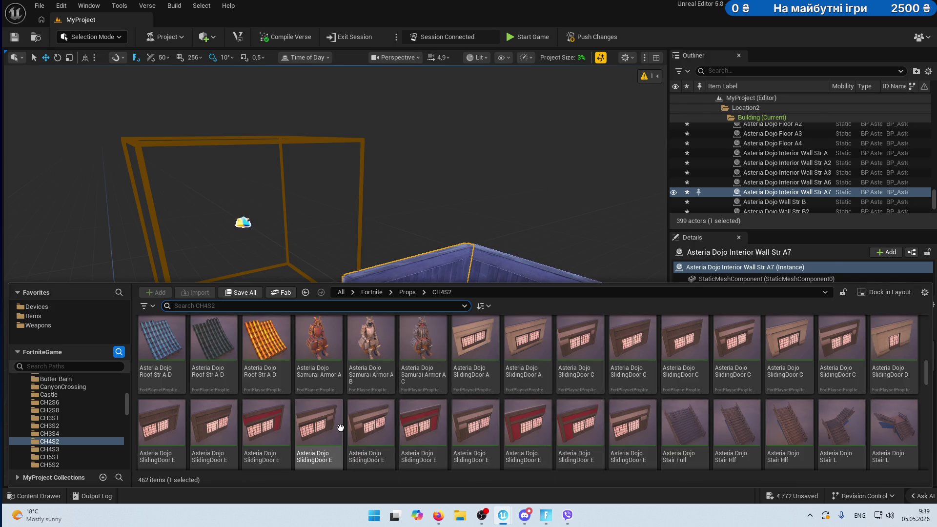
pyautogui.moveTo(214, 428)
pyautogui.mouseDown()
pyautogui.moveTo(249, 262)
pyautogui.moveTo(271, 420)
pyautogui.moveTo(299, 398)
pyautogui.moveTo(297, 410)
pyautogui.moveTo(274, 412)
pyautogui.moveTo(244, 434)
pyautogui.moveTo(215, 405)
pyautogui.moveTo(208, 423)
pyautogui.mouseUp()
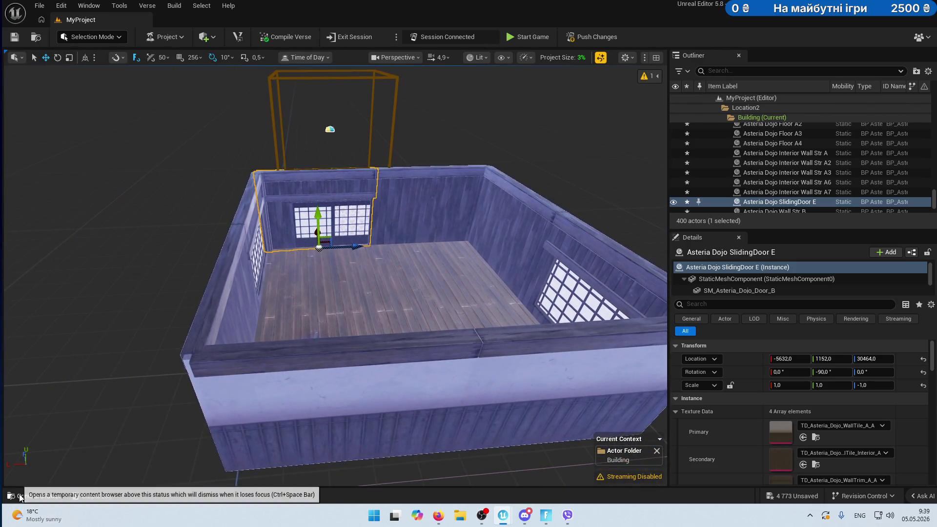
pyautogui.click(361, 278)
pyautogui.scroll(5, 413, 260)
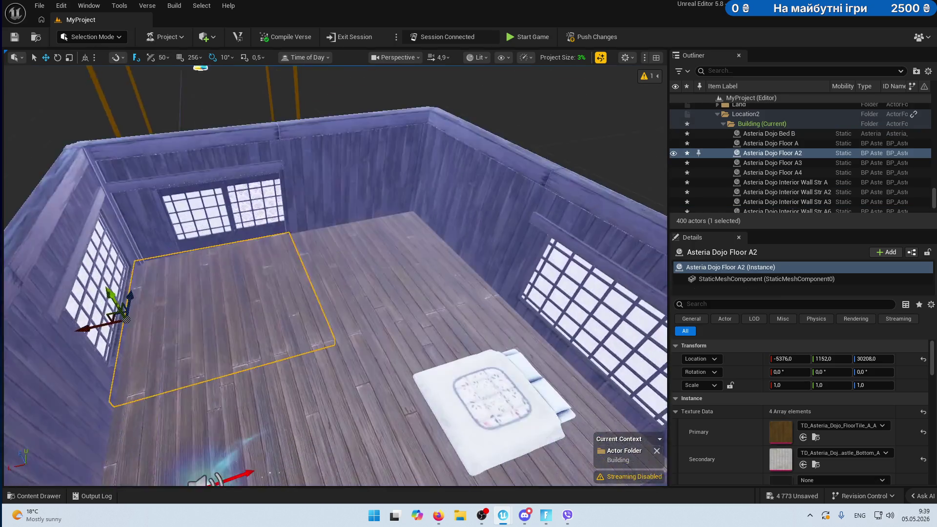
# Select four floor tiles and duplicate them as Asteria Dojo Floor A5–A8 to extend the floor.
pyautogui.keyDown('ctrl'); pyautogui.click(273, 273); pyautogui.keyUp('ctrl')
pyautogui.keyDown('ctrl'); pyautogui.click(287, 392); pyautogui.keyUp('ctrl')
pyautogui.keyDown('ctrl'); pyautogui.click(229, 442); pyautogui.keyUp('ctrl')
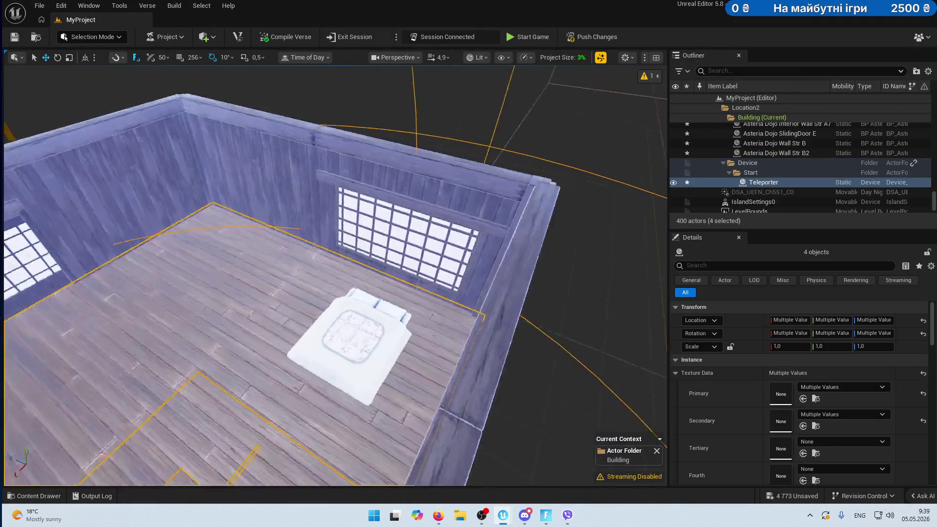
pyautogui.moveTo(229, 441); pyautogui.dragTo(368, 415)
pyautogui.keyDown('ctrl'); pyautogui.click(356, 375); pyautogui.keyUp('ctrl')
pyautogui.keyDown('ctrl'); pyautogui.click(461, 339); pyautogui.keyUp('ctrl')
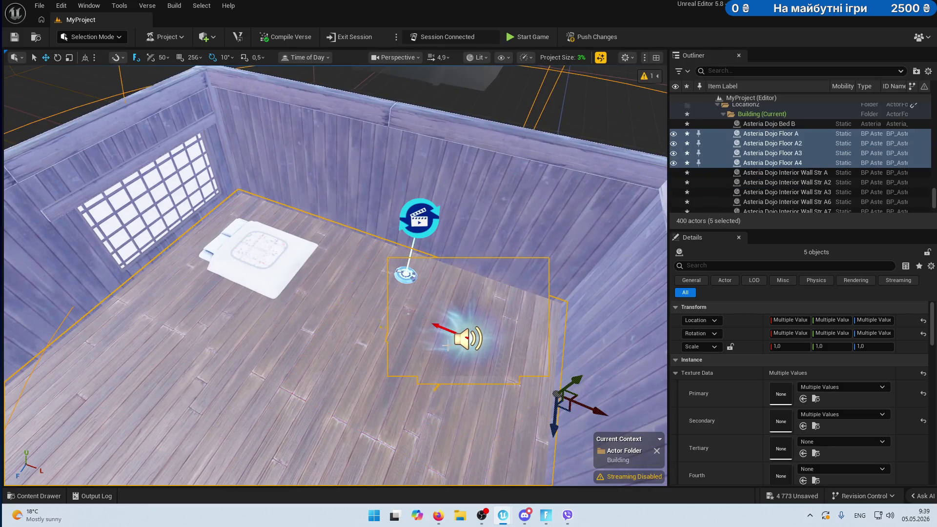
pyautogui.scroll(-10, 278, 337)
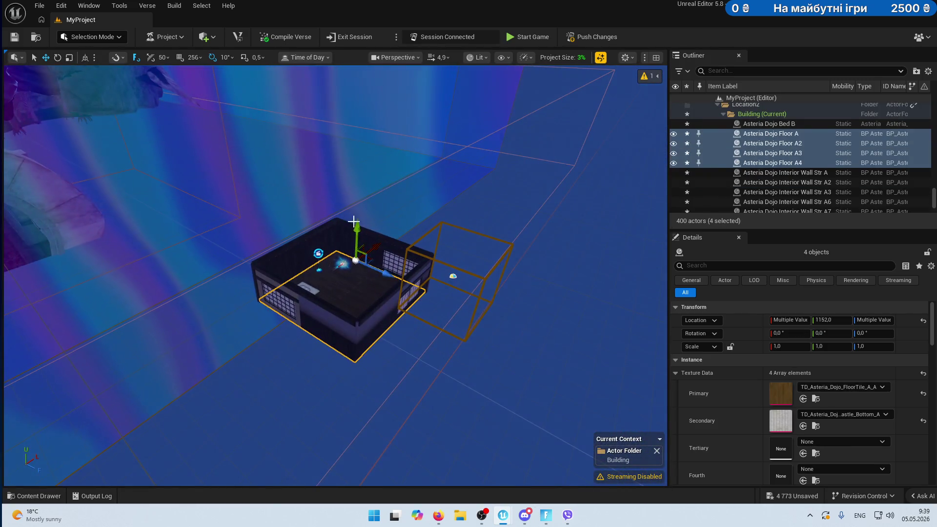
pyautogui.hotkey('ctrl', 'd')
pyautogui.scroll(10, 336, 273)
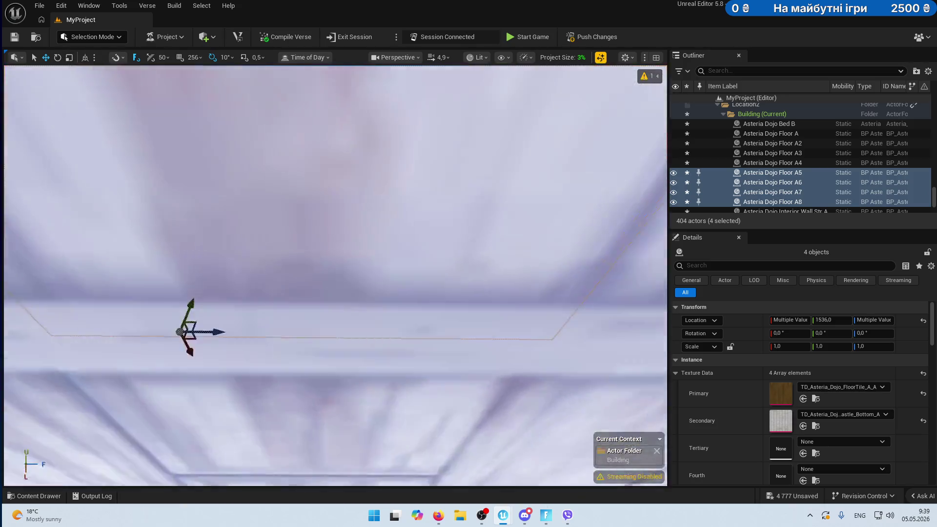
pyautogui.moveTo(336, 274)
pyautogui.mouseDown()
pyautogui.moveTo(336, 312)
pyautogui.moveTo(336, 293)
pyautogui.mouseUp()
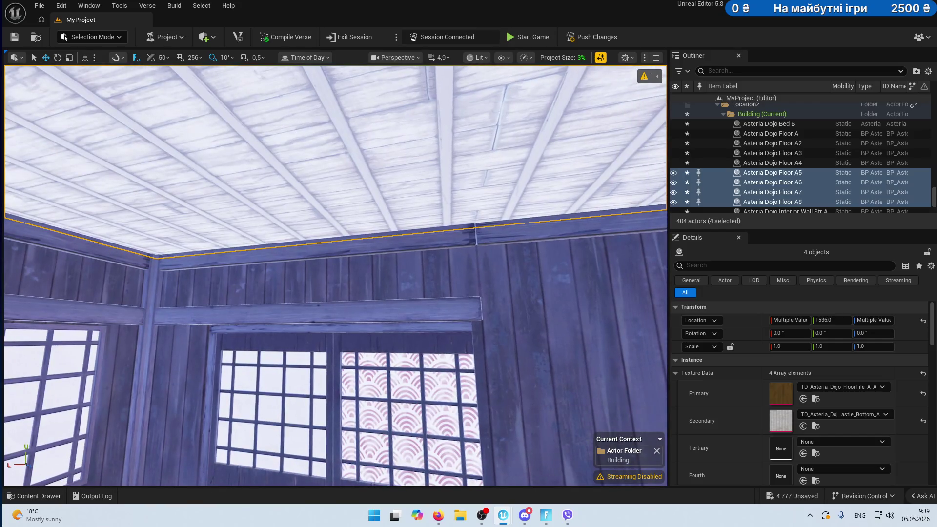
pyautogui.click(34, 495)
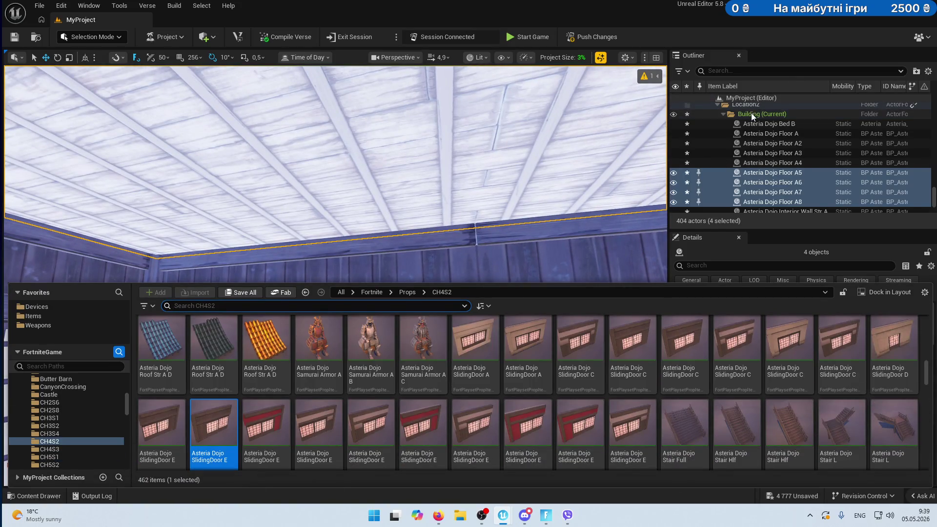
# Create a 'device' subfolder under Building and make it the current folder.
pyautogui.click(751, 114)
pyautogui.rightClick(751, 113)
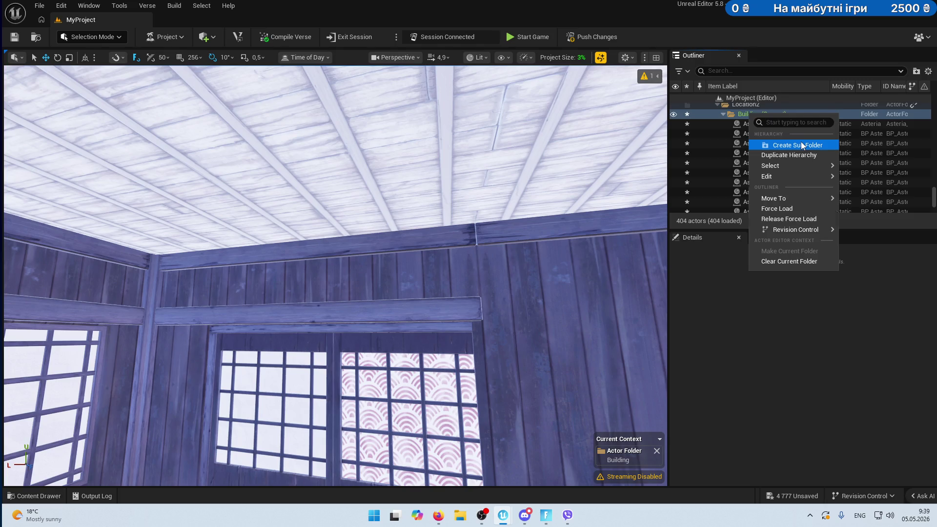
pyautogui.click(801, 143)
pyautogui.write('device')
pyautogui.press('Return')
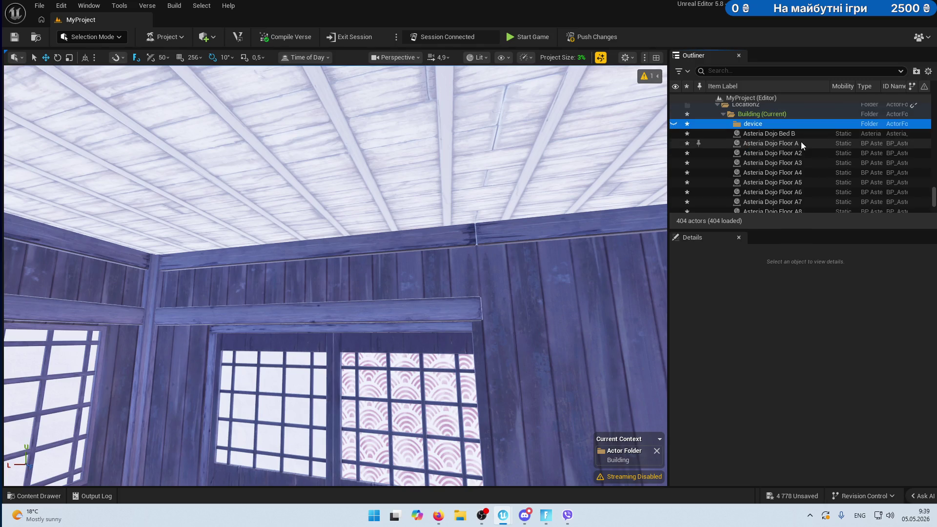
pyautogui.rightClick(754, 124)
pyautogui.click(784, 262)
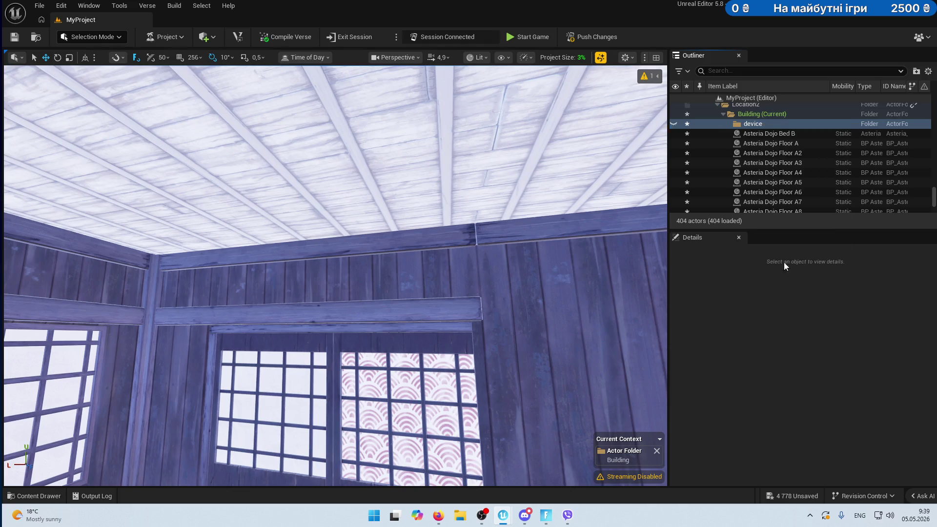
# Find 'lock' in the Devices assets and place a Lock Device in the room.
pyautogui.click(36, 496)
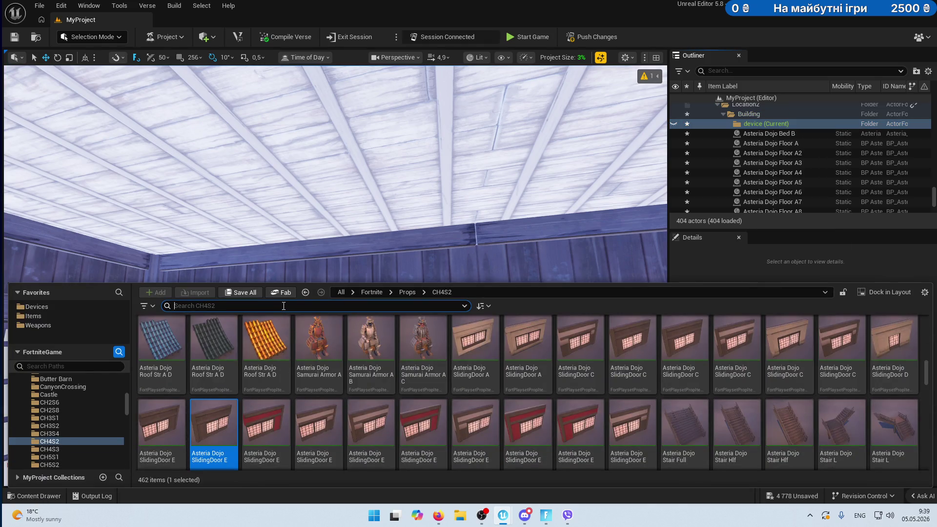
pyautogui.click(37, 307)
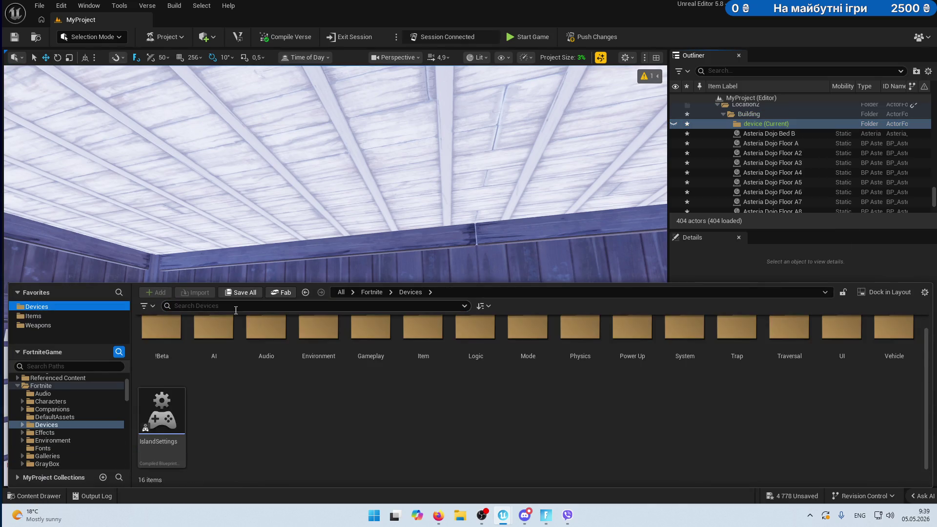
pyautogui.click(236, 310)
pyautogui.write('lock')
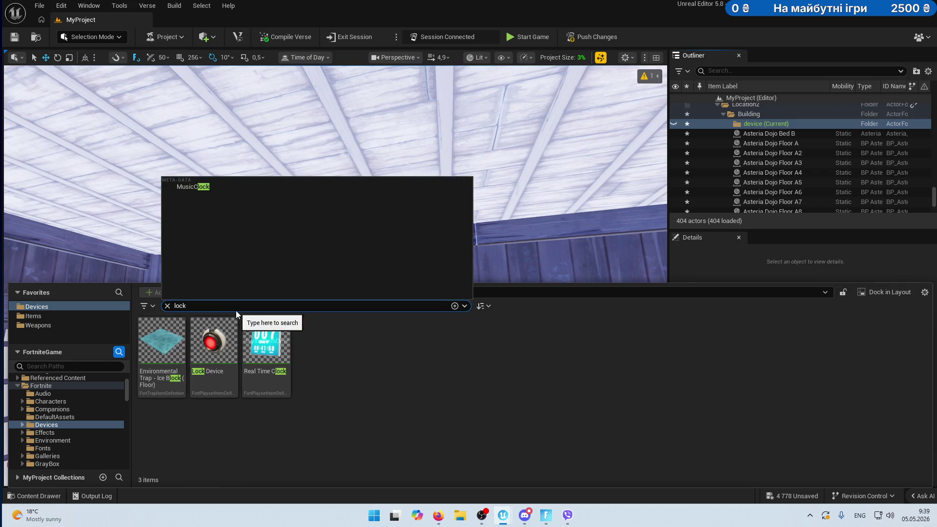
pyautogui.moveTo(214, 351)
pyautogui.mouseDown()
pyautogui.moveTo(293, 256)
pyautogui.moveTo(379, 310)
pyautogui.moveTo(460, 313)
pyautogui.moveTo(222, 318)
pyautogui.mouseUp()
# Turn Lock Device2 around and position it on the beam above the windows.
pyautogui.press('f')
pyautogui.moveTo(312, 274); pyautogui.dragTo(354, 333)
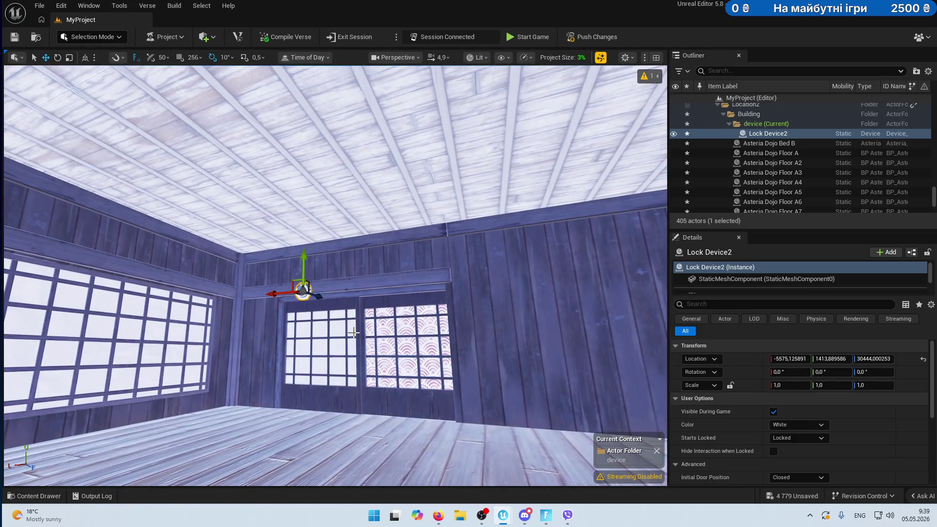
pyautogui.hotkey('ctrl', 'z')
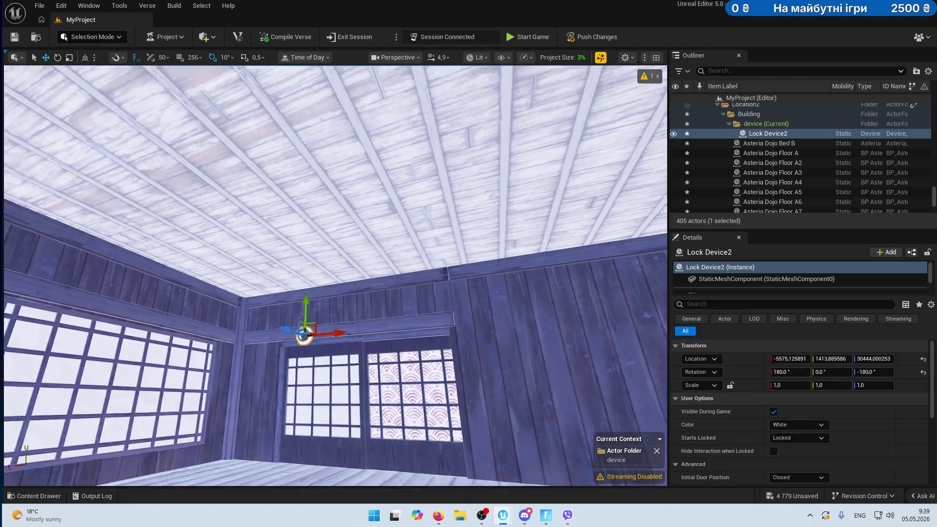
pyautogui.moveTo(354, 333); pyautogui.dragTo(354, 261)
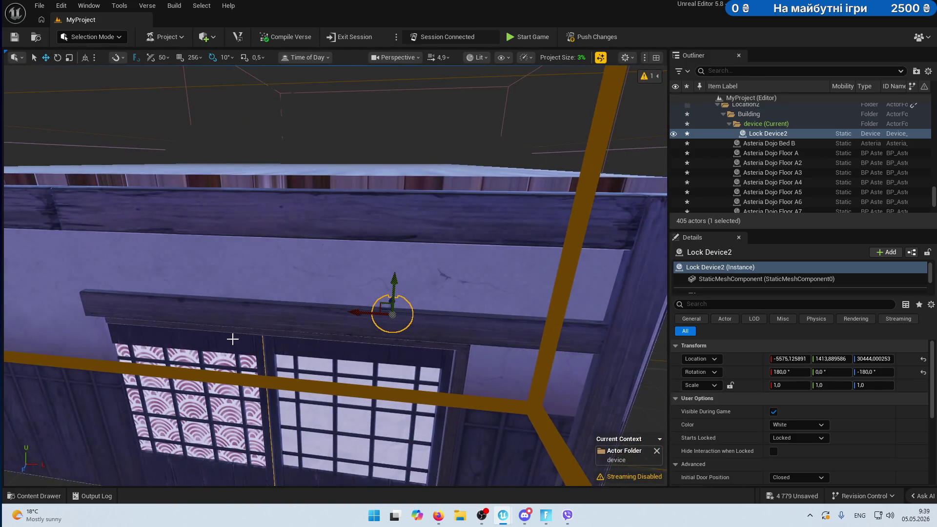
pyautogui.moveTo(364, 312)
pyautogui.mouseDown()
pyautogui.moveTo(109, 314)
pyautogui.moveTo(161, 274)
pyautogui.moveTo(162, 312)
pyautogui.moveTo(13, 324)
pyautogui.moveTo(185, 328)
pyautogui.mouseUp()
pyautogui.moveTo(183, 289)
pyautogui.mouseDown()
pyautogui.moveTo(512, 274)
pyautogui.moveTo(507, 284)
pyautogui.moveTo(510, 263)
pyautogui.moveTo(510, 271)
pyautogui.mouseUp()
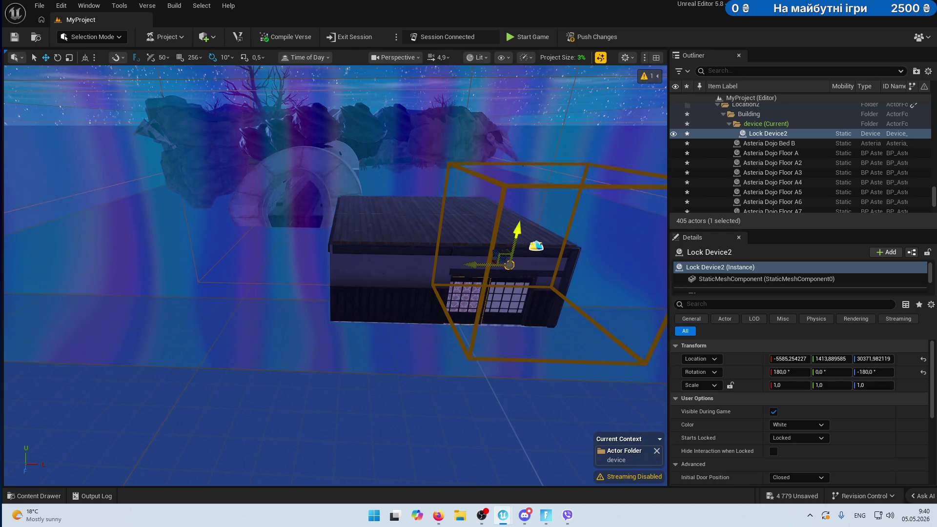
pyautogui.press('f')
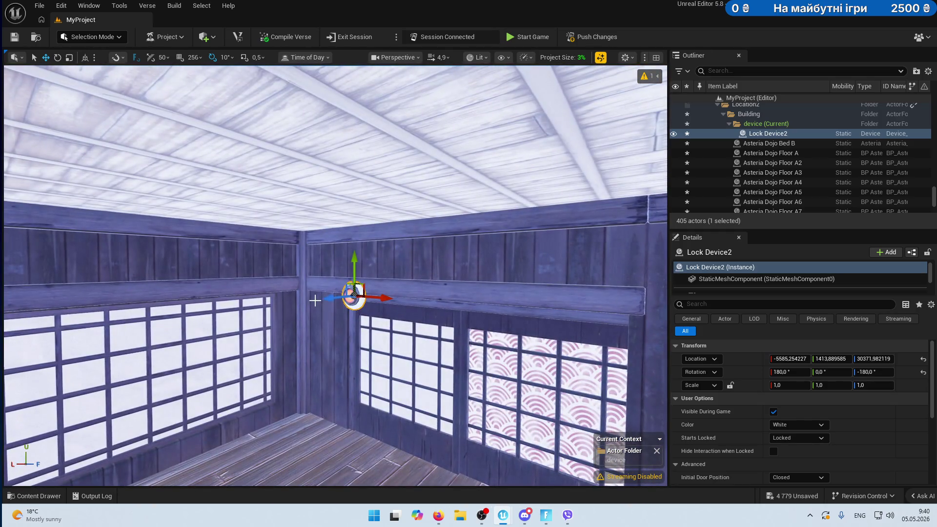
pyautogui.moveTo(319, 299); pyautogui.dragTo(384, 283)
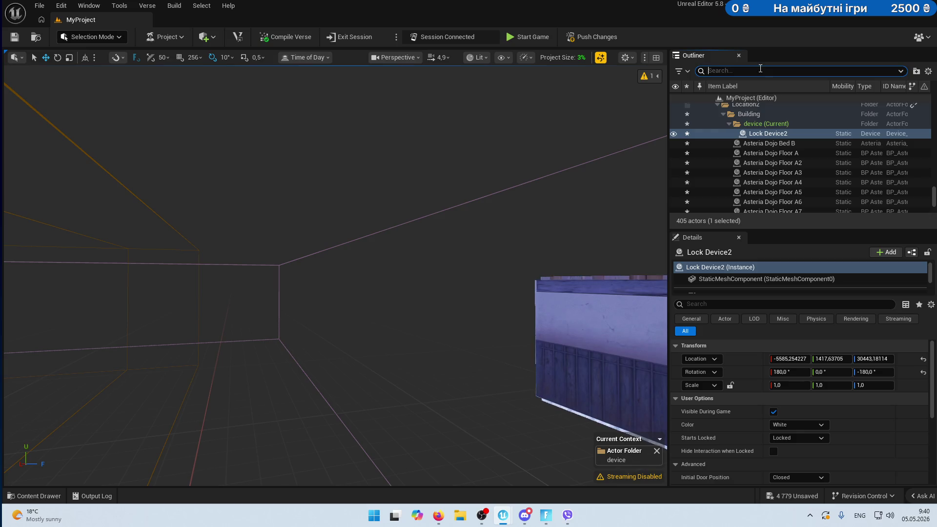
# Copy Lock Device2's location and search the Outliner for 'player'.
pyautogui.write('pla')
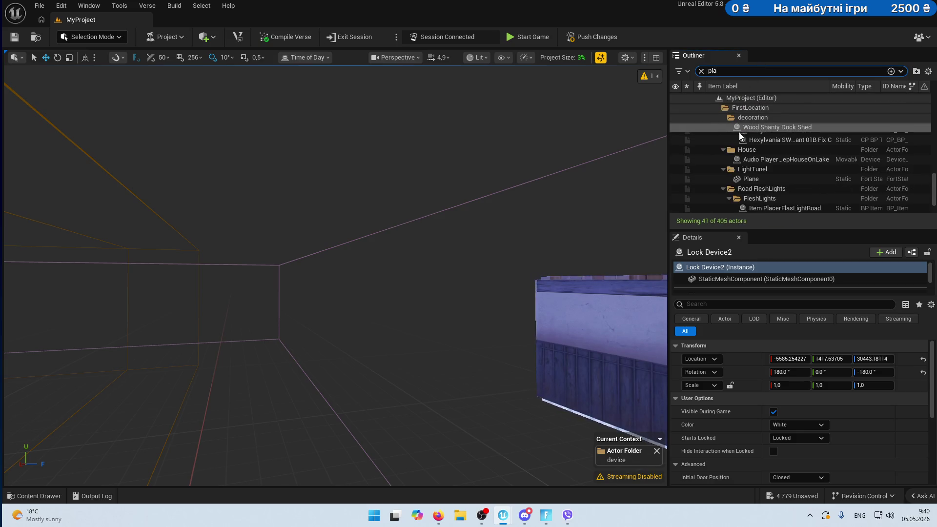
pyautogui.scroll(5, 553, 230)
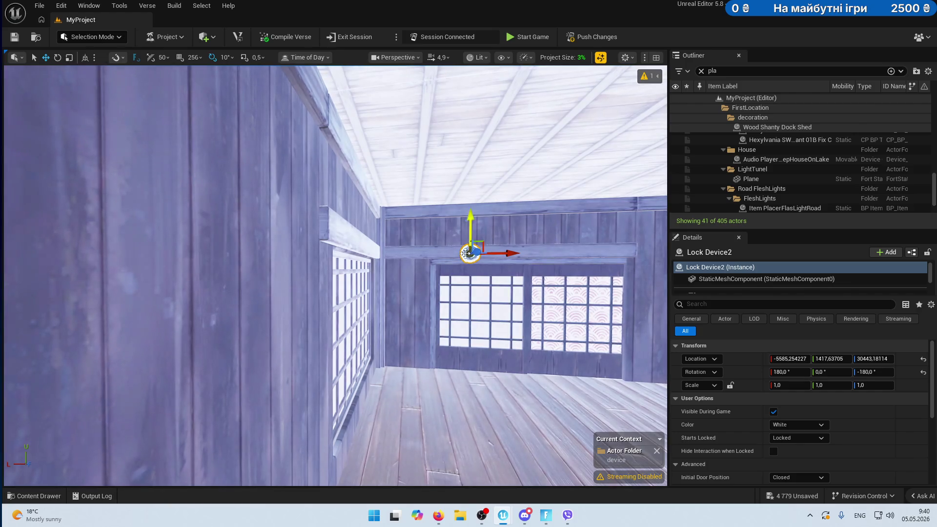
pyautogui.rightClick(748, 363)
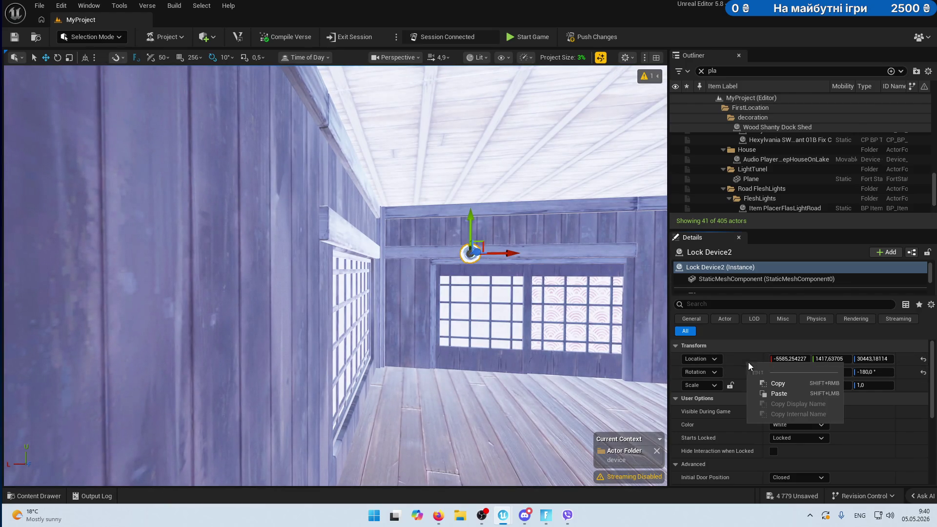
pyautogui.click(778, 384)
pyautogui.click(757, 70)
pyautogui.write('yer')
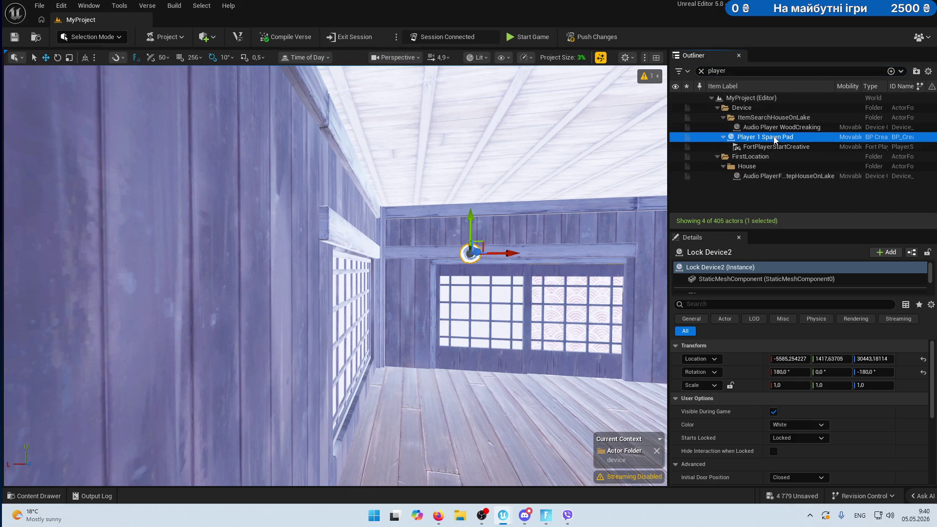
# Paste that location onto Player 1 Spawn Pad, lower it to -5604, 1198, 30271, and save.
pyautogui.click(766, 138)
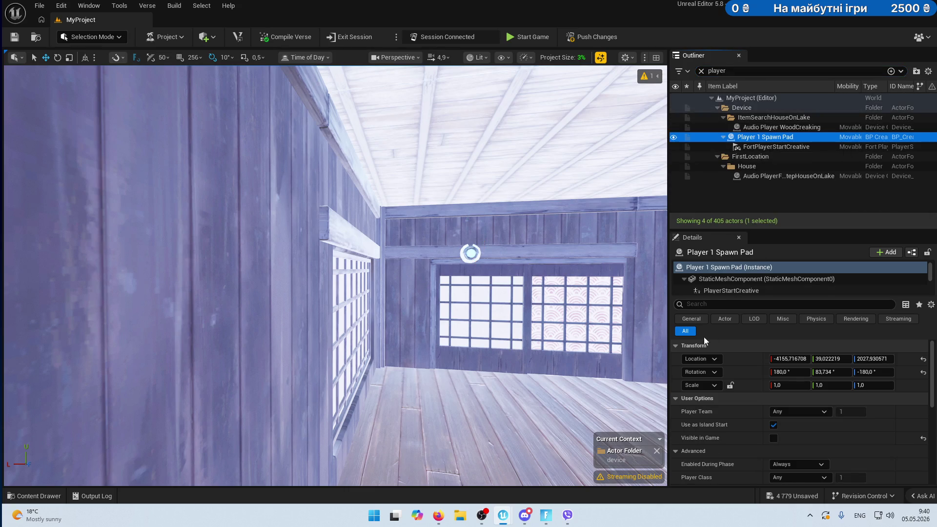
pyautogui.rightClick(735, 361)
pyautogui.click(778, 389)
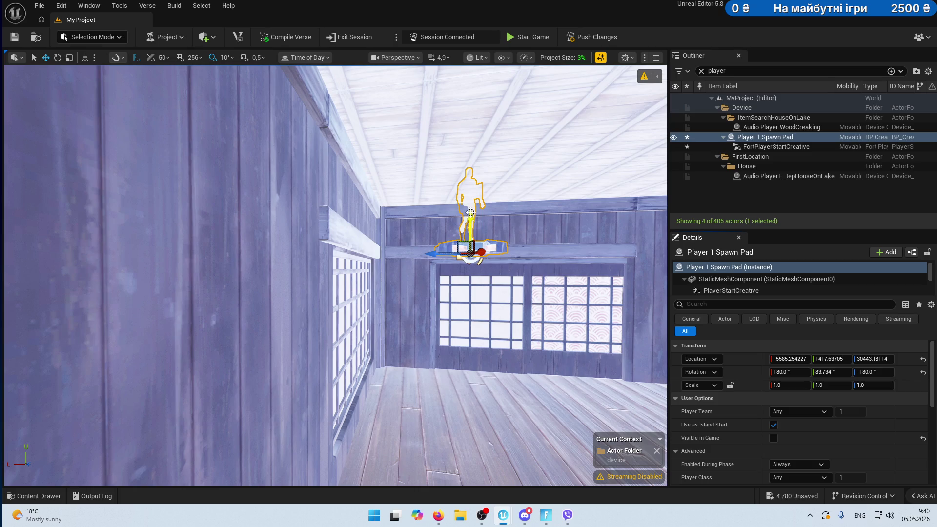
pyautogui.moveTo(478, 273)
pyautogui.mouseDown()
pyautogui.moveTo(498, 424)
pyautogui.moveTo(307, 335)
pyautogui.moveTo(659, 438)
pyautogui.moveTo(488, 366)
pyautogui.moveTo(477, 345)
pyautogui.moveTo(486, 378)
pyautogui.moveTo(493, 361)
pyautogui.moveTo(468, 342)
pyautogui.moveTo(430, 371)
pyautogui.moveTo(272, 122)
pyautogui.mouseUp()
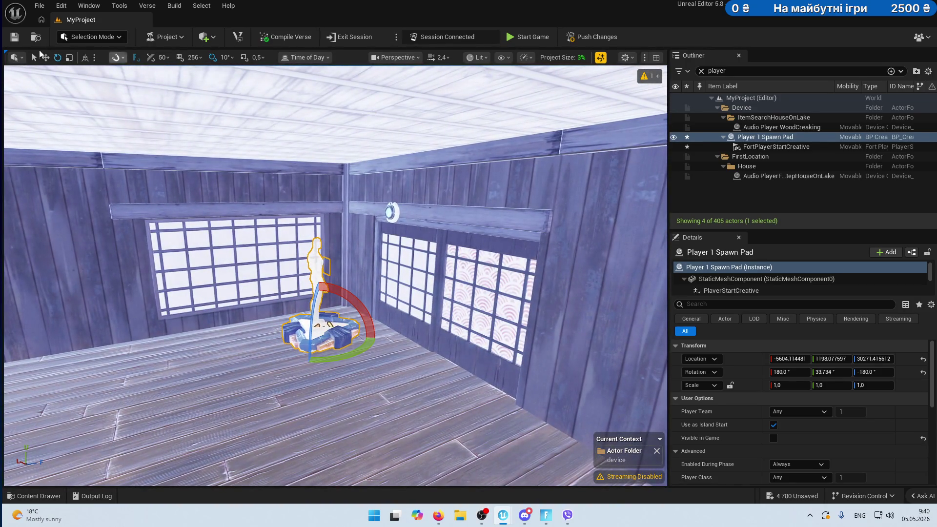
pyautogui.click(16, 38)
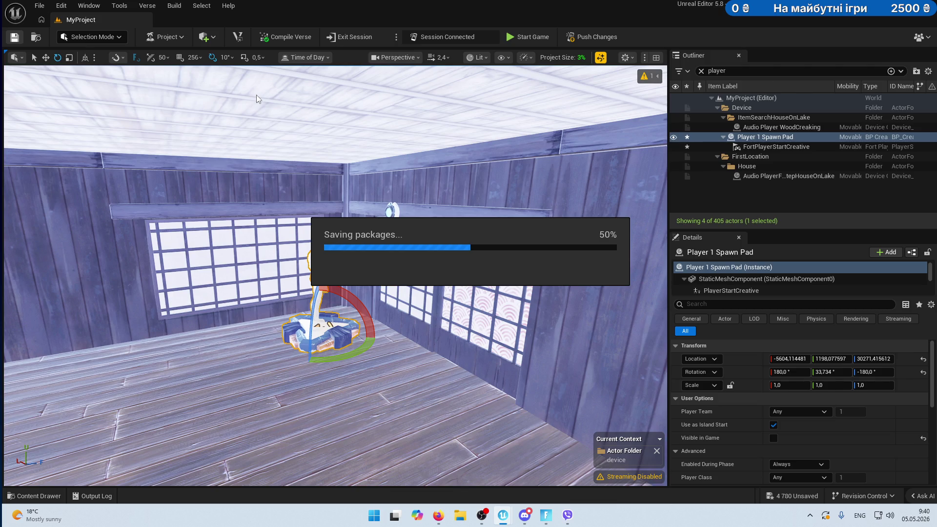
# After saving finishes, push the level's changes to the live session.
pyautogui.hotkey('alt', 'Tab')
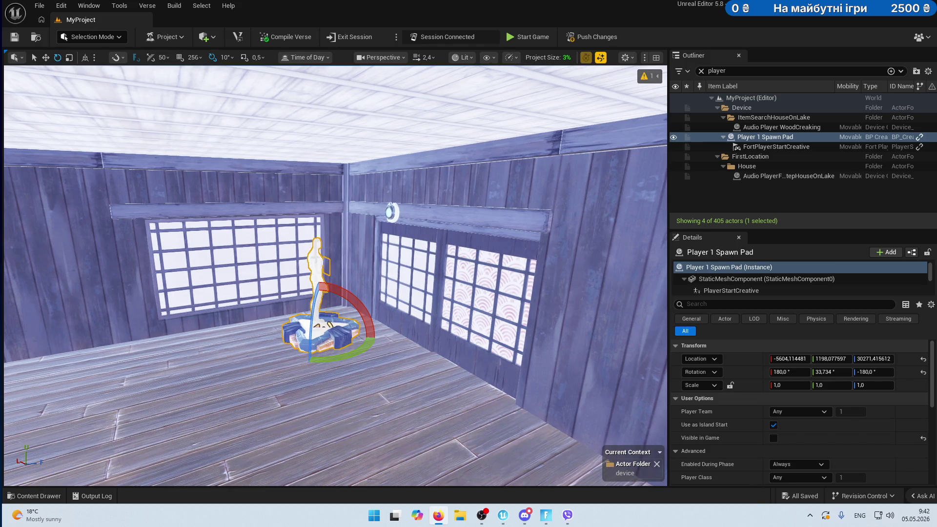
pyautogui.click(594, 37)
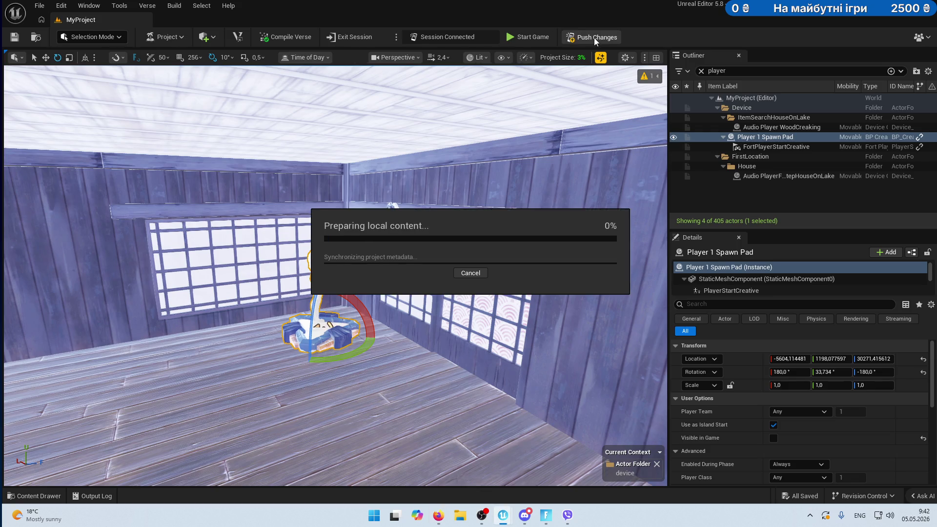
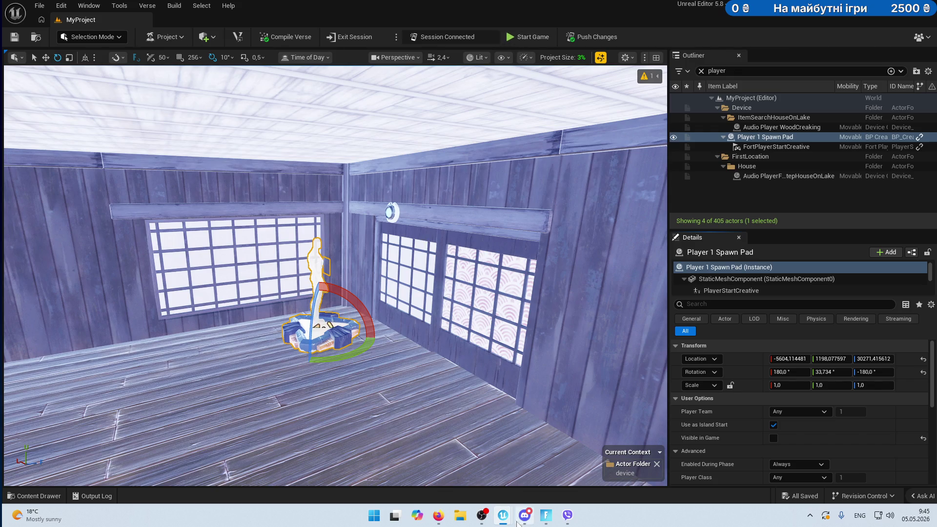
# Switch from the editor to the running Fortnite playtest window.
pyautogui.moveTo(503, 515)
pyautogui.click(540, 488)
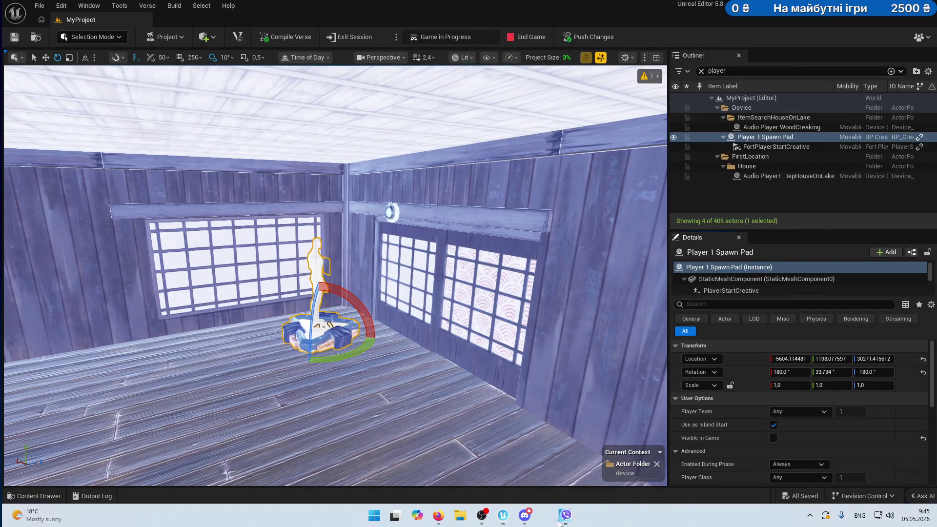
pyautogui.click(546, 518)
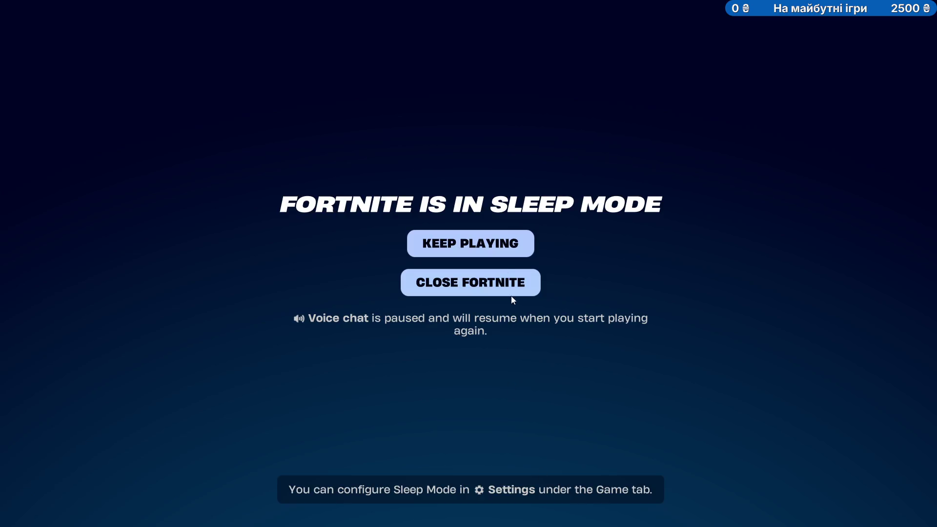
# Resume play with fog off and try the locked shoji door.
pyautogui.click(498, 246)
pyautogui.click(421, 316)
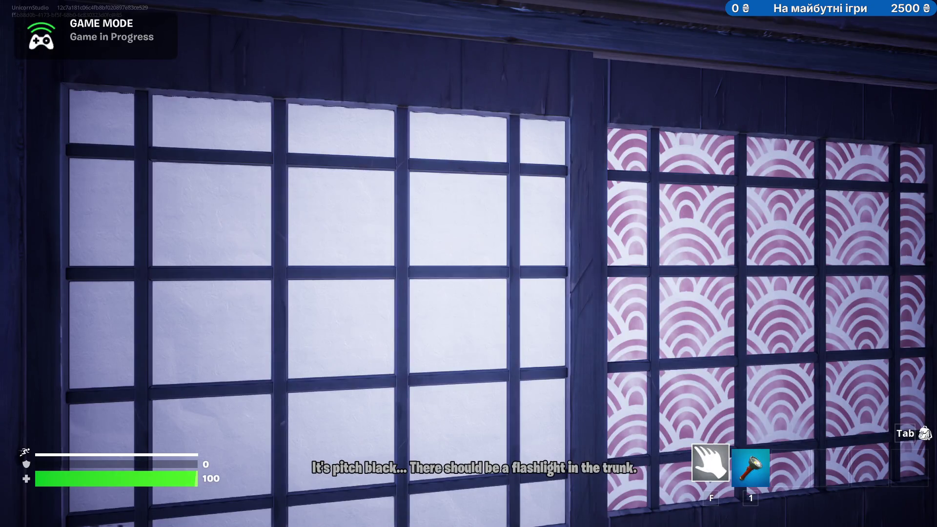
pyautogui.press('w')
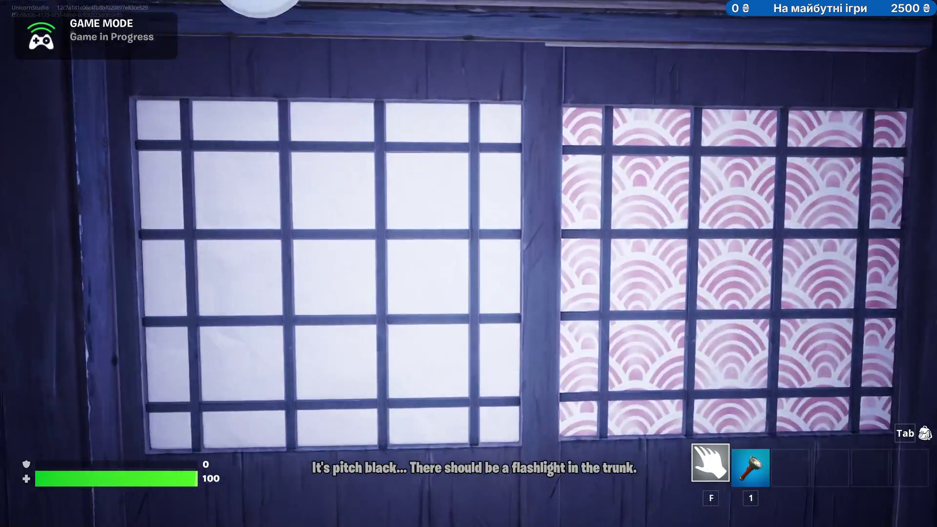
pyautogui.press('e')
# Look over the ceiling and the futon under the window, then return to the editor.
pyautogui.press('s')
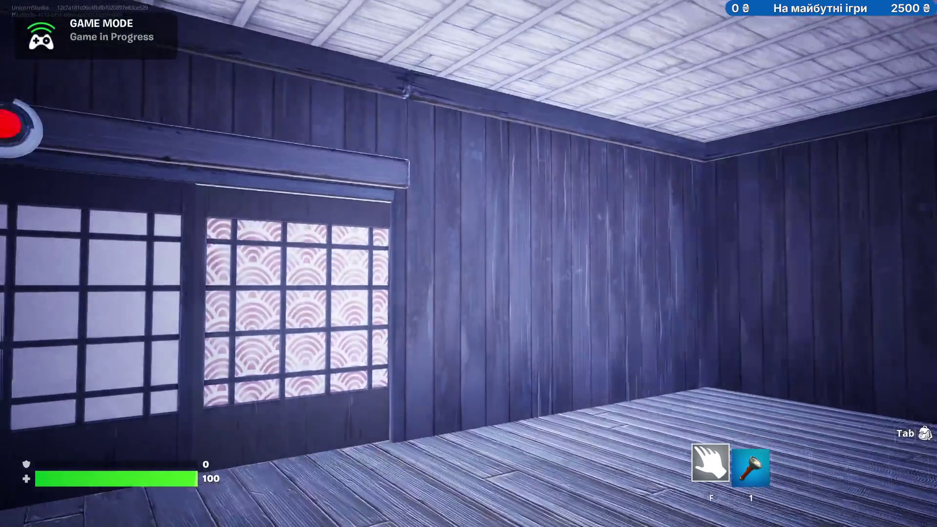
pyautogui.press('w')
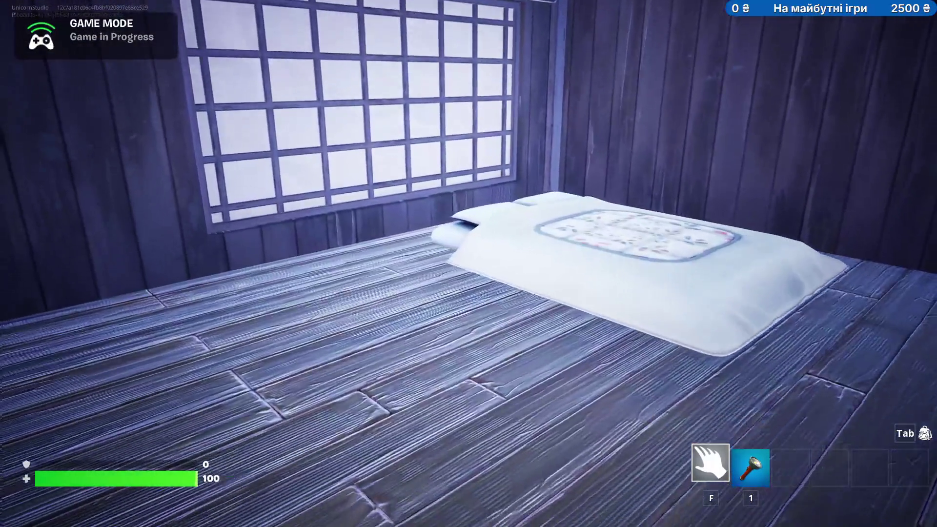
pyautogui.hotkey('alt', 'Tab')
# Lower the futon bed so it rests on the floor.
pyautogui.press('w')
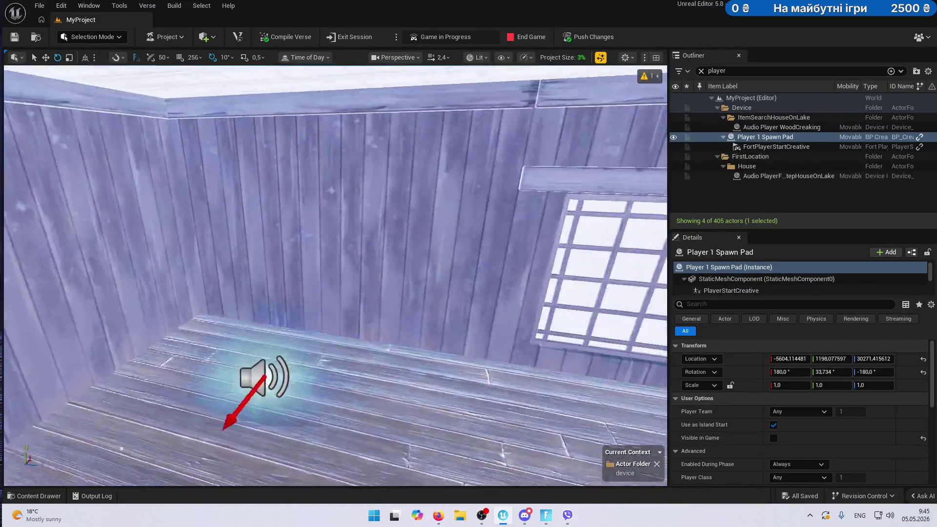
pyautogui.press('w')
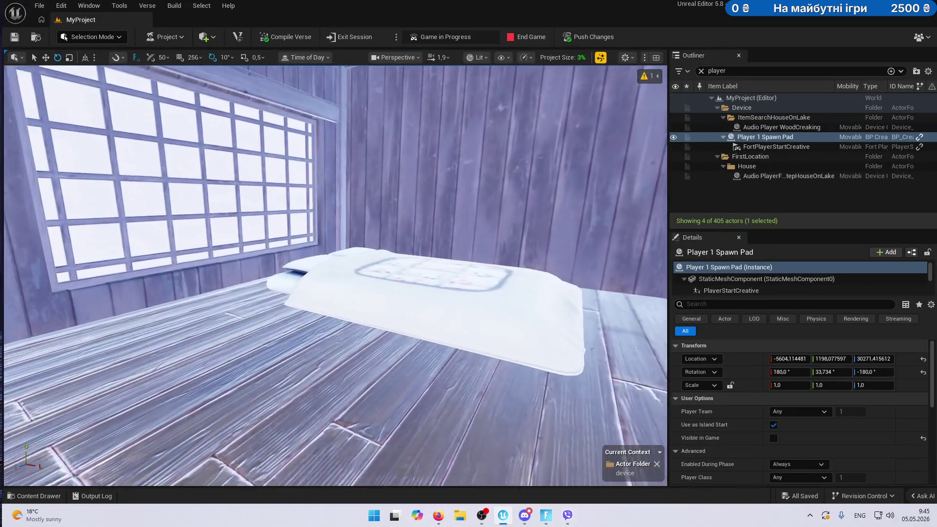
pyautogui.click(420, 248)
pyautogui.moveTo(419, 255); pyautogui.dragTo(417, 288)
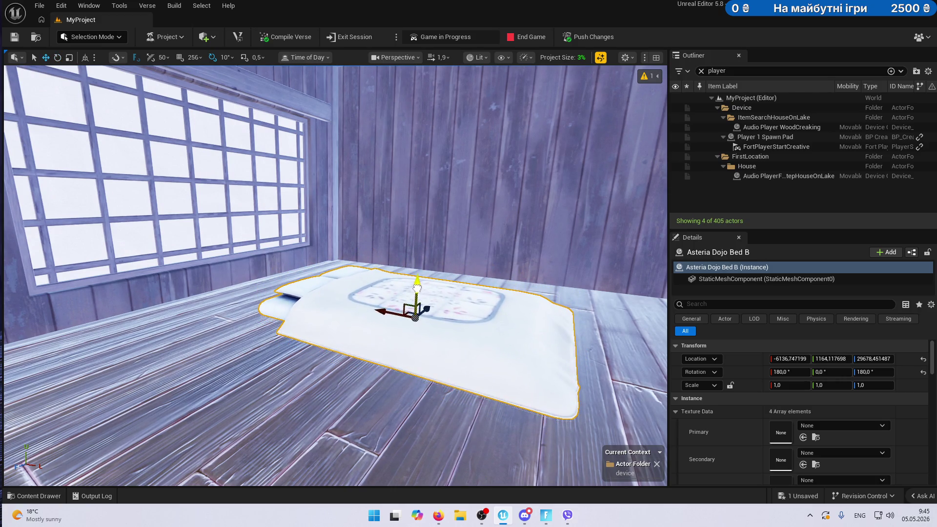
pyautogui.press('f')
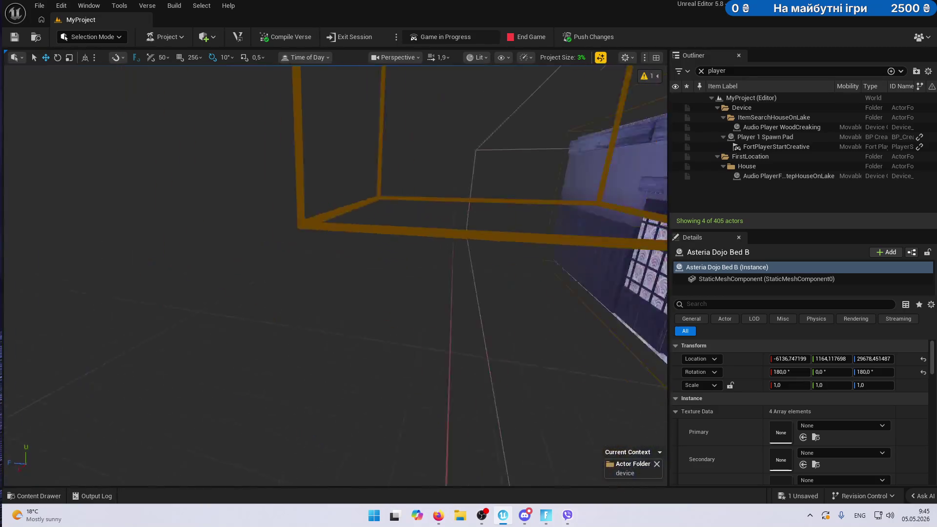
# Focus on a house floor tile and duplicate it outward from the house.
pyautogui.scroll(10, 475, 297)
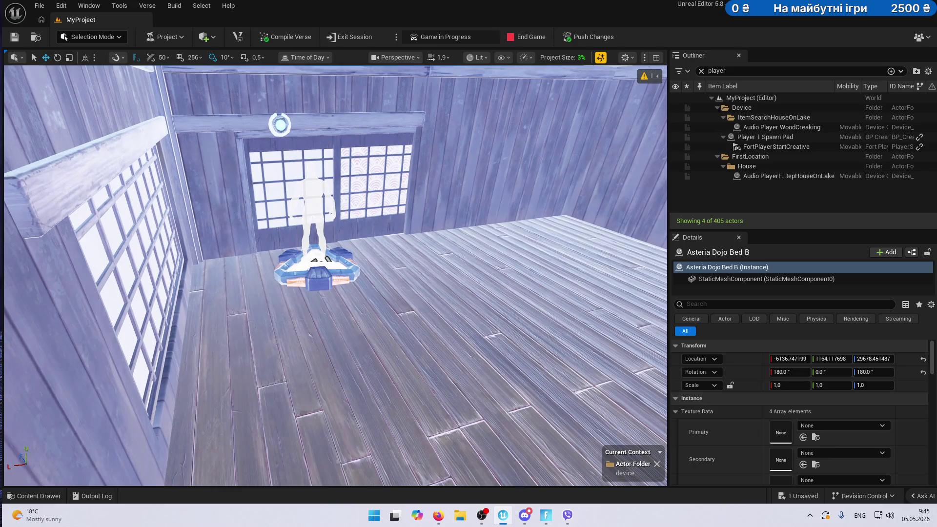
pyautogui.click(475, 298)
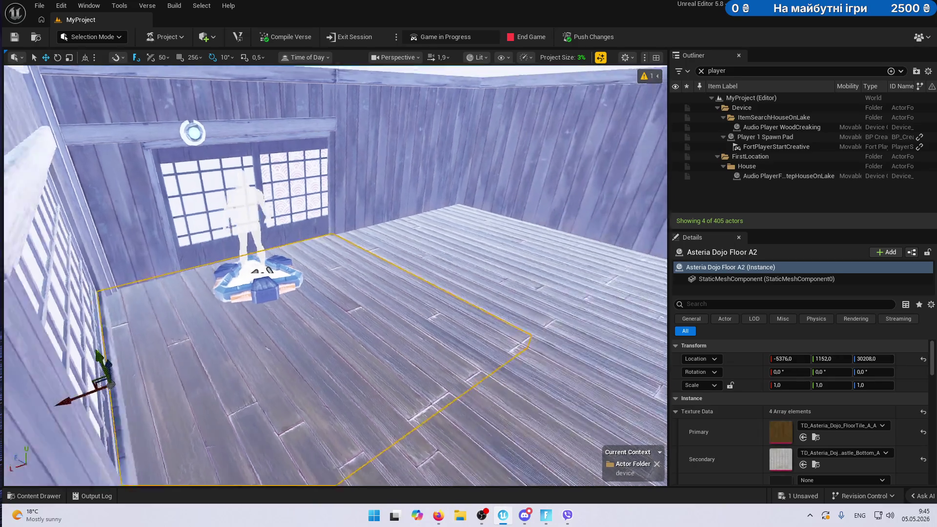
pyautogui.press('f')
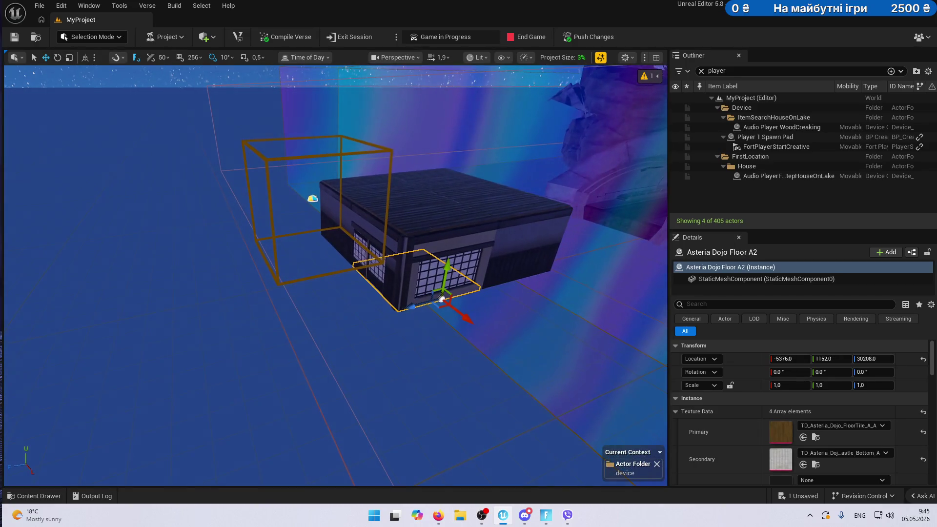
pyautogui.moveTo(409, 301)
pyautogui.mouseDown()
pyautogui.moveTo(228, 349)
pyautogui.moveTo(376, 324)
pyautogui.moveTo(282, 324)
pyautogui.moveTo(314, 328)
pyautogui.moveTo(247, 343)
pyautogui.mouseUp()
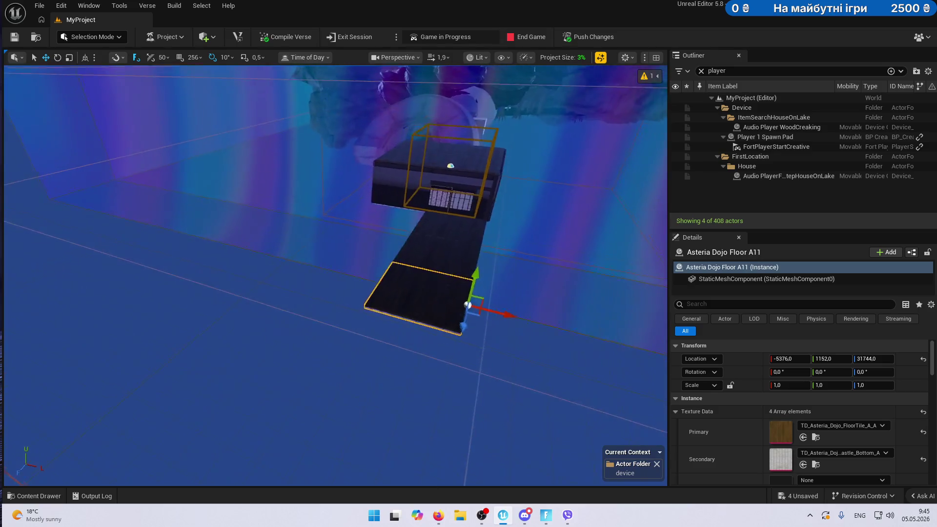
# Add another floor tile copy further along the walkway, then fly back toward the house.
pyautogui.moveTo(414, 316); pyautogui.dragTo(405, 339)
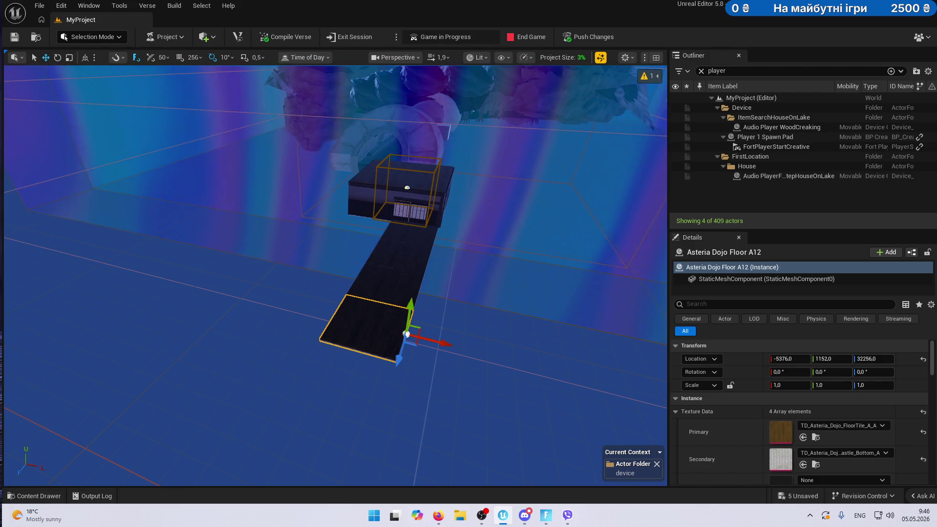
pyautogui.press('w')
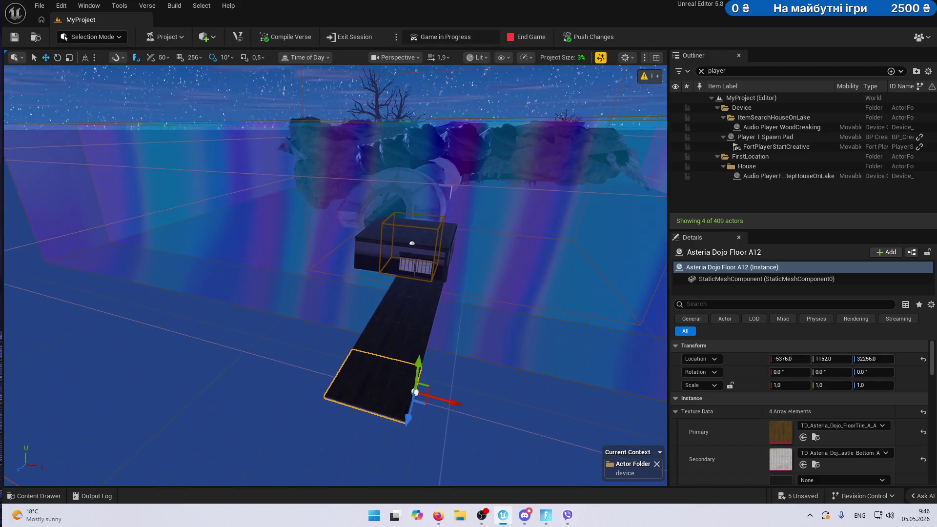
pyautogui.press('w')
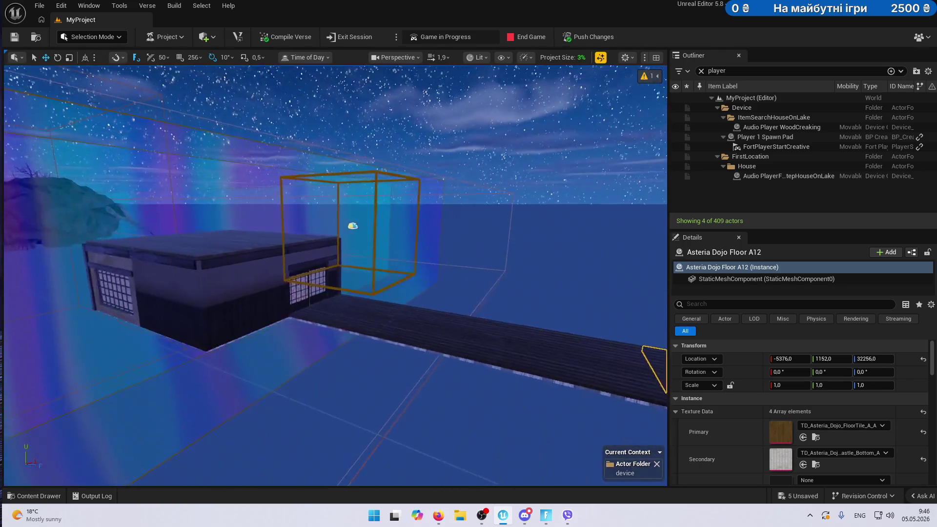
# Copy dojo wall panels and an interior wall along the walkway.
pyautogui.click(364, 253)
pyautogui.press('s')
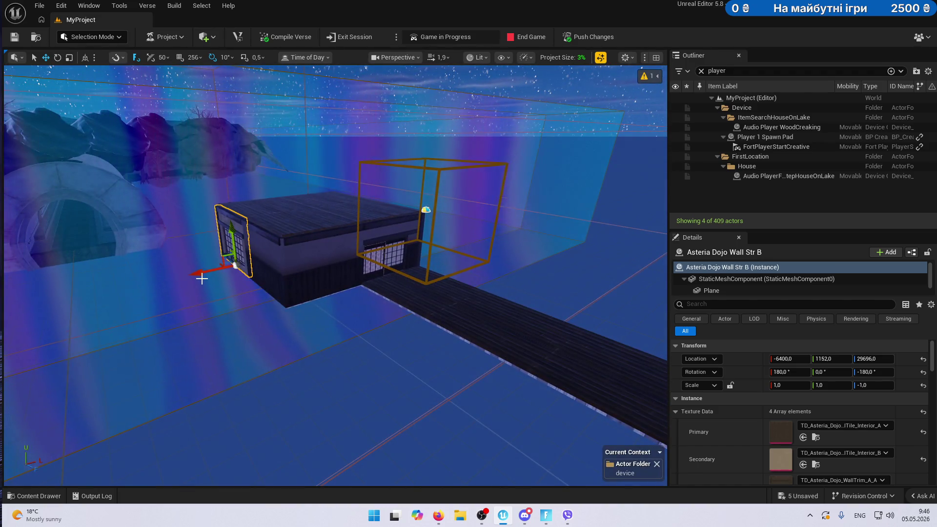
pyautogui.scroll(-2, 203, 276)
pyautogui.moveTo(200, 275)
pyautogui.mouseDown()
pyautogui.moveTo(279, 281)
pyautogui.moveTo(273, 264)
pyautogui.moveTo(335, 295)
pyautogui.moveTo(488, 298)
pyautogui.mouseUp()
pyautogui.moveTo(423, 275); pyautogui.dragTo(356, 268)
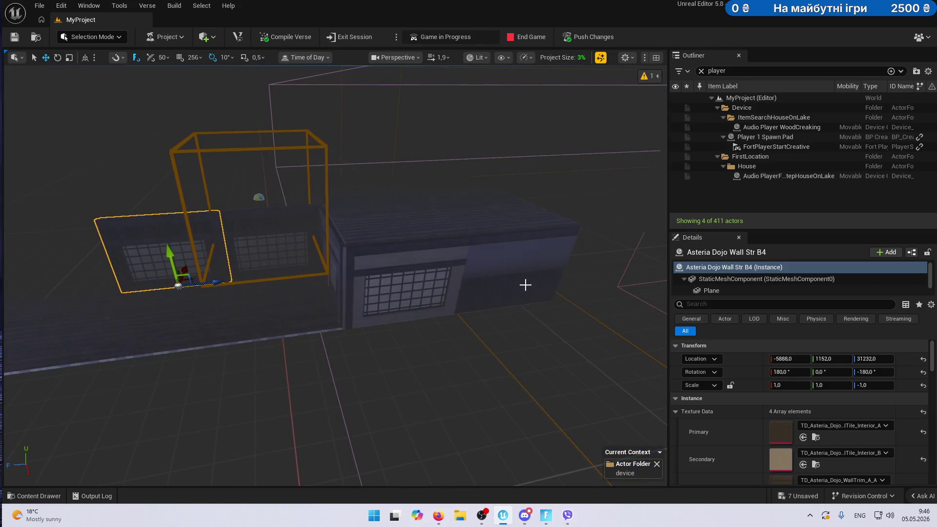
pyautogui.click(512, 273)
pyautogui.moveTo(494, 269)
pyautogui.mouseDown()
pyautogui.moveTo(273, 318)
pyautogui.moveTo(335, 318)
pyautogui.moveTo(219, 324)
pyautogui.mouseUp()
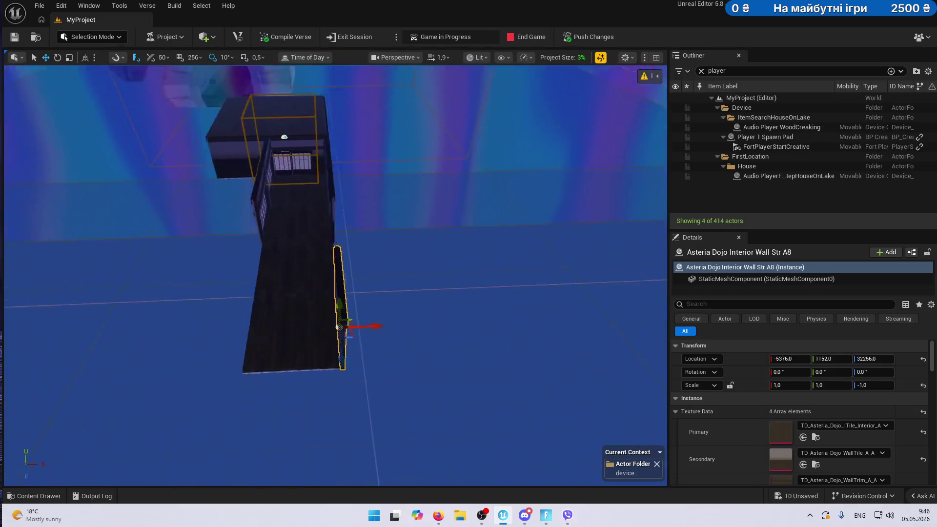
# Duplicate the windowed wall panel to the walkway's far end and slide it into place.
pyautogui.click(279, 287)
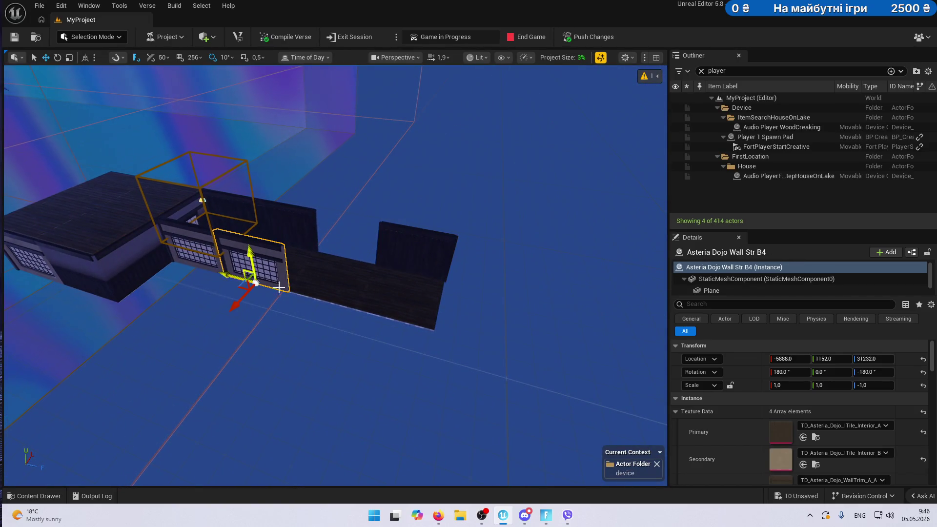
pyautogui.moveTo(240, 277); pyautogui.dragTo(336, 310)
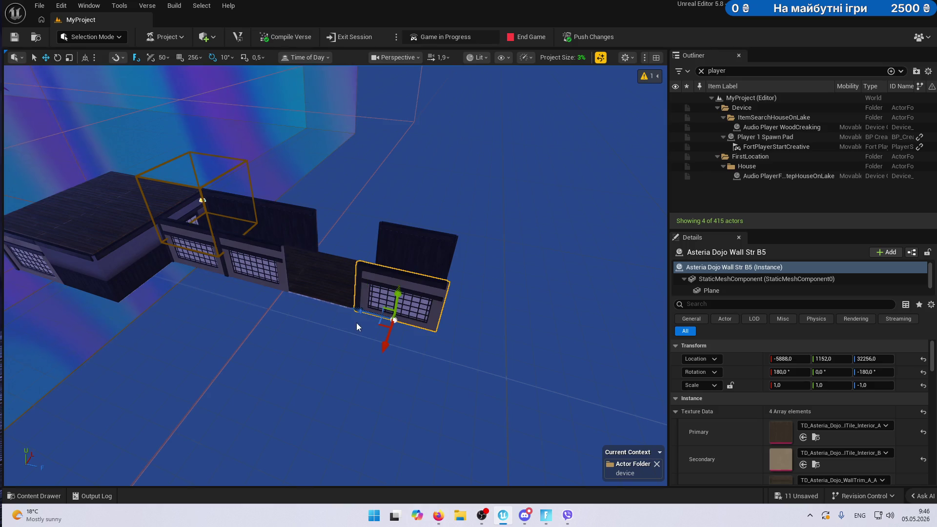
pyautogui.hotkey('ctrl', 'z')
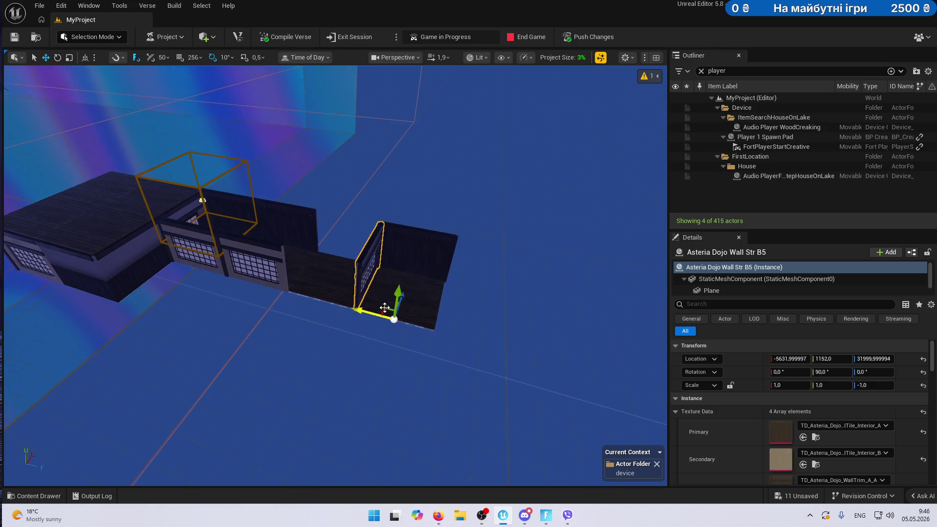
pyautogui.press('e')
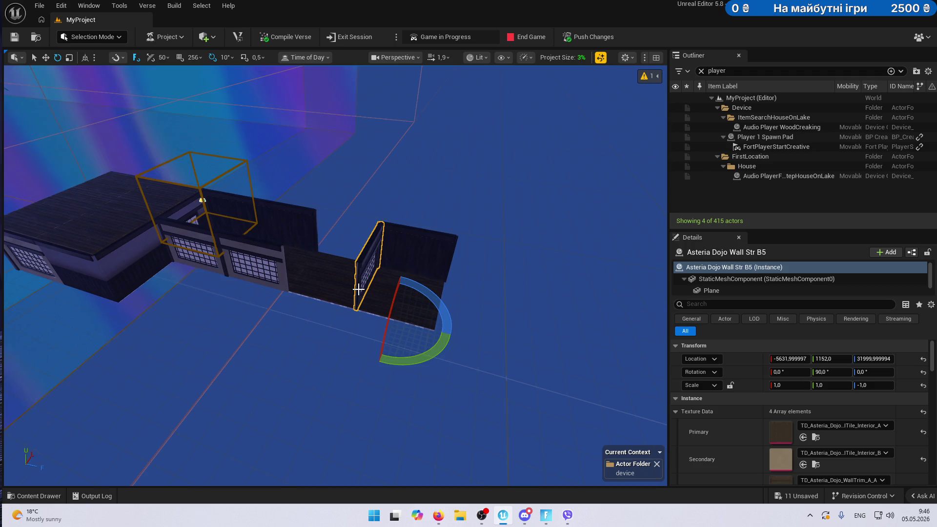
pyautogui.hotkey('ctrl', 'z')
pyautogui.press('w')
pyautogui.moveTo(433, 323)
pyautogui.mouseDown()
pyautogui.moveTo(359, 318)
pyautogui.moveTo(352, 328)
pyautogui.mouseUp()
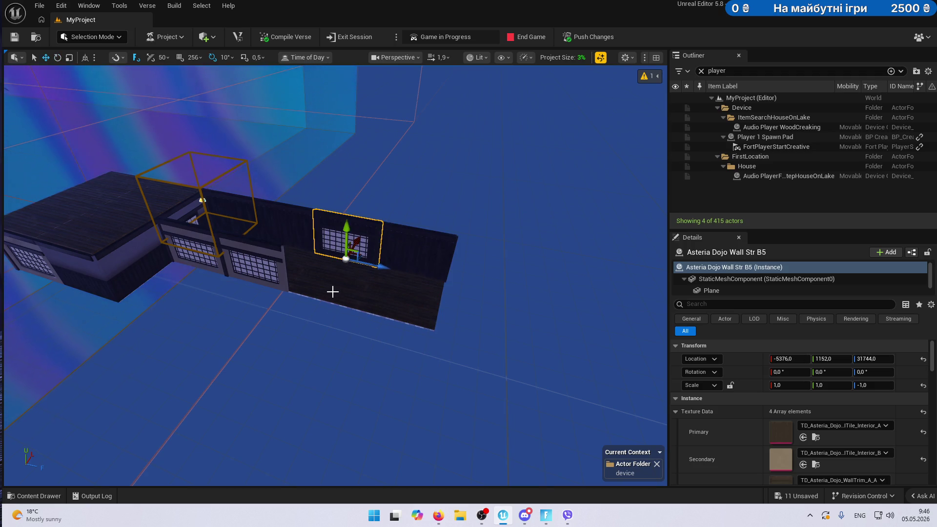
# Duplicate the adjacent interior wall further along, turned to face the other way.
pyautogui.click(408, 244)
pyautogui.moveTo(418, 254)
pyautogui.mouseDown()
pyautogui.moveTo(400, 298)
pyautogui.moveTo(338, 321)
pyautogui.mouseUp()
pyautogui.hotkey('ctrl', 'r')
# Duplicate the last walkway floor tile sideways to start a side branch.
pyautogui.moveTo(333, 279); pyautogui.dragTo(424, 308)
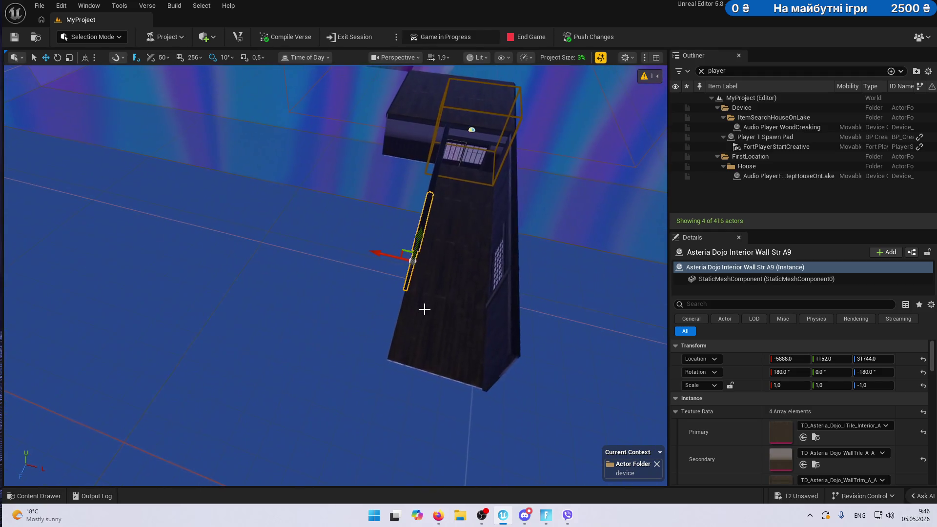
pyautogui.click(421, 321)
pyautogui.moveTo(524, 356)
pyautogui.keyDown('alt'); pyautogui.mouseDown()
pyautogui.moveTo(441, 353)
pyautogui.moveTo(351, 328)
pyautogui.moveTo(290, 341)
pyautogui.moveTo(337, 282)
pyautogui.mouseUp(); pyautogui.keyUp('alt')
# Extend the side branch leftward with more floor tiles and view it from a new angle.
pyautogui.moveTo(378, 252)
pyautogui.keyDown('alt'); pyautogui.mouseDown()
pyautogui.moveTo(288, 246)
pyautogui.moveTo(260, 262)
pyautogui.mouseUp(); pyautogui.keyUp('alt')
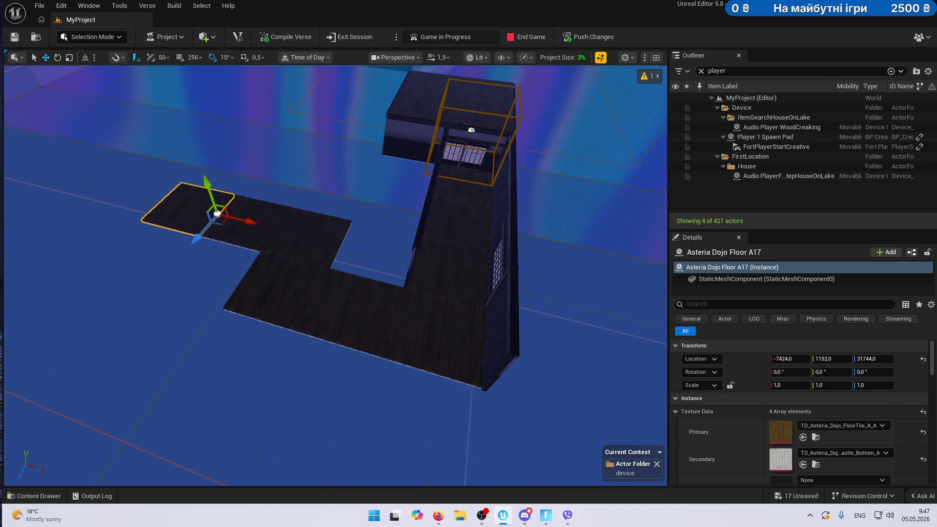
pyautogui.hotkey('alt', 'Tab')
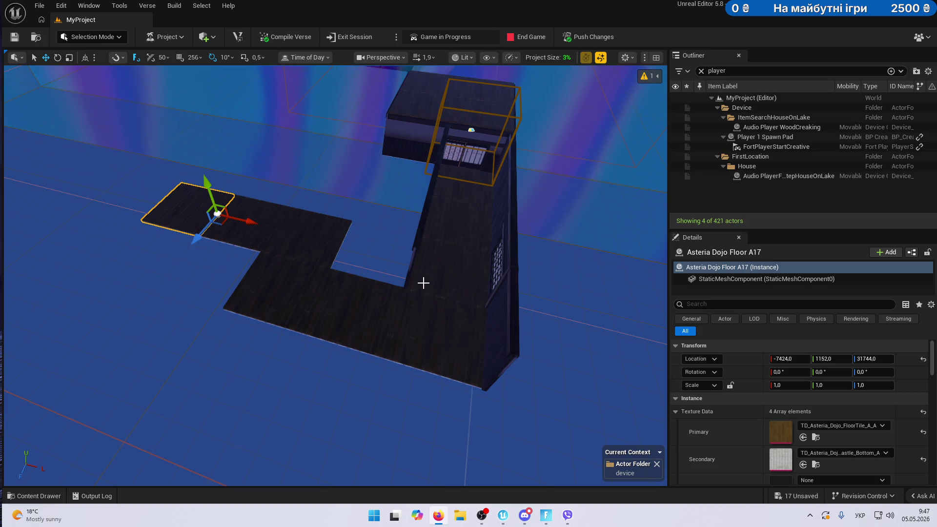
pyautogui.moveTo(423, 284); pyautogui.dragTo(347, 244)
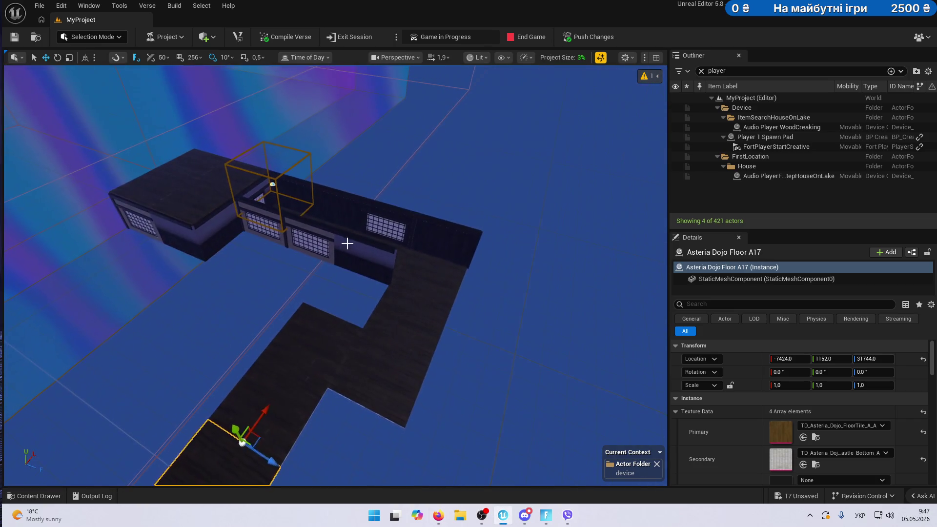
# Duplicate an interior wall onto the side branch, flip it, and copy it further along.
pyautogui.click(368, 269)
pyautogui.moveTo(357, 287); pyautogui.dragTo(328, 313)
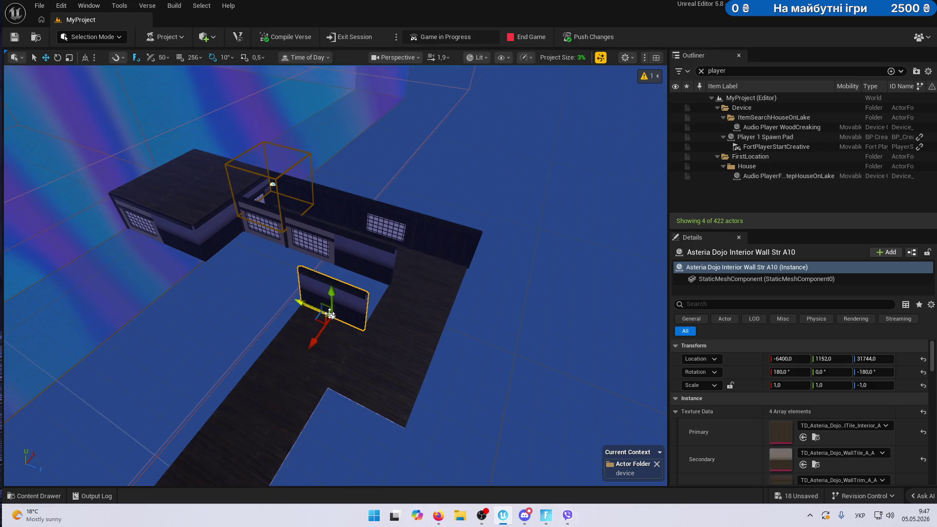
pyautogui.hotkey('ctrl', 'End')
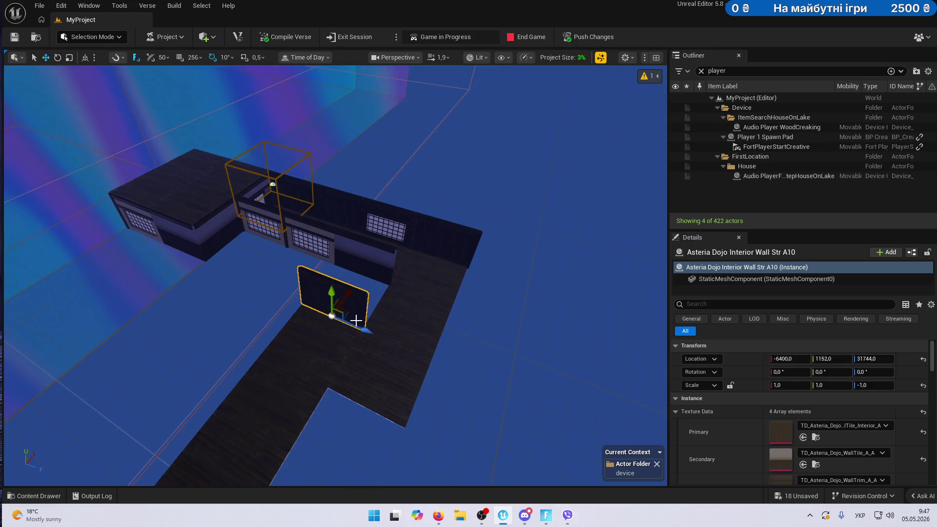
pyautogui.moveTo(357, 327)
pyautogui.mouseDown()
pyautogui.moveTo(399, 326)
pyautogui.moveTo(380, 390)
pyautogui.mouseUp()
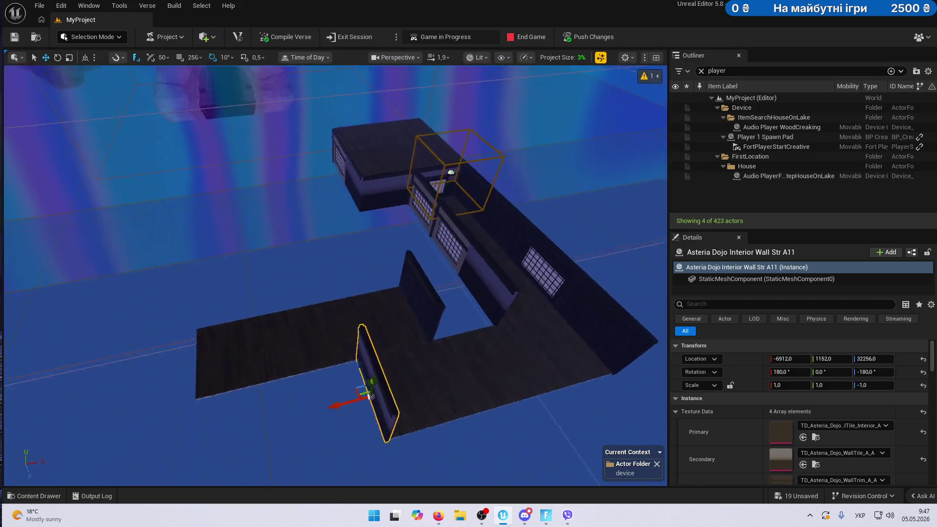
# Copy another interior wall down the corridor, turning copies inward and mirroring them opposite.
pyautogui.click(348, 146)
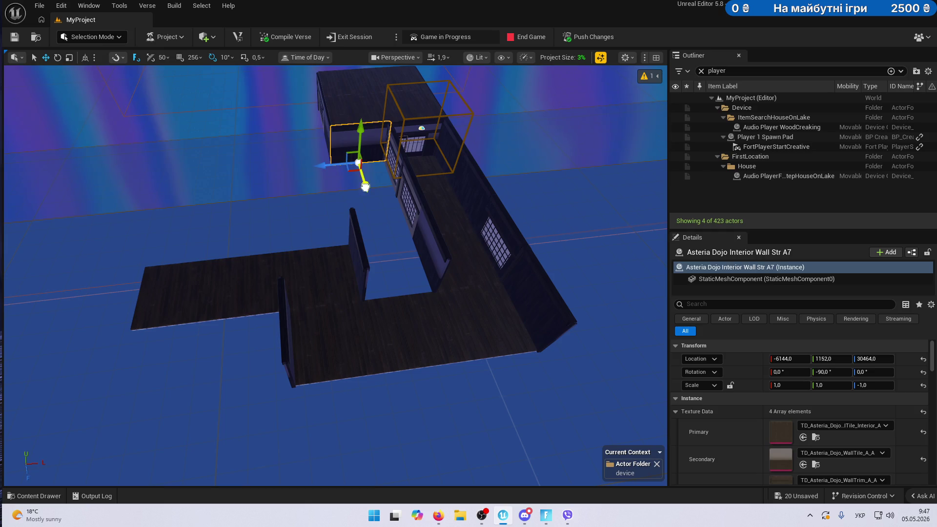
pyautogui.moveTo(365, 187); pyautogui.dragTo(414, 323)
pyautogui.hotkey('ctrl', 'r')
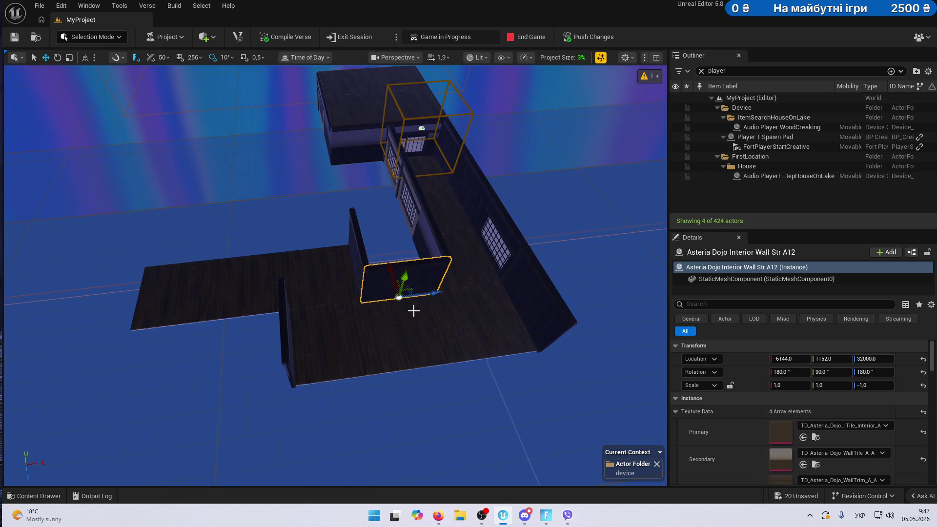
pyautogui.moveTo(427, 292)
pyautogui.mouseDown()
pyautogui.moveTo(286, 312)
pyautogui.moveTo(247, 268)
pyautogui.moveTo(250, 236)
pyautogui.moveTo(340, 254)
pyautogui.moveTo(217, 250)
pyautogui.mouseUp()
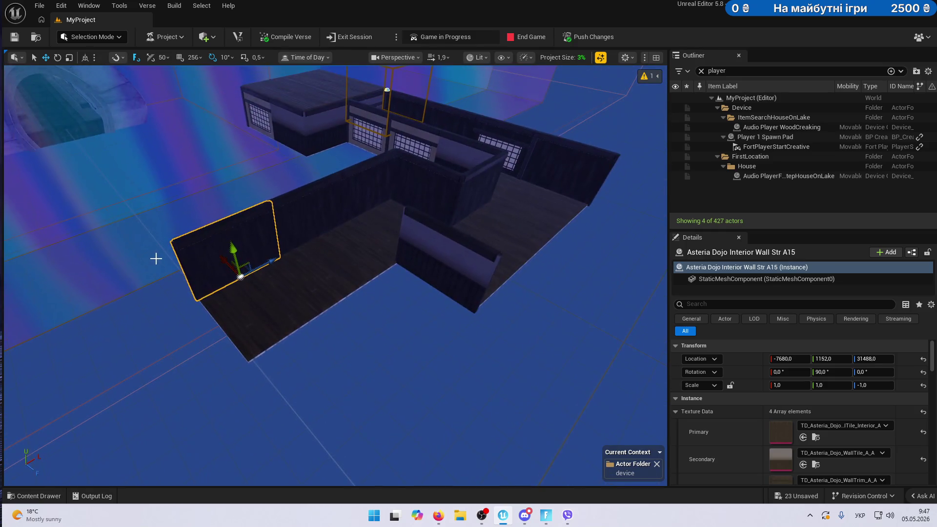
pyautogui.moveTo(222, 262)
pyautogui.mouseDown()
pyautogui.moveTo(288, 319)
pyautogui.moveTo(321, 324)
pyautogui.moveTo(373, 274)
pyautogui.mouseUp()
pyautogui.hotkey('ctrl', 'z')
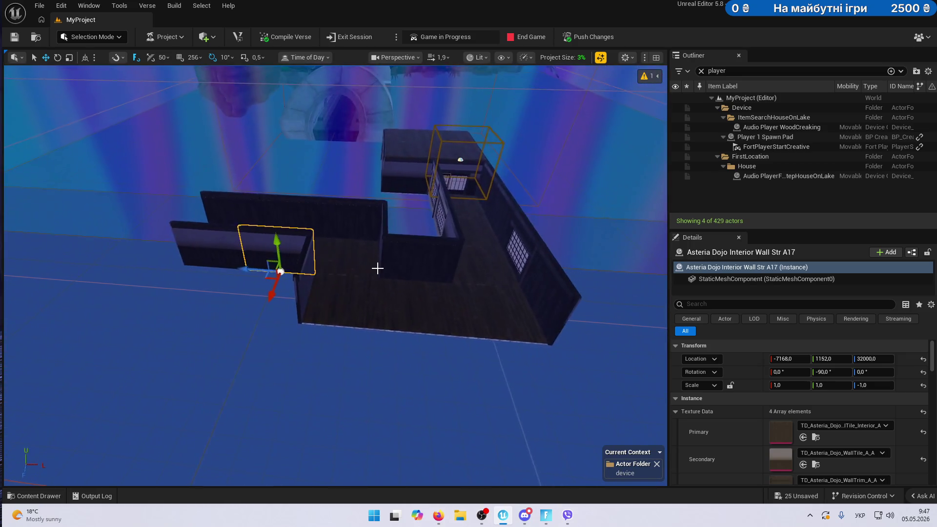
pyautogui.moveTo(270, 305); pyautogui.dragTo(266, 344)
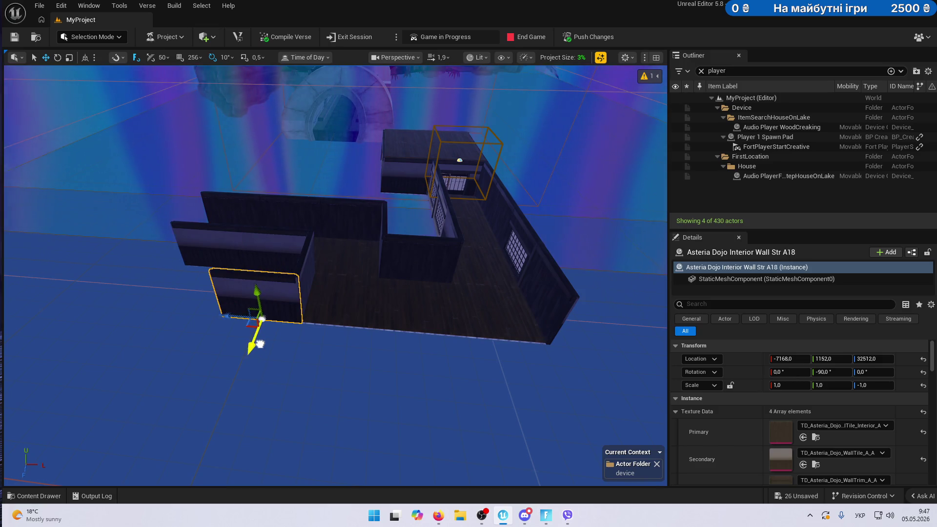
pyautogui.moveTo(231, 319); pyautogui.dragTo(458, 330)
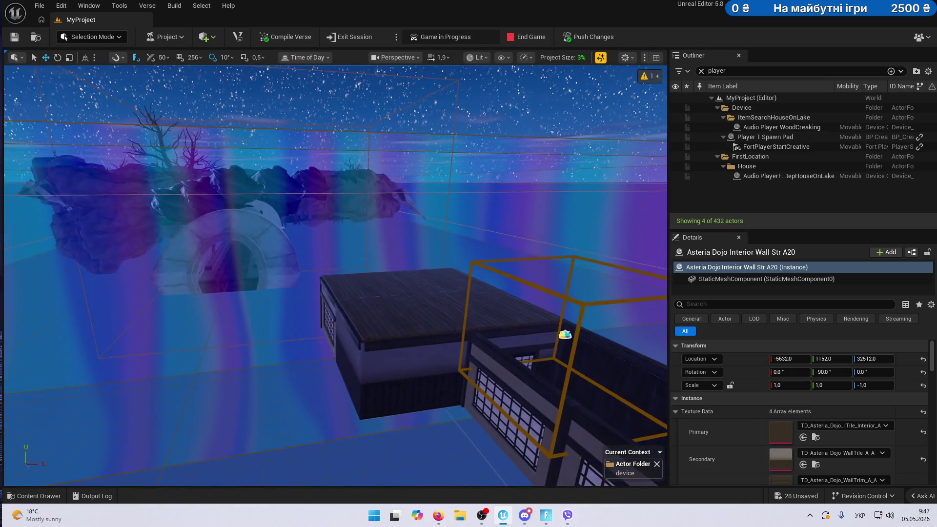
# Duplicate dojo floor A18 over the tops of the corridor walls.
pyautogui.click(474, 292)
pyautogui.press('f')
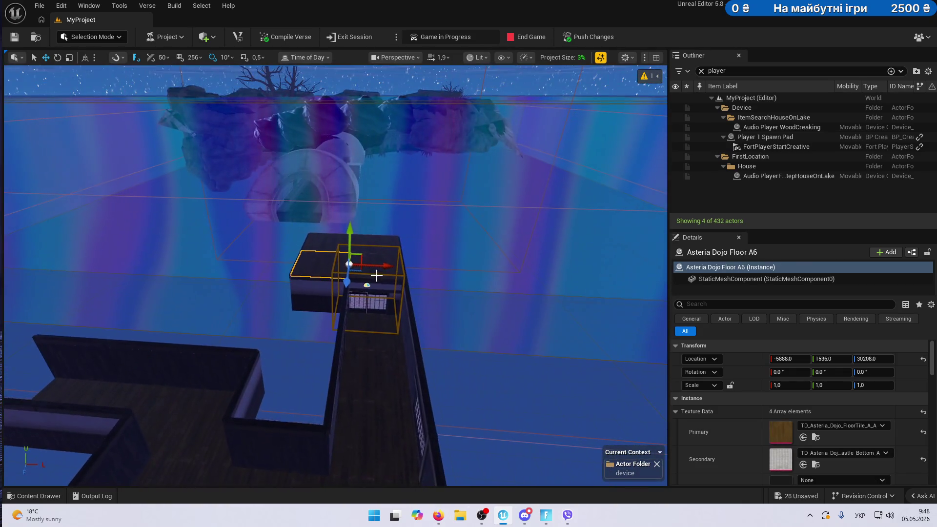
pyautogui.moveTo(381, 266)
pyautogui.mouseDown()
pyautogui.moveTo(439, 269)
pyautogui.moveTo(407, 317)
pyautogui.moveTo(429, 381)
pyautogui.moveTo(496, 397)
pyautogui.moveTo(484, 413)
pyautogui.moveTo(481, 391)
pyautogui.moveTo(525, 398)
pyautogui.moveTo(479, 339)
pyautogui.moveTo(418, 364)
pyautogui.moveTo(332, 246)
pyautogui.moveTo(425, 224)
pyautogui.moveTo(359, 149)
pyautogui.mouseUp()
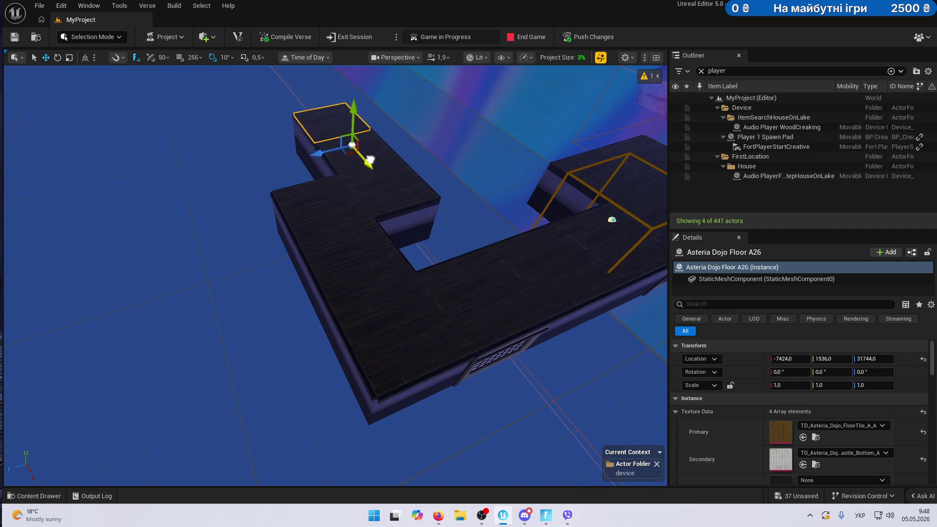
pyautogui.press('w')
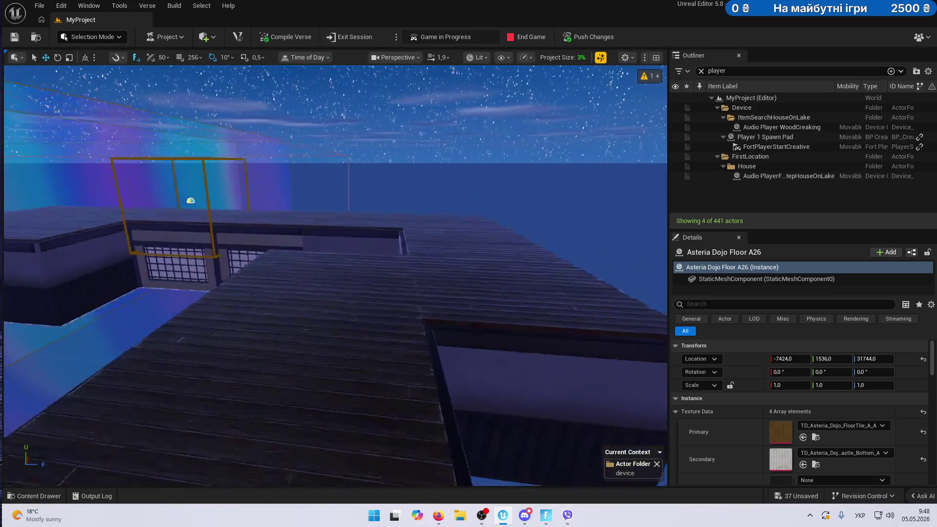
# Raise floor pieces A25 and A26 up to height 1920.
pyautogui.click(330, 287)
pyautogui.scroll(-5, 324, 221)
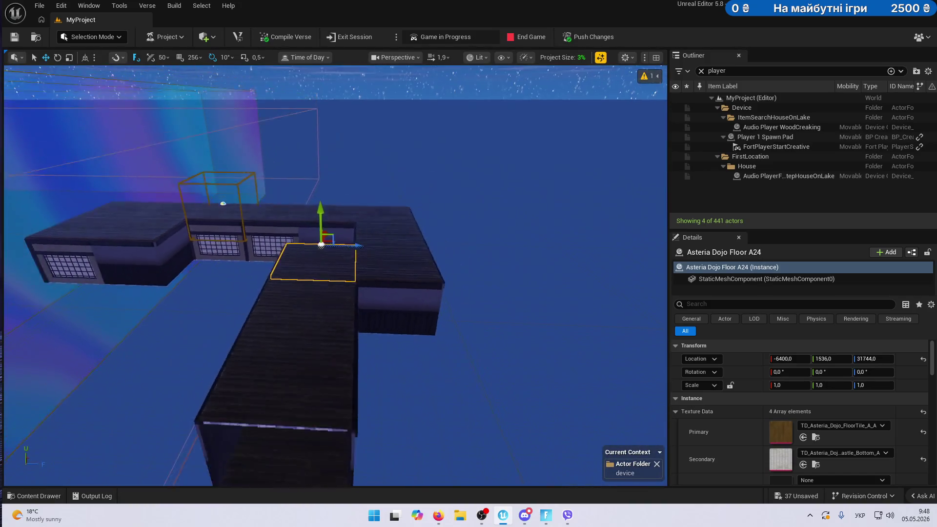
pyautogui.click(326, 285)
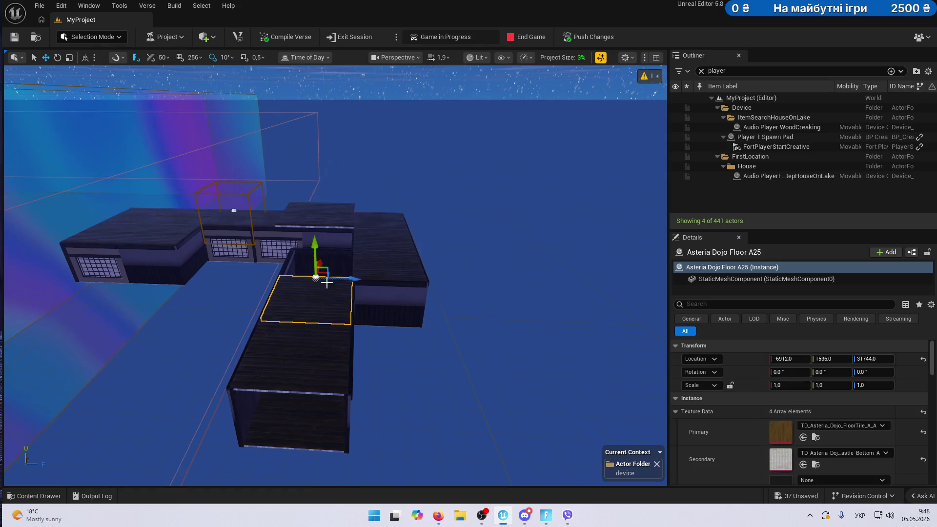
pyautogui.moveTo(313, 246); pyautogui.dragTo(313, 219)
pyautogui.click(303, 345)
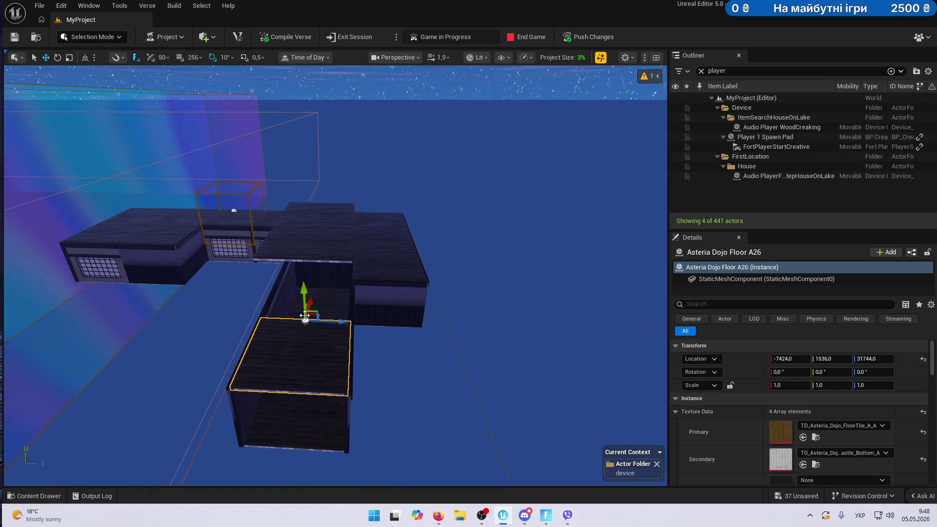
pyautogui.moveTo(303, 258); pyautogui.dragTo(303, 209)
pyautogui.press('f')
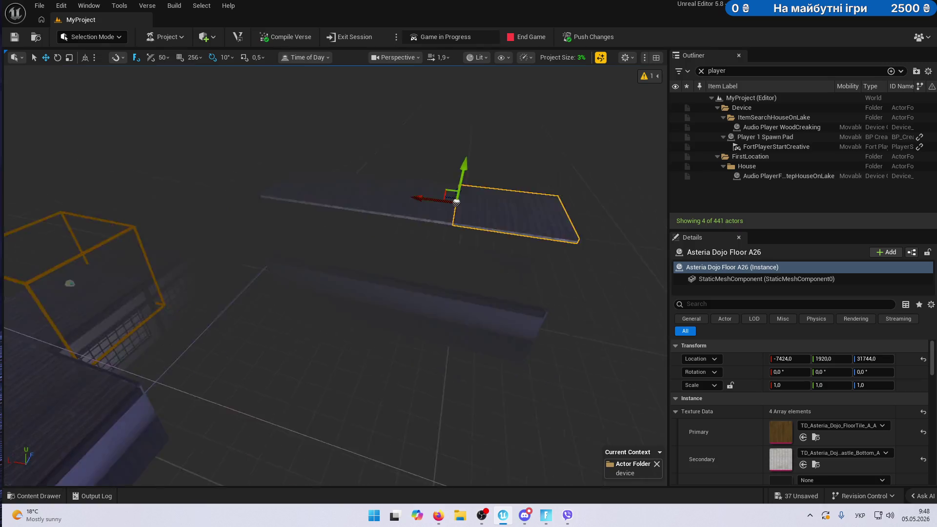
# Duplicate three corridor walls one level higher.
pyautogui.click(303, 322)
pyautogui.keyDown('ctrl'); pyautogui.click(376, 306); pyautogui.keyUp('ctrl')
pyautogui.keyDown('ctrl'); pyautogui.click(508, 310); pyautogui.keyUp('ctrl')
pyautogui.moveTo(515, 311); pyautogui.dragTo(502, 255)
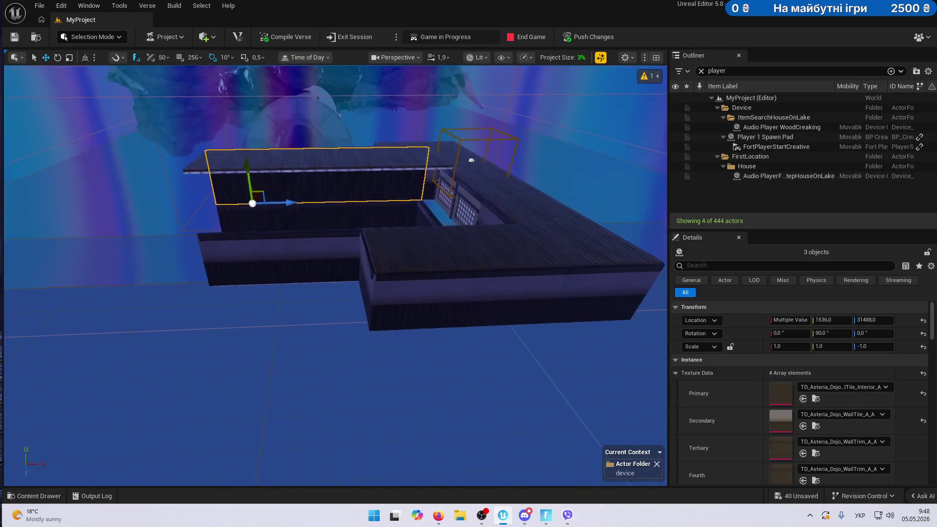
# Copy wall A17 up a level and wall A10 as an end wall at X -7936.
pyautogui.click(310, 253)
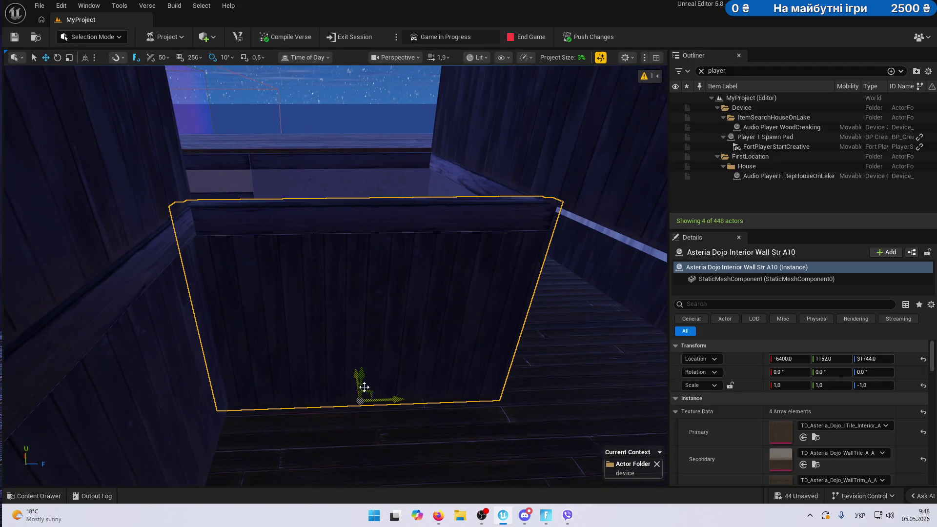
pyautogui.keyDown('alt'); pyautogui.moveTo(365, 367); pyautogui.dragTo(368, 255); pyautogui.keyUp('alt')
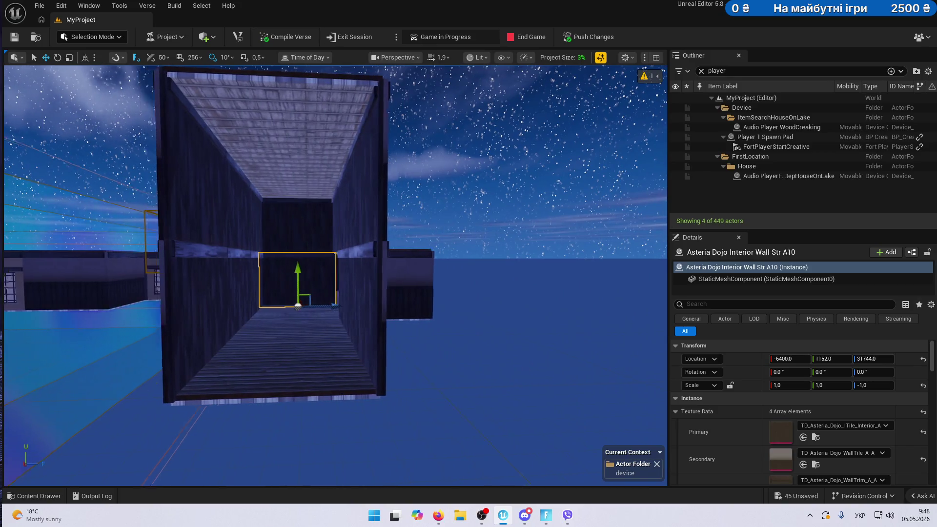
pyautogui.click(147, 282)
pyautogui.keyDown('alt'); pyautogui.moveTo(157, 268); pyautogui.dragTo(483, 270); pyautogui.keyUp('alt')
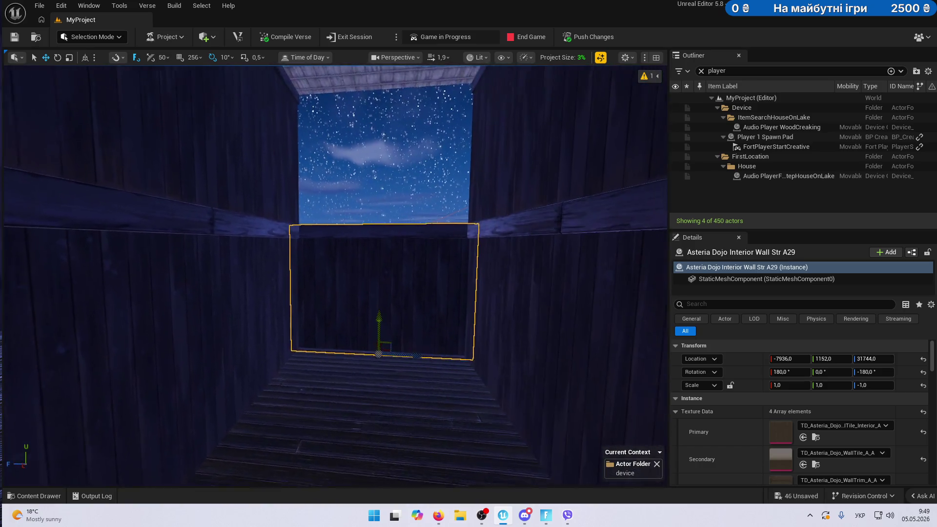
pyautogui.click(31, 498)
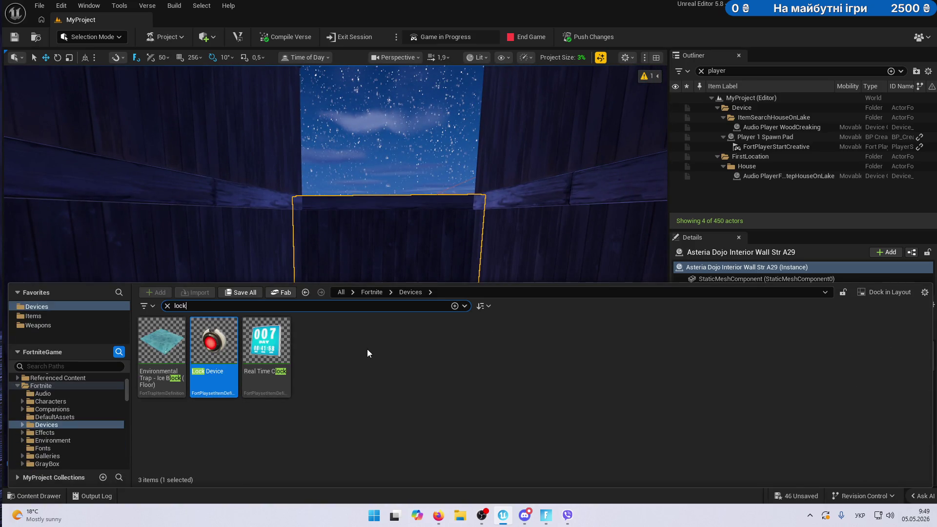
# Open the CH4S2 props folder, clear the lock filter, and browse past the Dojo assets.
pyautogui.scroll(-10, 106, 404)
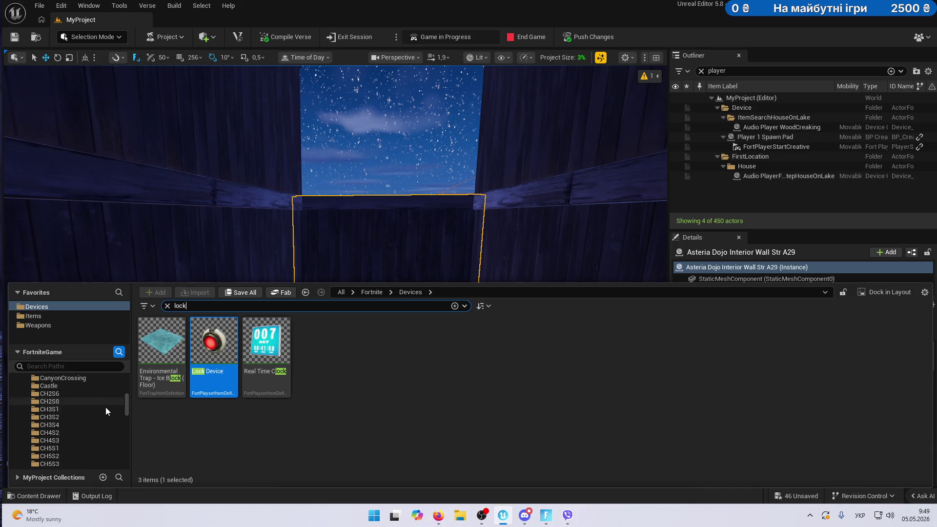
pyautogui.click(73, 433)
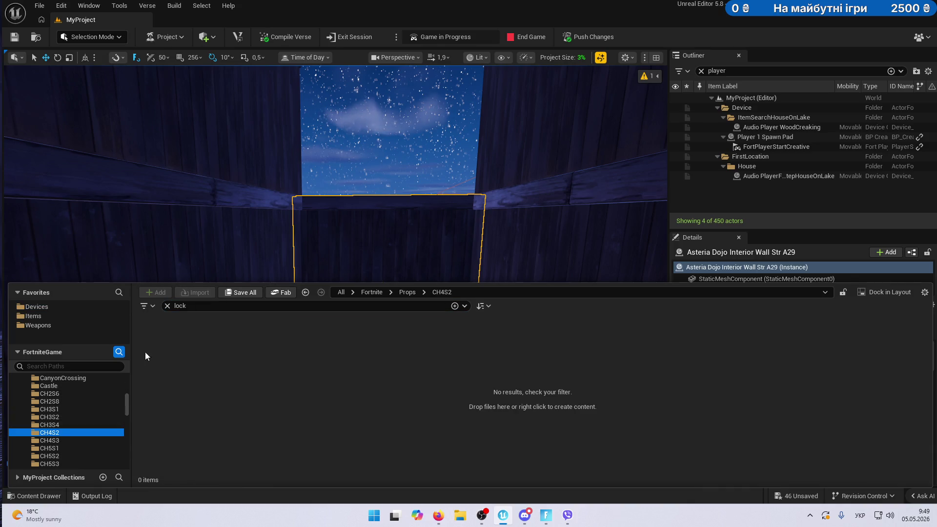
pyautogui.click(167, 306)
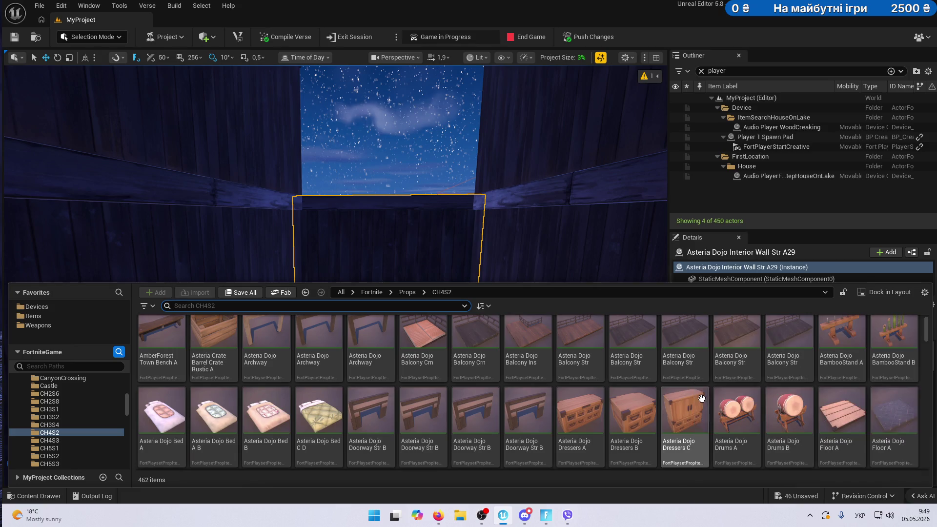
pyautogui.scroll(-5, 762, 397)
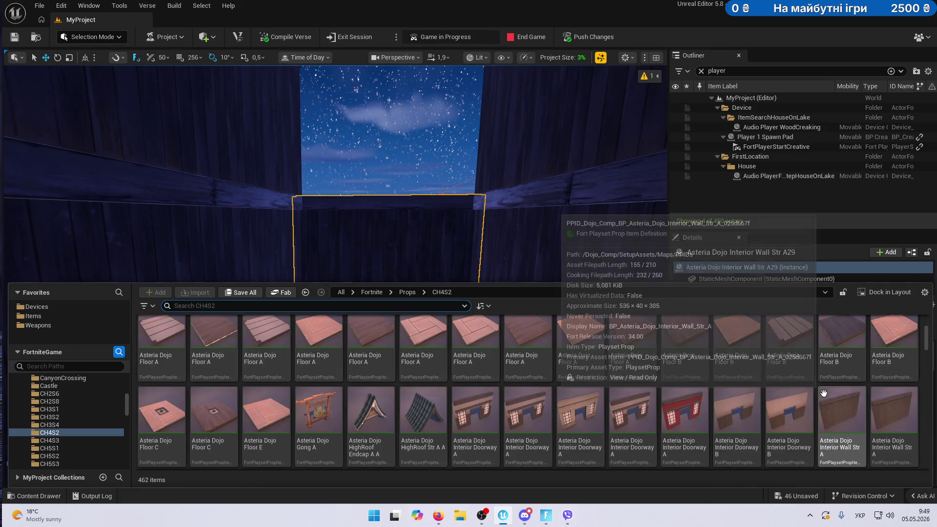
pyautogui.scroll(-5, 823, 394)
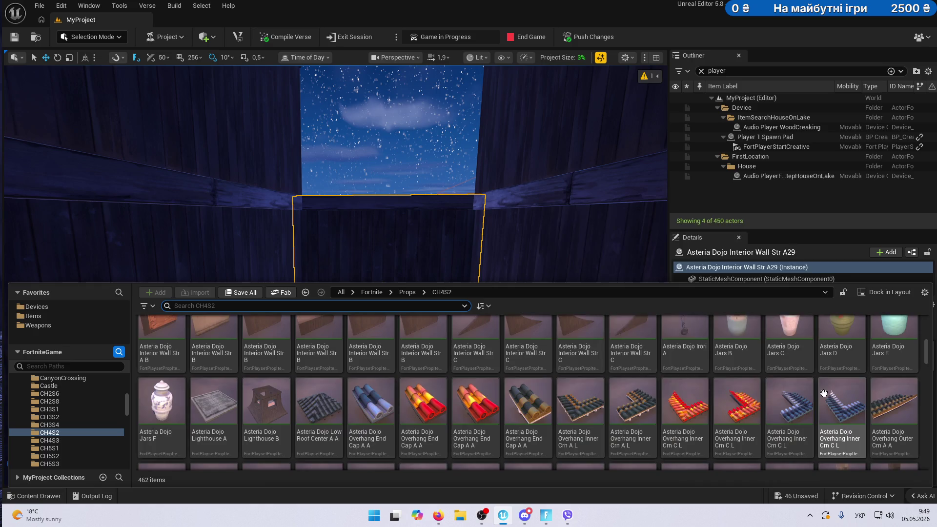
pyautogui.scroll(-5, 824, 393)
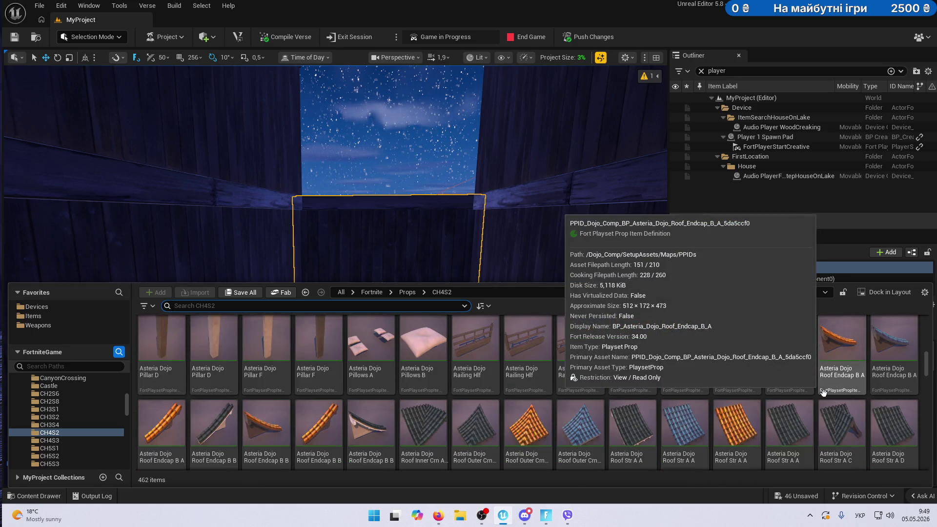
pyautogui.scroll(-5, 823, 392)
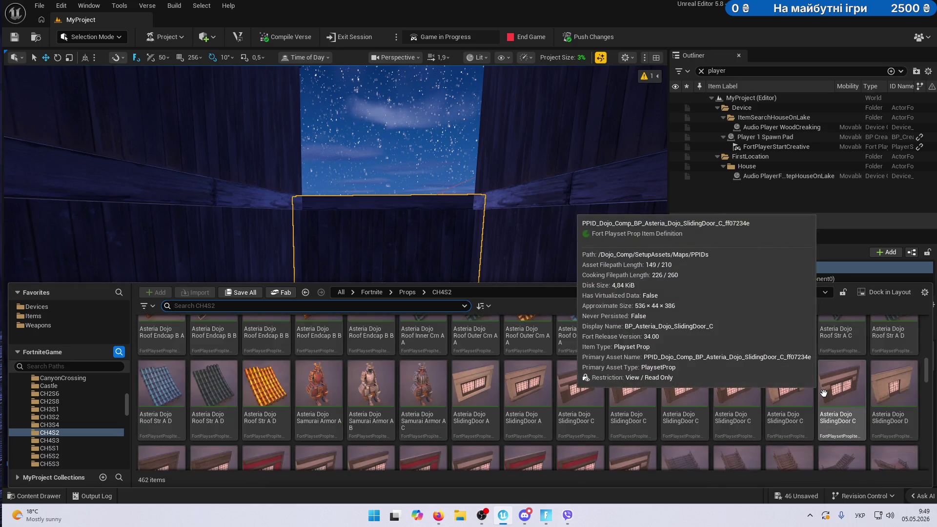
pyautogui.scroll(-3, 824, 392)
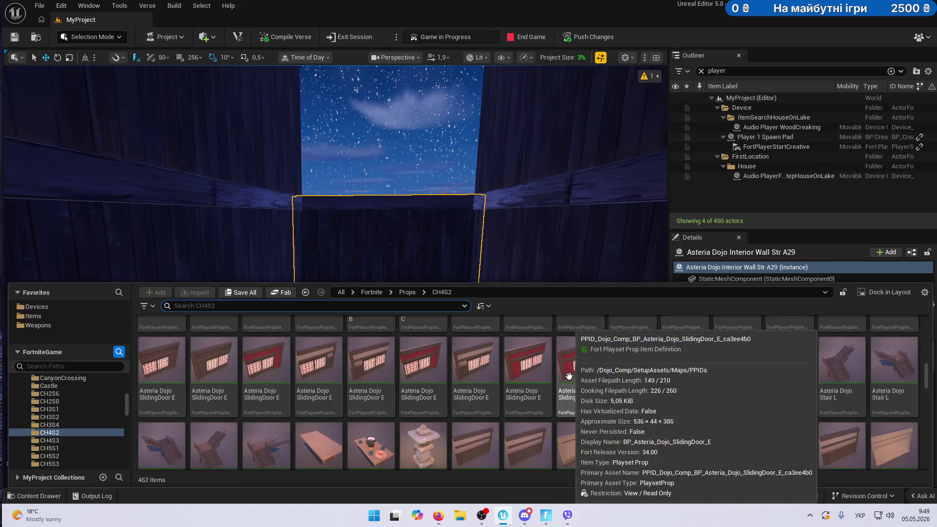
pyautogui.scroll(-5, 783, 388)
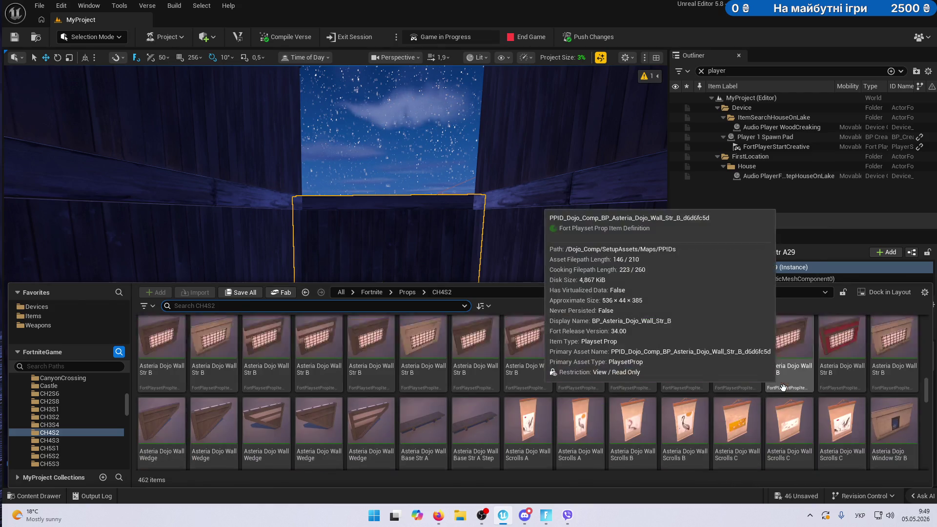
pyautogui.scroll(-5, 783, 387)
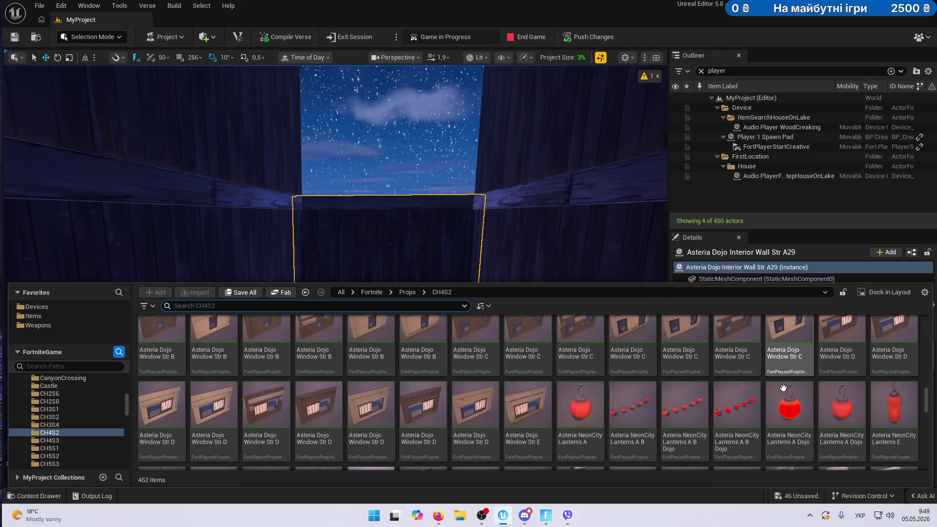
pyautogui.scroll(-2, 783, 387)
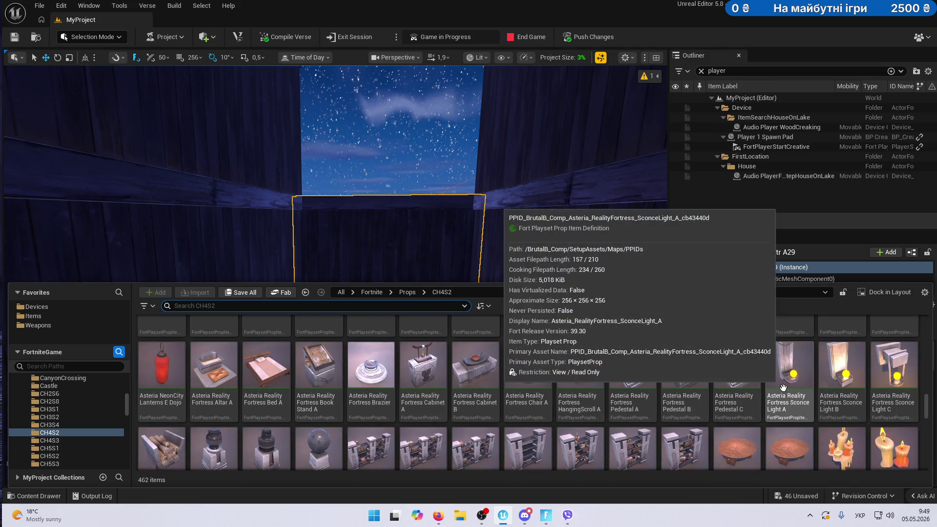
pyautogui.scroll(-3, 783, 387)
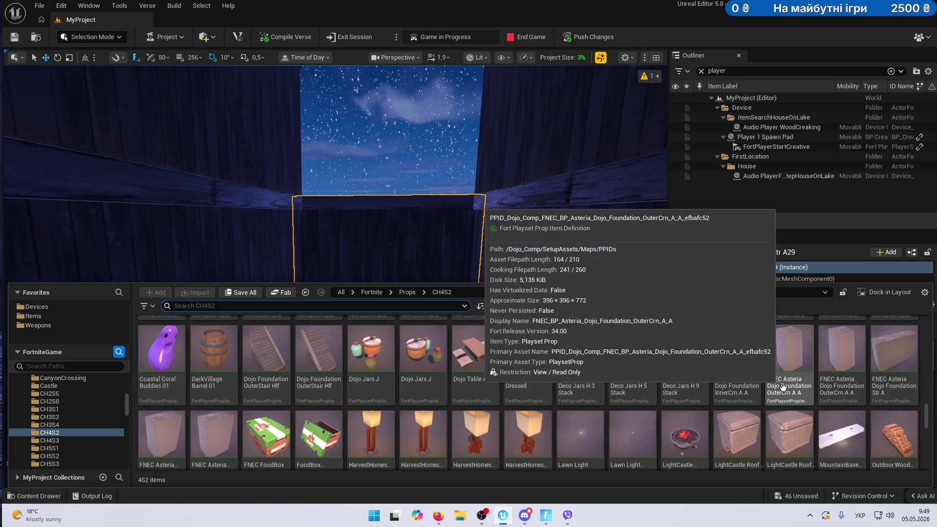
pyautogui.scroll(-10, 519, 372)
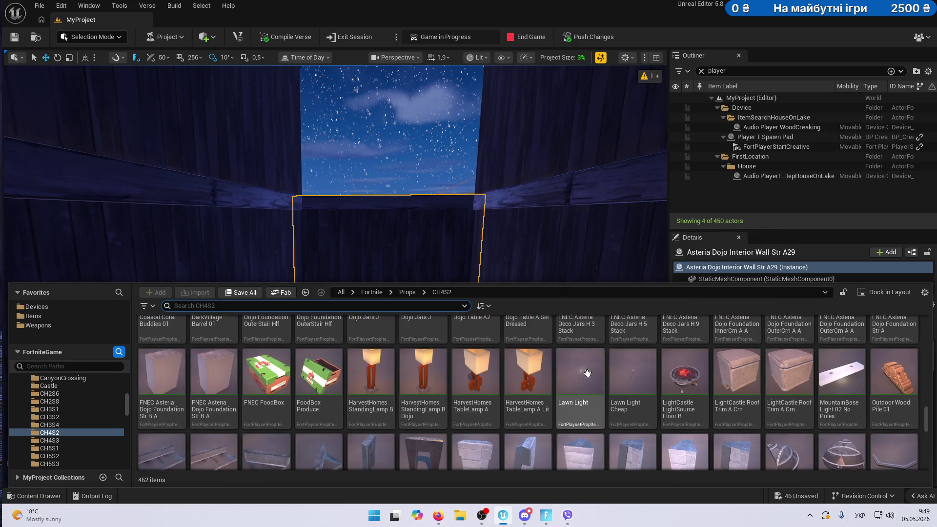
# Find the Dojo stair assets and place an Asteria Dojo Stair Full in the corridor.
pyautogui.moveTo(928, 433)
pyautogui.mouseDown()
pyautogui.moveTo(931, 444)
pyautogui.moveTo(928, 345)
pyautogui.mouseUp()
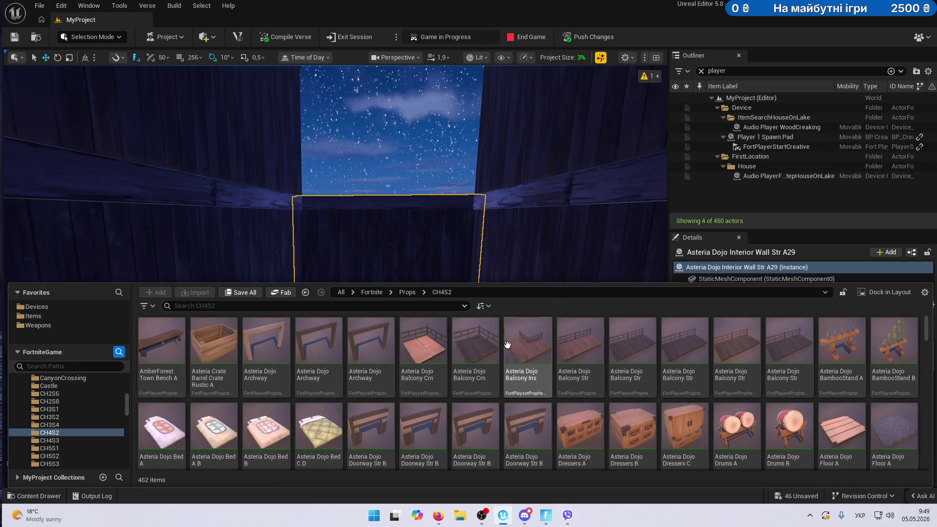
pyautogui.scroll(-5, 752, 371)
pyautogui.scroll(-8, 742, 379)
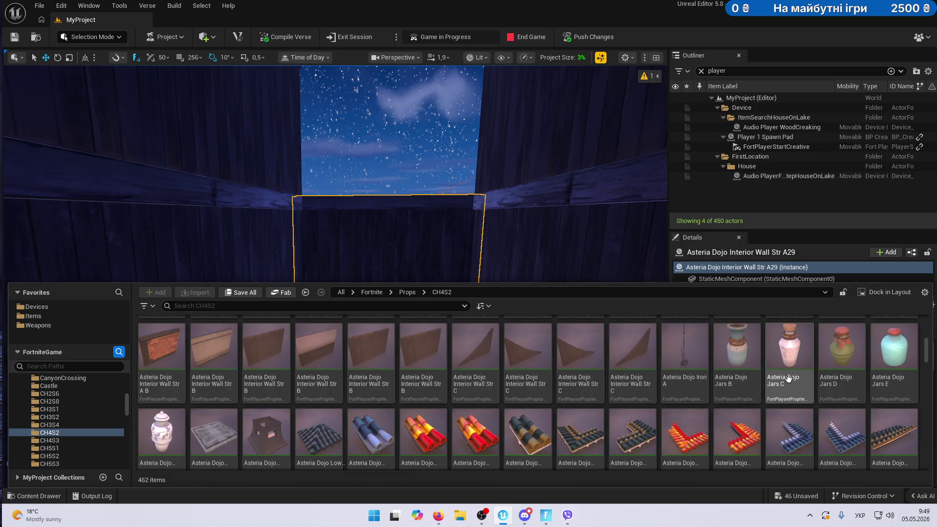
pyautogui.scroll(-6, 789, 378)
pyautogui.scroll(-6, 810, 375)
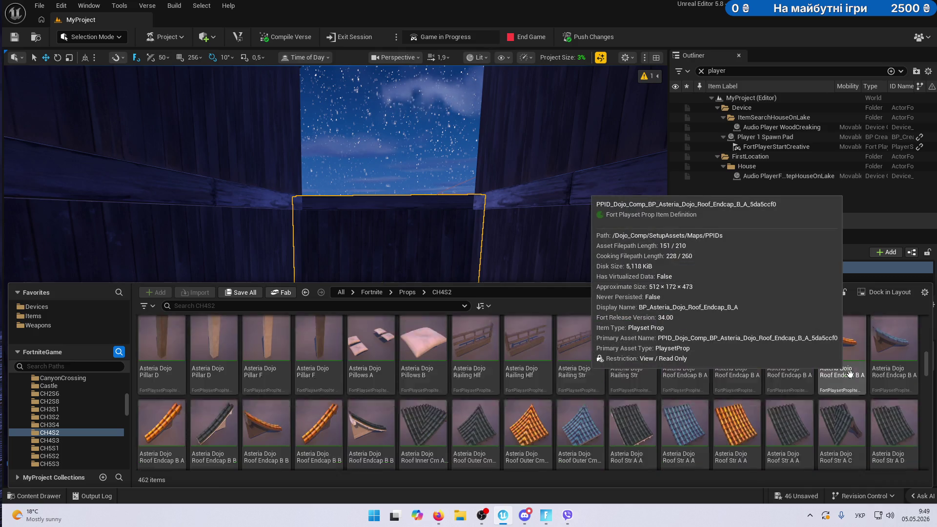
pyautogui.scroll(-2, 850, 373)
pyautogui.scroll(-10, 850, 374)
pyautogui.scroll(2, 850, 374)
pyautogui.moveTo(605, 299)
pyautogui.mouseDown()
pyautogui.moveTo(412, 259)
pyautogui.moveTo(389, 366)
pyautogui.mouseUp()
# Turn the Asteria Dojo Stair Full 180° along the house wall and add an Asteria Dojo SlidingDoor E.
pyautogui.hotkey('ctrl', 'z')
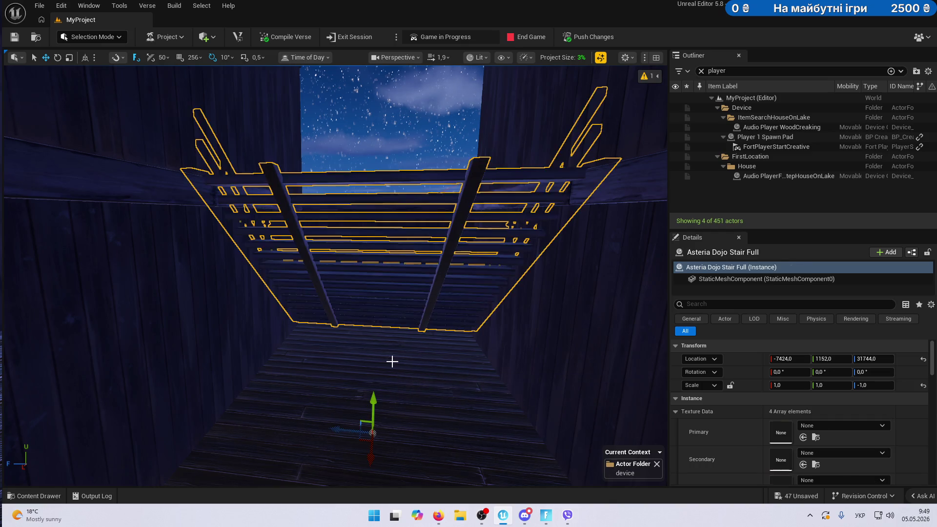
pyautogui.hotkey('ctrl', 'Right')
pyautogui.hotkey('ctrl', 'Right')
pyautogui.moveTo(384, 352)
pyautogui.mouseDown()
pyautogui.moveTo(384, 322)
pyautogui.moveTo(342, 478)
pyautogui.mouseUp()
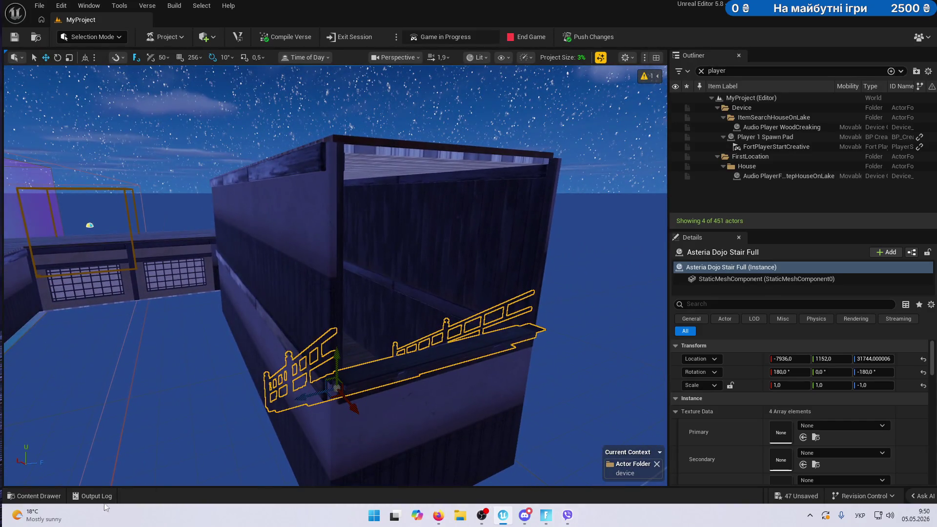
pyautogui.click(30, 496)
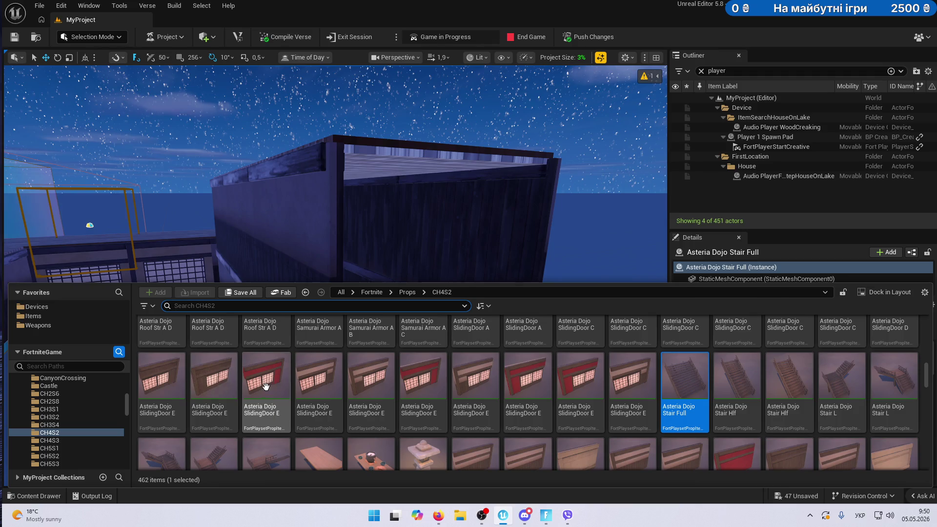
pyautogui.moveTo(227, 388)
pyautogui.mouseDown()
pyautogui.moveTo(403, 279)
pyautogui.moveTo(437, 315)
pyautogui.moveTo(455, 354)
pyautogui.moveTo(446, 328)
pyautogui.moveTo(421, 348)
pyautogui.mouseUp()
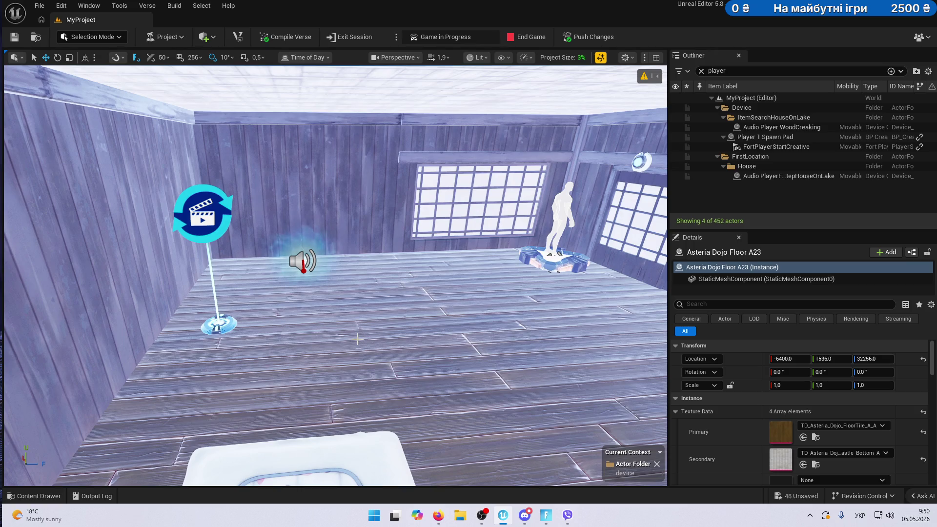
# Select a dojo corner floor tile and clear the Outliner filter to list all actors.
pyautogui.scroll(-10, 357, 339)
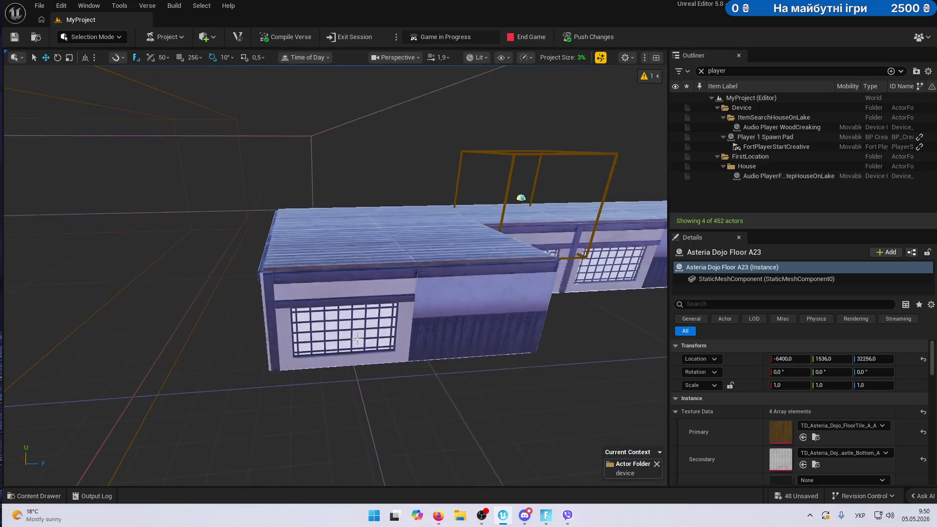
pyautogui.click(337, 248)
pyautogui.scroll(-10, 337, 249)
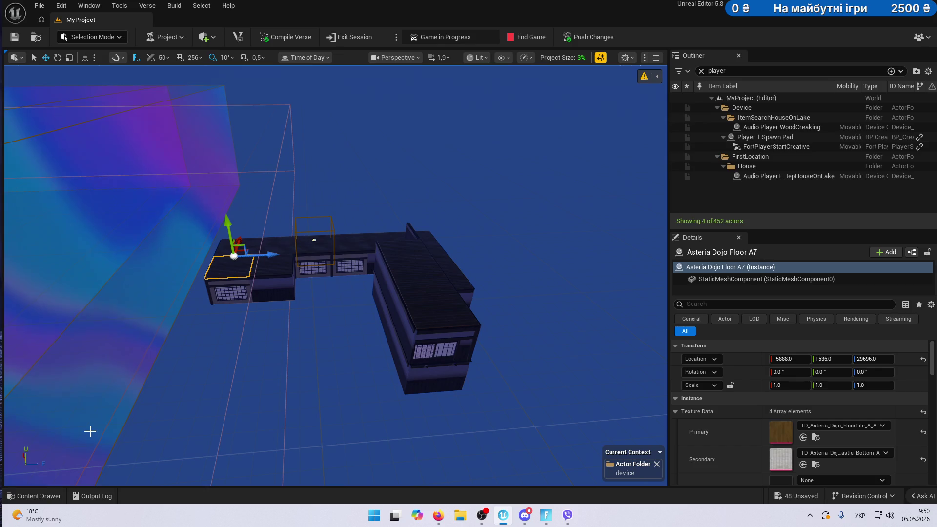
pyautogui.click(701, 71)
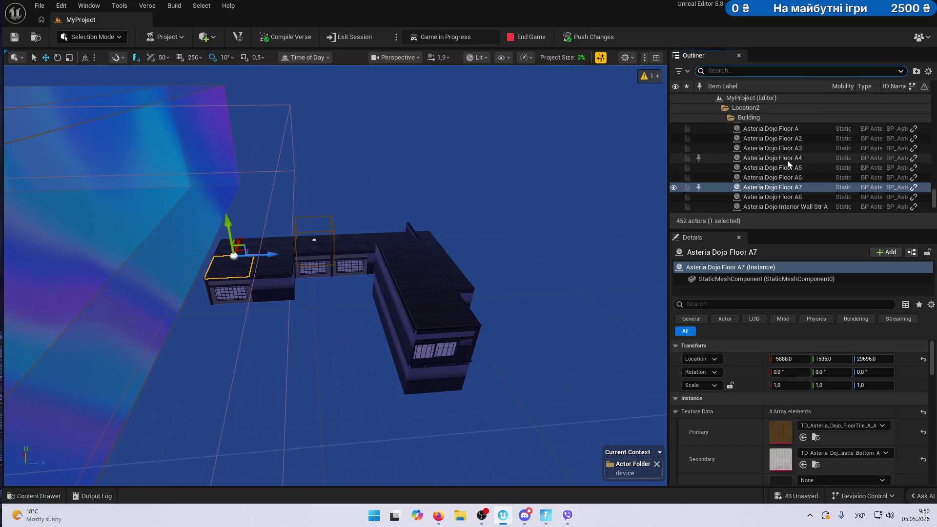
pyautogui.click(759, 117)
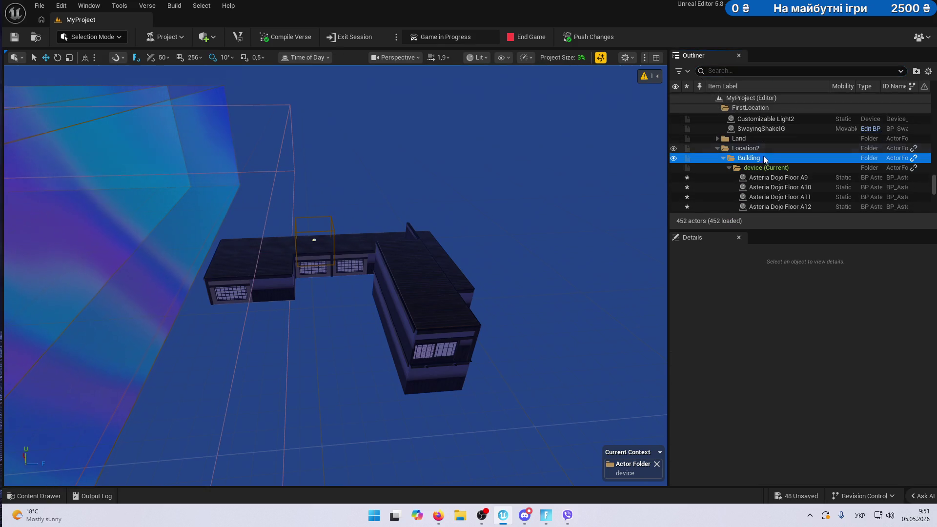
# Move the actors from Asteria Dojo Floor A9 through Wall Str B5 into Location2 > Building.
pyautogui.click(793, 184)
pyautogui.scroll(-2, 792, 183)
pyautogui.scroll(-10, 792, 183)
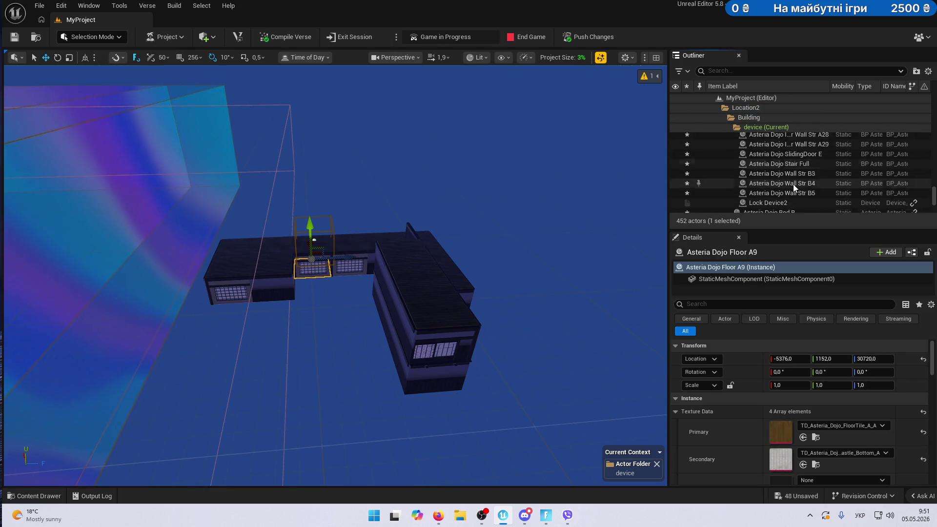
pyautogui.scroll(-1, 793, 183)
pyautogui.keyDown('shift'); pyautogui.click(783, 178); pyautogui.keyUp('shift')
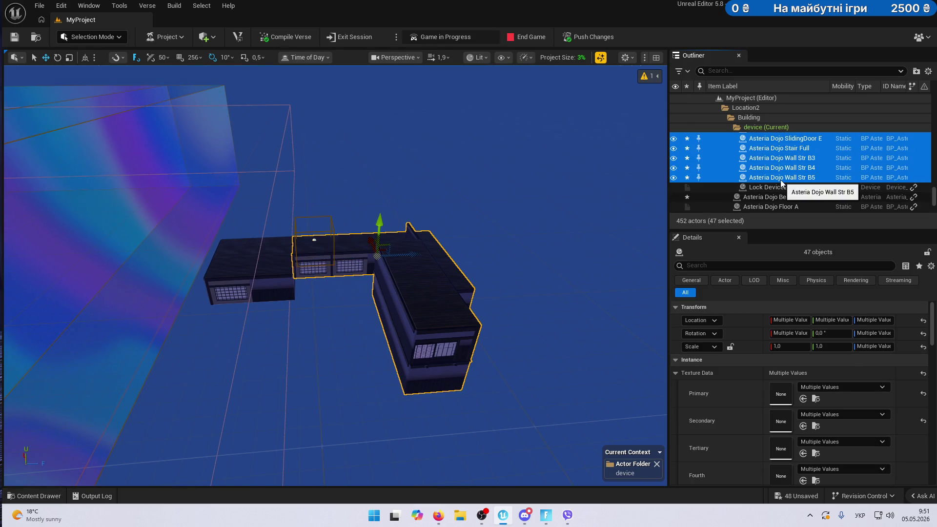
pyautogui.rightClick(781, 182)
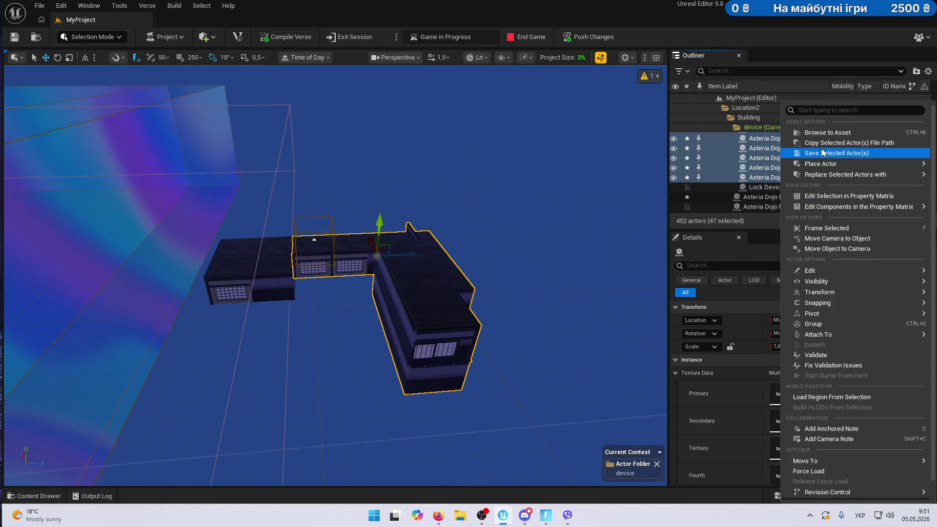
pyautogui.moveTo(787, 462)
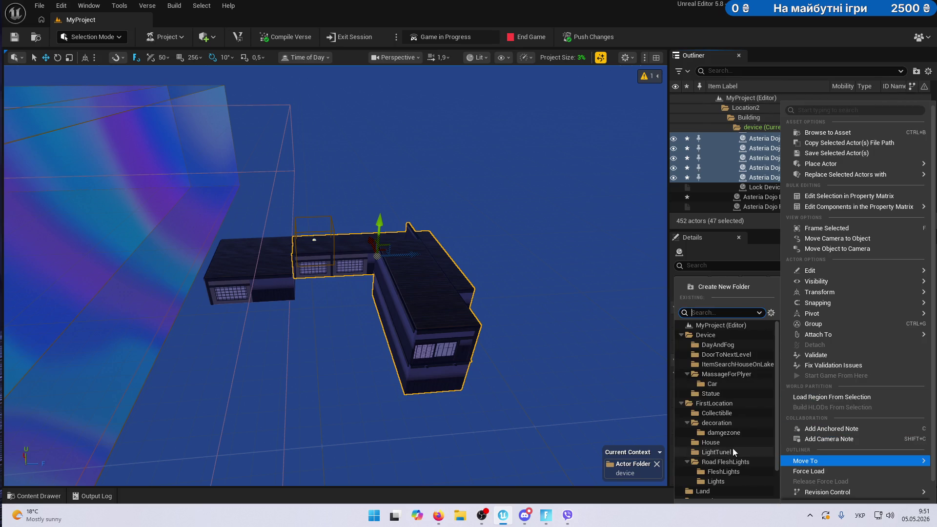
pyautogui.scroll(-2, 755, 381)
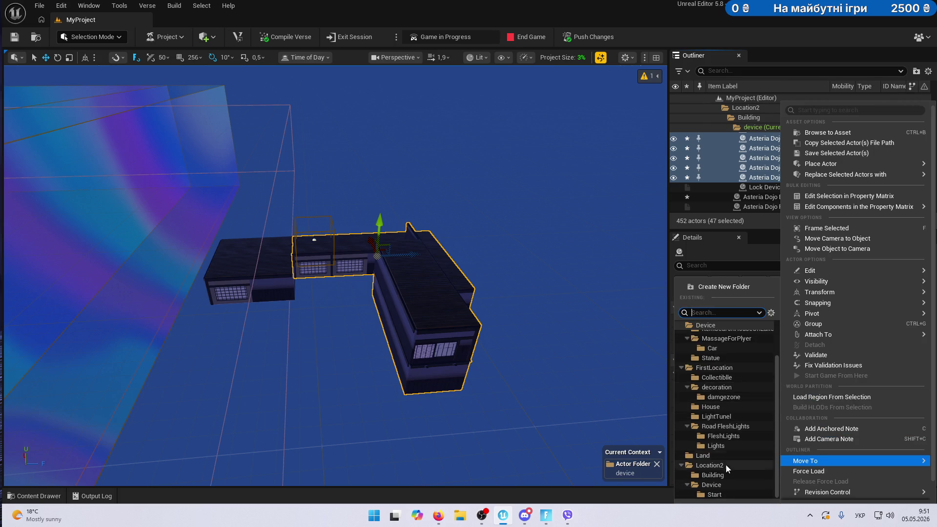
pyautogui.click(712, 475)
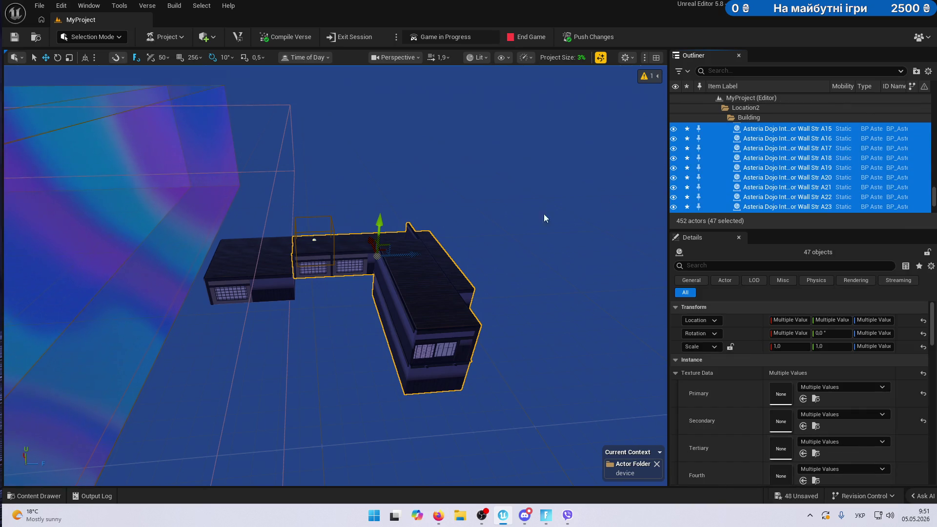
# Select the Building range from Lock Device2 through Asteria Dojo Wall Str B5.
pyautogui.scroll(8, 798, 149)
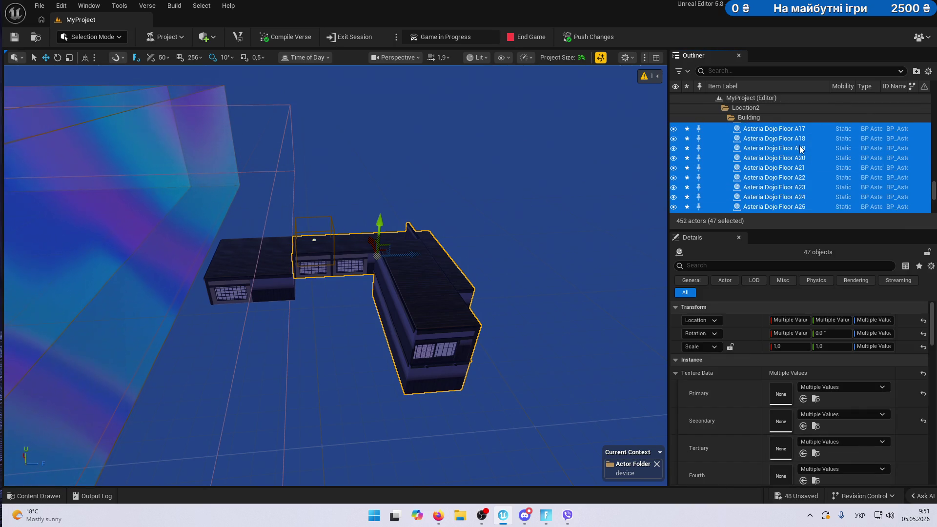
pyautogui.scroll(3, 795, 160)
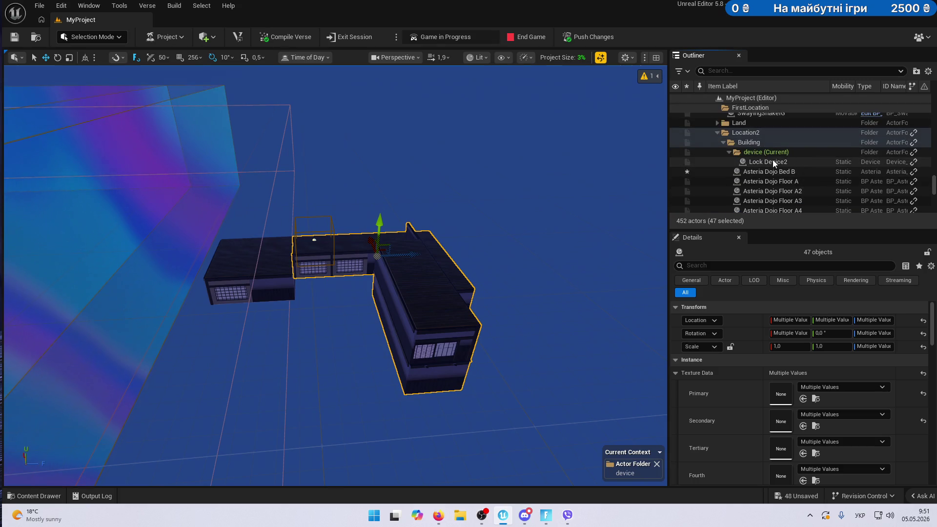
pyautogui.click(783, 162)
pyautogui.scroll(-5, 783, 163)
pyautogui.scroll(-10, 783, 162)
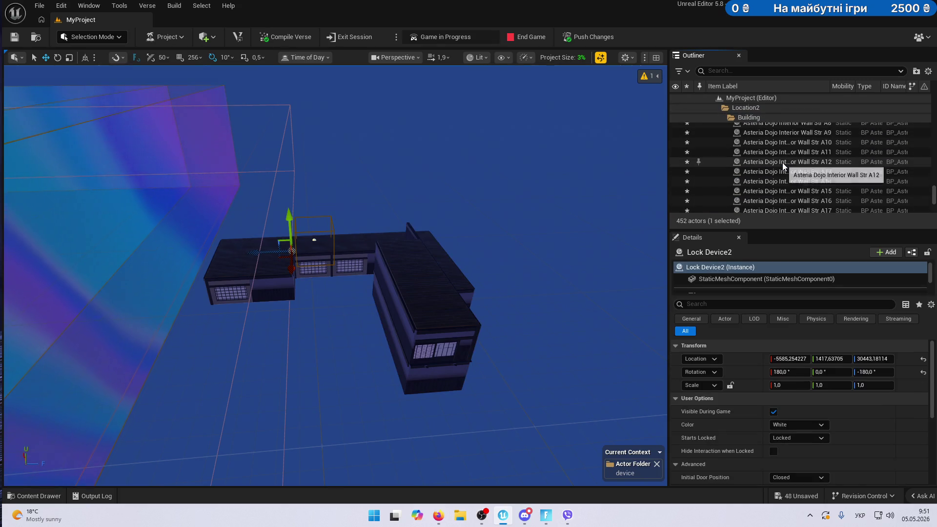
pyautogui.keyDown('shift'); pyautogui.click(783, 162); pyautogui.keyUp('shift')
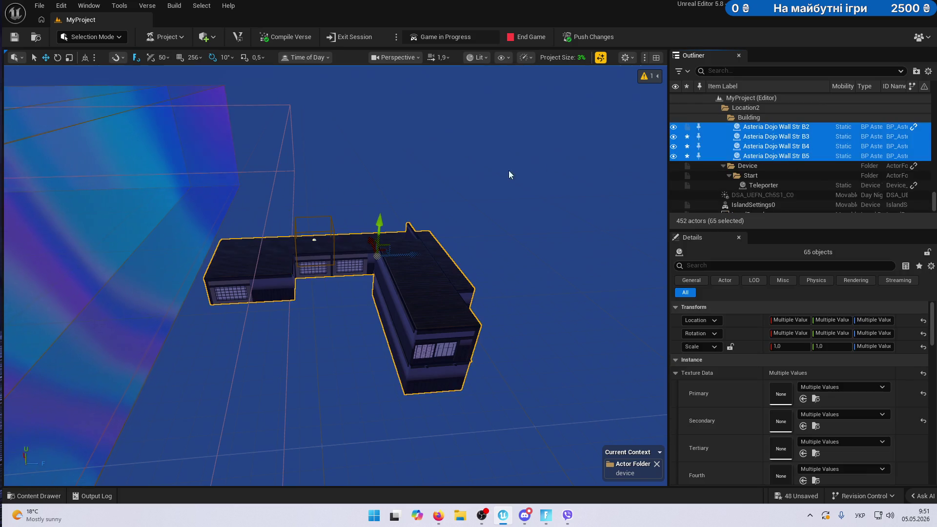
# Slide the whole dojo building to the right and delete one interior wall.
pyautogui.press('f')
pyautogui.moveTo(412, 213)
pyautogui.mouseDown()
pyautogui.moveTo(566, 216)
pyautogui.moveTo(513, 227)
pyautogui.mouseUp()
pyautogui.click(410, 261)
pyautogui.press('Delete')
# Move the spawn pad and sound device group down onto the dojo floor.
pyautogui.moveTo(299, 229)
pyautogui.mouseDown()
pyautogui.moveTo(342, 229)
pyautogui.moveTo(279, 232)
pyautogui.mouseUp()
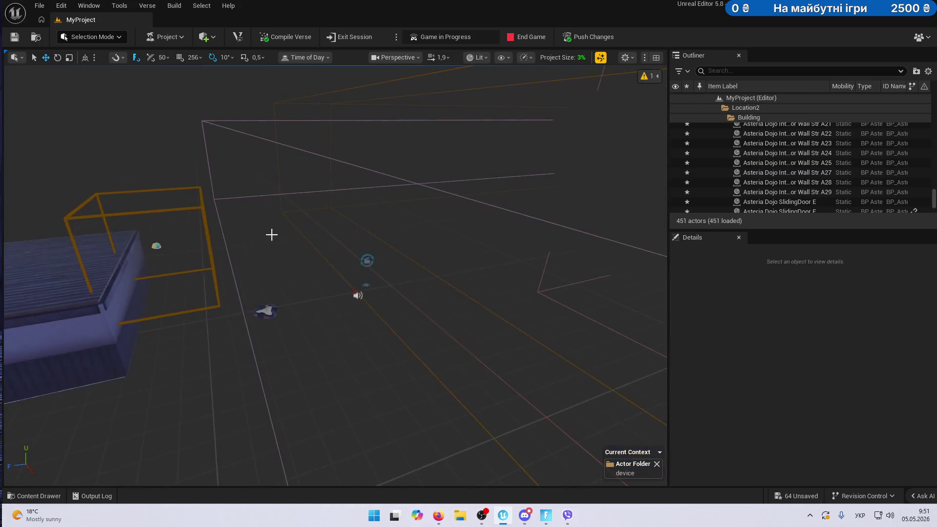
pyautogui.click(257, 235)
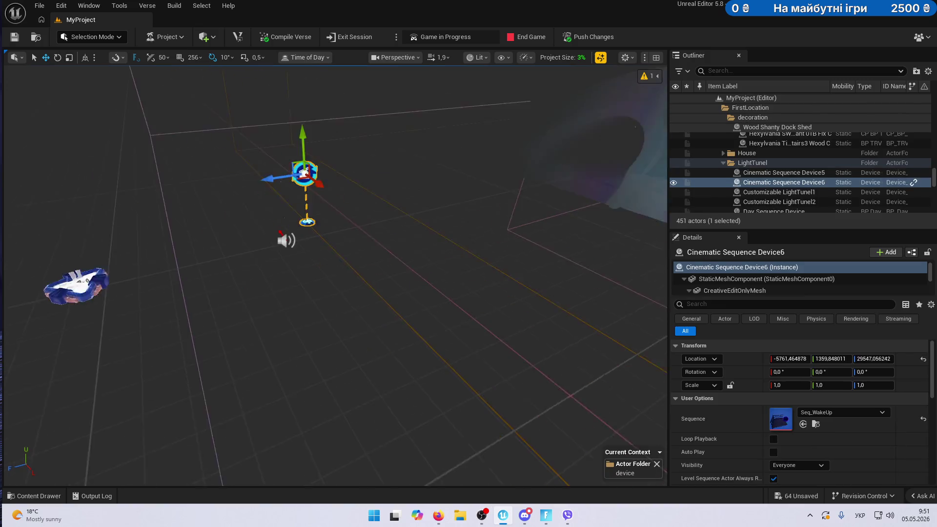
pyautogui.keyDown('ctrl'); pyautogui.click(273, 226); pyautogui.keyUp('ctrl')
pyautogui.press('f')
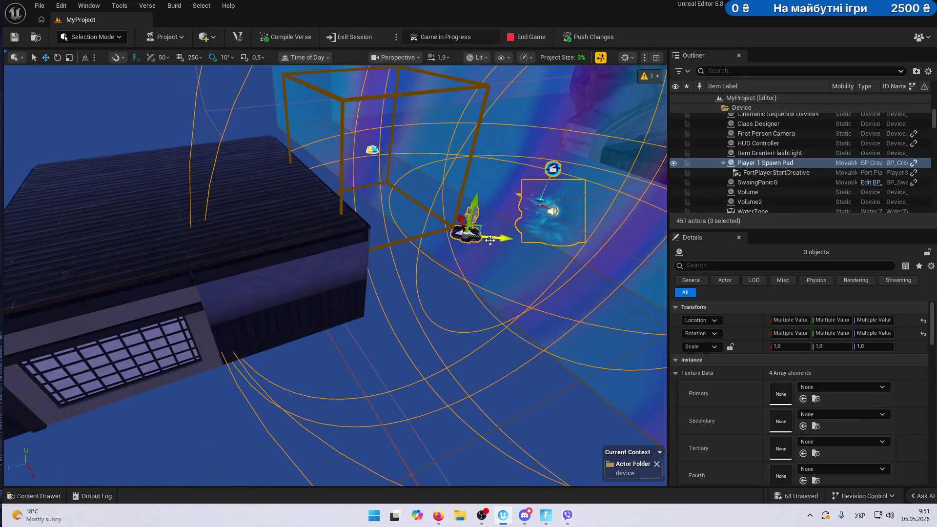
pyautogui.moveTo(490, 240); pyautogui.dragTo(369, 255)
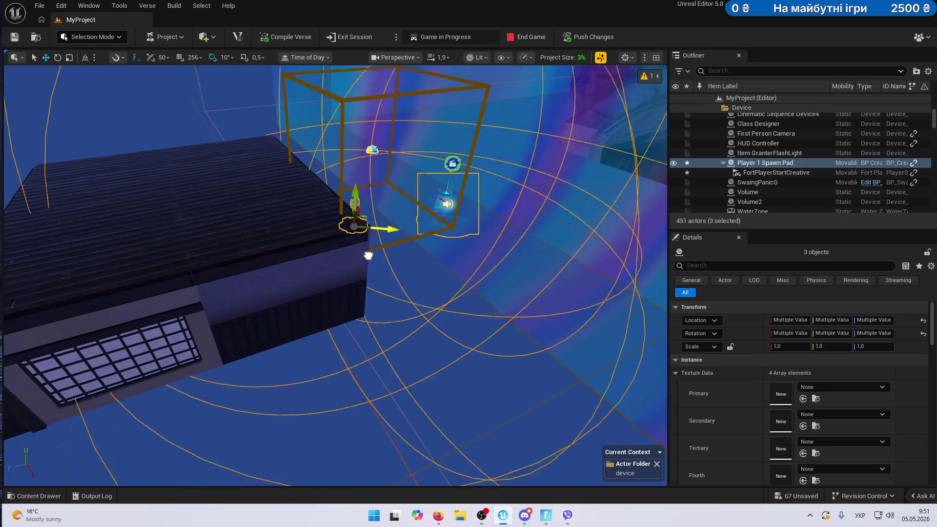
pyautogui.moveTo(285, 232); pyautogui.dragTo(313, 253)
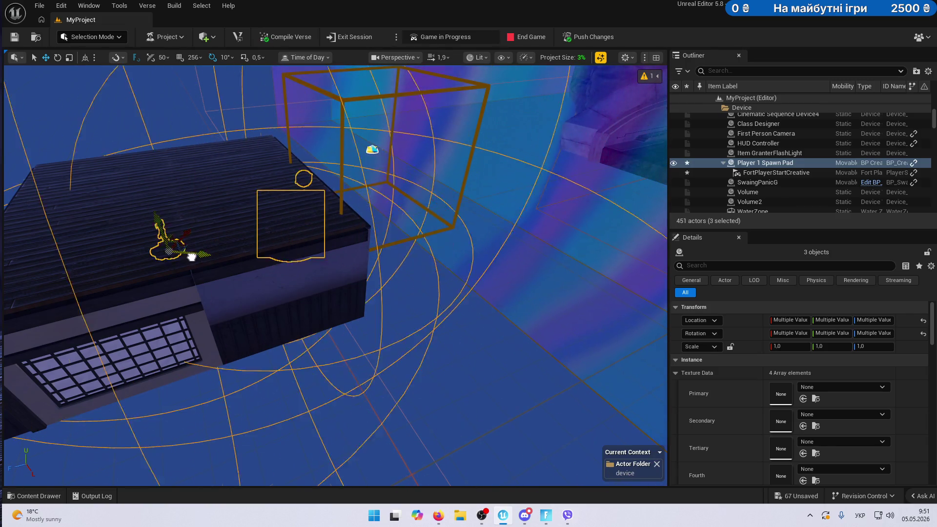
# Orbit around to check the spawn pad sits inside the dojo room, then deselect.
pyautogui.scroll(5, 209, 266)
pyautogui.moveTo(341, 274); pyautogui.dragTo(407, 283)
pyautogui.moveTo(274, 343)
pyautogui.mouseDown()
pyautogui.moveTo(330, 318)
pyautogui.moveTo(517, 318)
pyautogui.mouseUp()
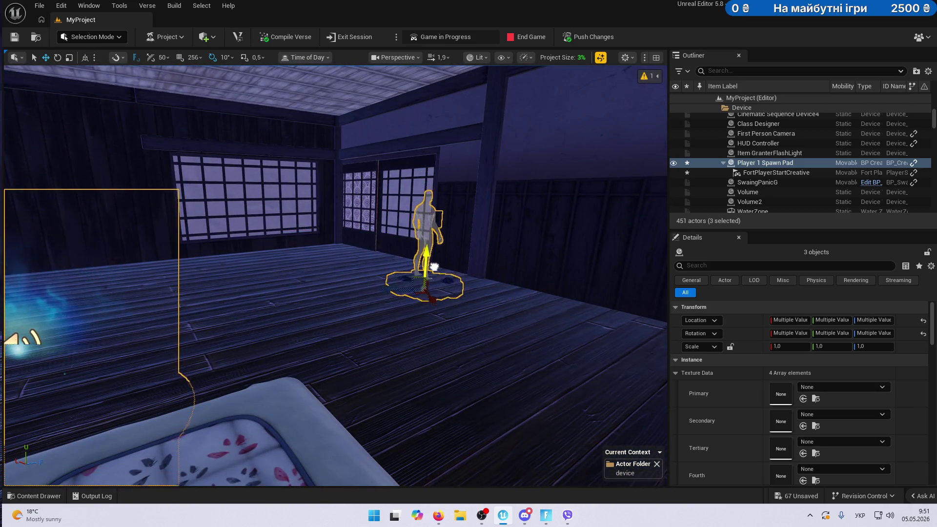
pyautogui.press('f')
pyautogui.moveTo(334, 275)
pyautogui.mouseDown()
pyautogui.moveTo(395, 269)
pyautogui.moveTo(376, 318)
pyautogui.moveTo(402, 289)
pyautogui.mouseUp()
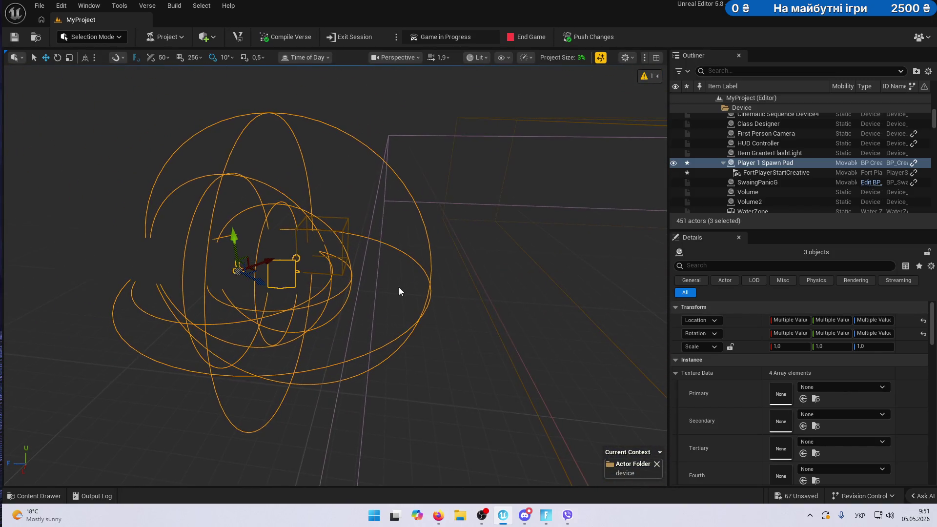
pyautogui.click(344, 308)
# Select the PostProcessVolumeFog and fly into and back out of the fog volume.
pyautogui.moveTo(342, 314); pyautogui.dragTo(310, 347)
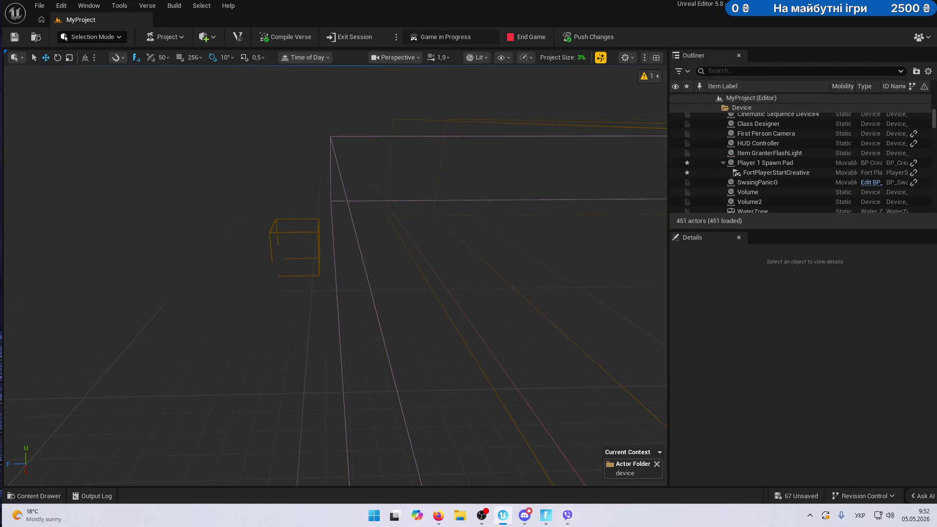
pyautogui.click(663, 217)
pyautogui.moveTo(518, 217)
pyautogui.mouseDown()
pyautogui.moveTo(493, 195)
pyautogui.moveTo(494, 150)
pyautogui.mouseUp()
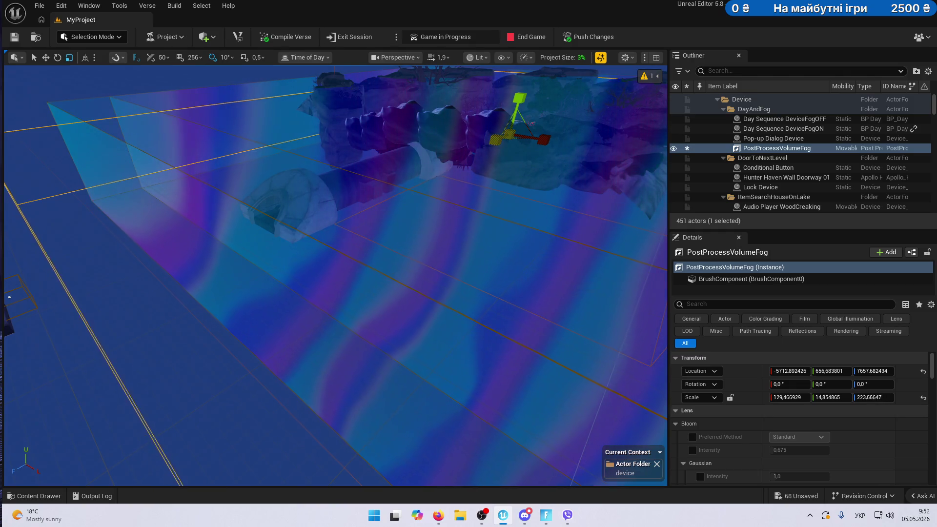
pyautogui.moveTo(120, 244)
pyautogui.mouseDown()
pyautogui.moveTo(134, 166)
pyautogui.moveTo(139, 190)
pyautogui.moveTo(119, 228)
pyautogui.mouseUp()
# Select the Day Sequence Device, then fly up close to the dojo wall with the window.
pyautogui.click(352, 213)
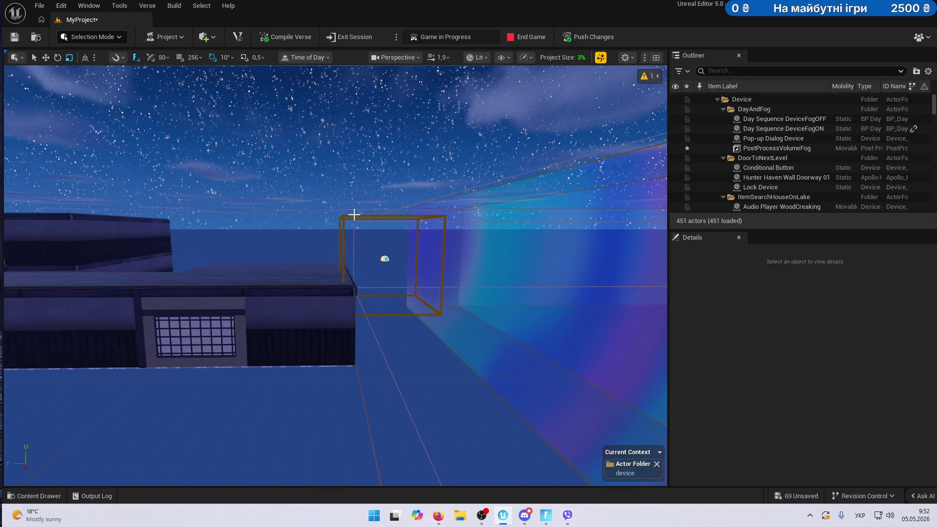
pyautogui.click(385, 258)
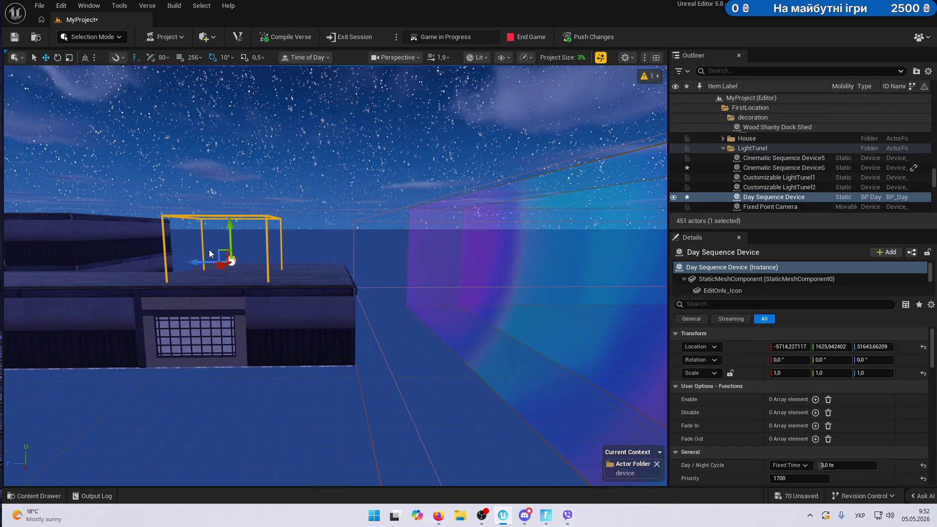
pyautogui.moveTo(352, 247)
pyautogui.mouseDown()
pyautogui.moveTo(341, 235)
pyautogui.moveTo(348, 220)
pyautogui.moveTo(614, 95)
pyautogui.mouseUp()
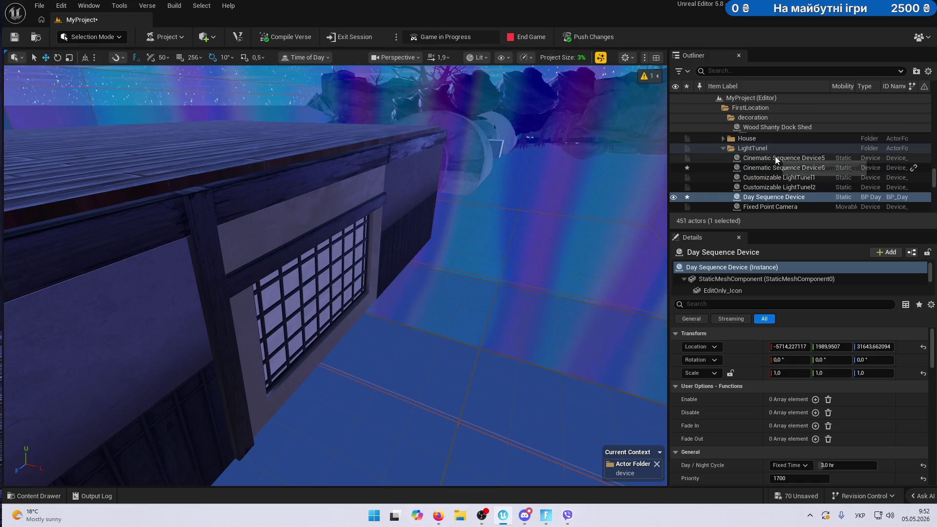
pyautogui.click(352, 172)
# Place a new Post Process Volume from Visual Effects into the device folder.
pyautogui.scroll(5, 762, 183)
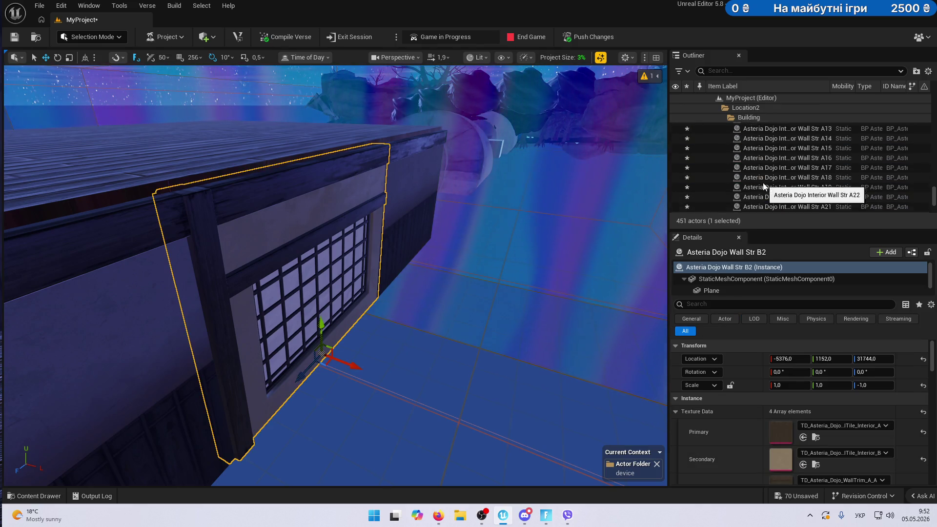
pyautogui.click(761, 120)
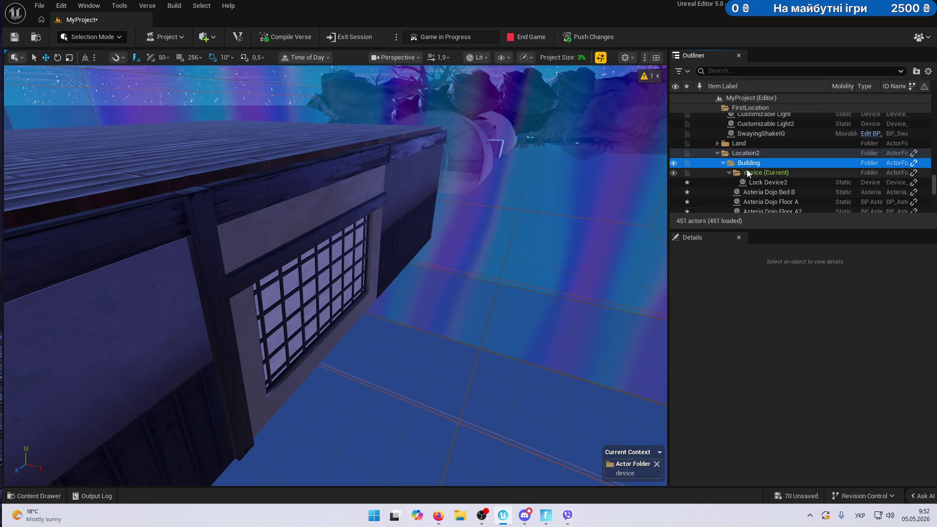
pyautogui.rightClick(772, 175)
pyautogui.press('Escape')
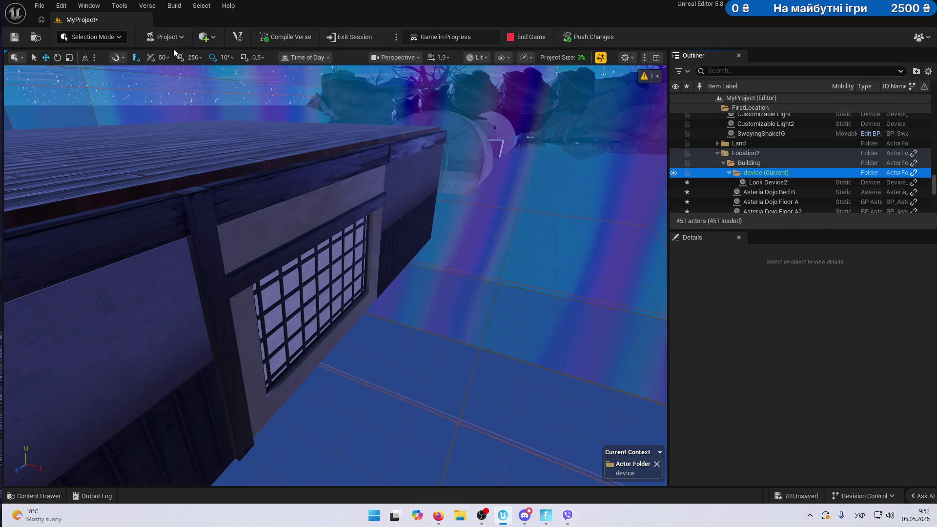
pyautogui.click(218, 36)
pyautogui.moveTo(247, 90)
pyautogui.moveTo(246, 110)
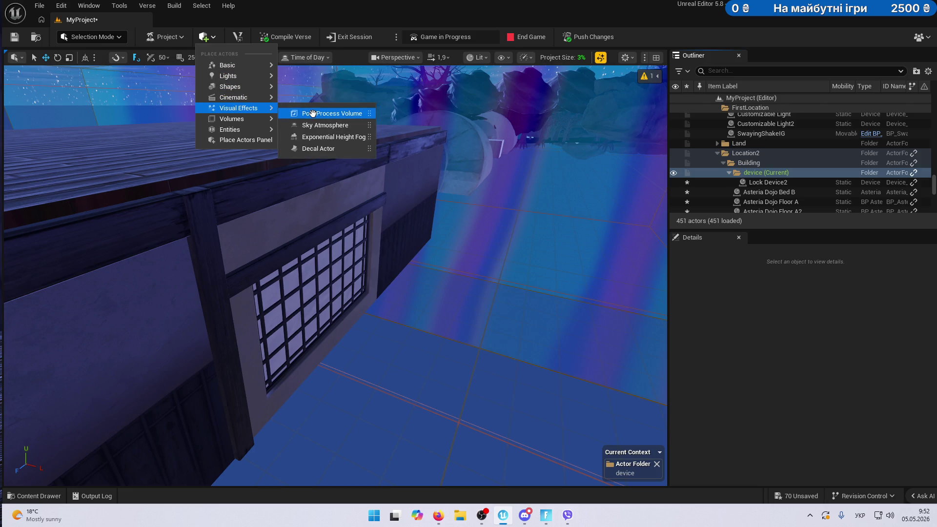
pyautogui.click(312, 113)
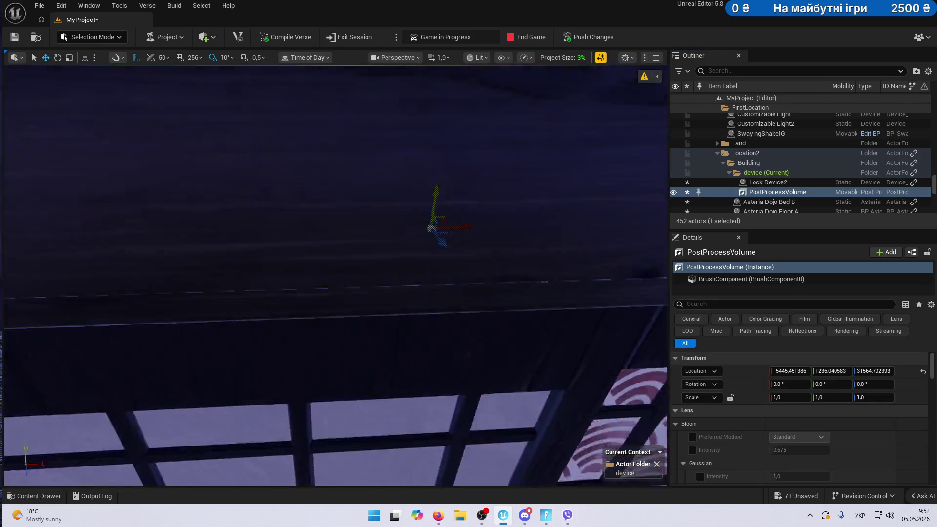
# Move the volume over the building and scale it wider and taller.
pyautogui.moveTo(405, 222)
pyautogui.mouseDown()
pyautogui.moveTo(205, 243)
pyautogui.moveTo(348, 235)
pyautogui.mouseUp()
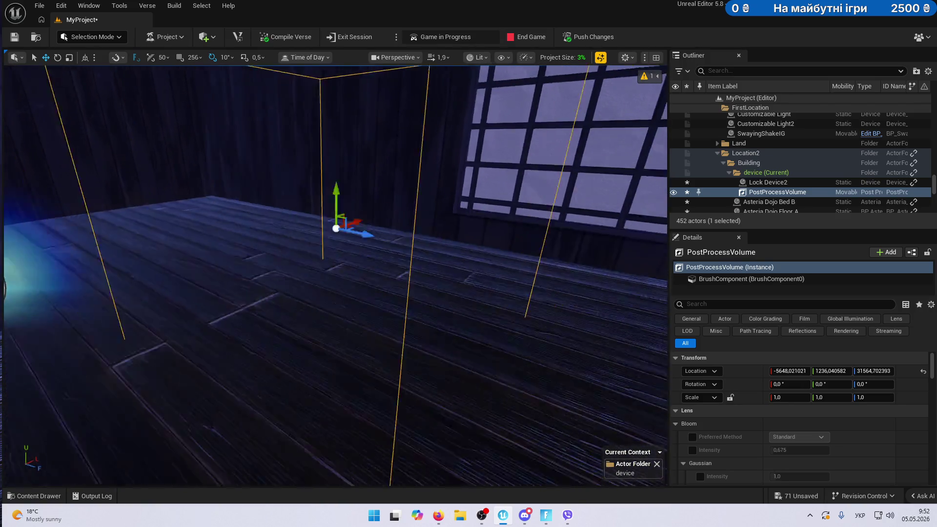
pyautogui.moveTo(192, 240)
pyautogui.mouseDown()
pyautogui.moveTo(185, 259)
pyautogui.moveTo(192, 241)
pyautogui.mouseUp()
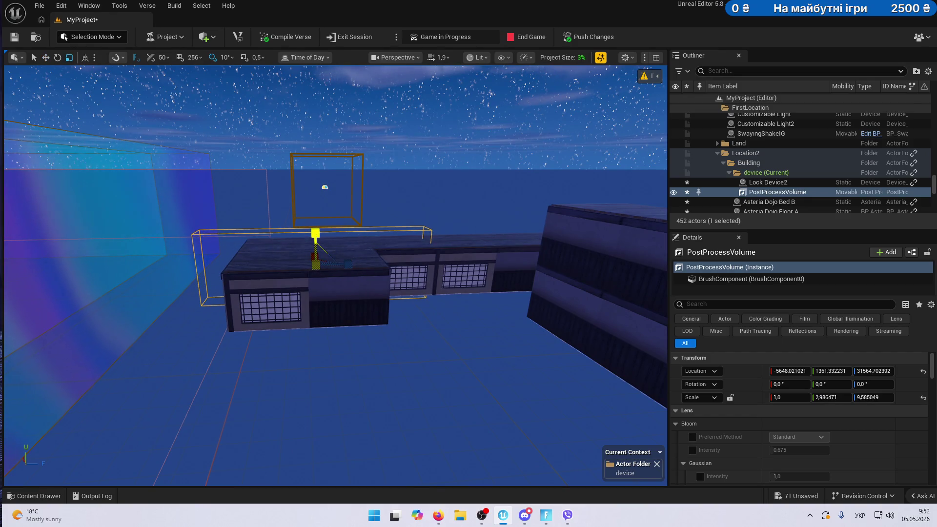
pyautogui.moveTo(313, 256); pyautogui.dragTo(333, 288)
pyautogui.moveTo(336, 326); pyautogui.dragTo(431, 259)
pyautogui.press('f')
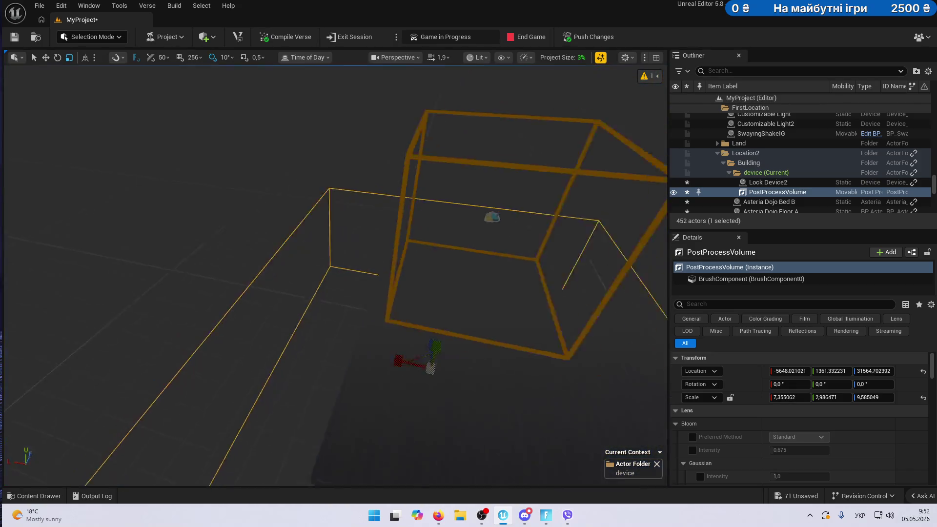
pyautogui.press('w')
pyautogui.moveTo(327, 220); pyautogui.dragTo(333, 243)
pyautogui.press('r')
pyautogui.moveTo(370, 213); pyautogui.dragTo(332, 224)
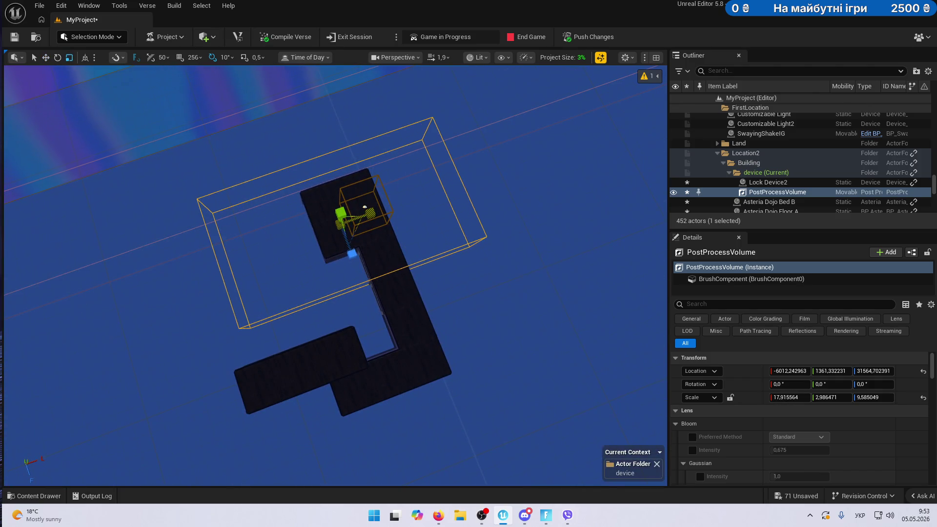
pyautogui.moveTo(351, 258); pyautogui.dragTo(352, 302)
pyautogui.moveTo(352, 255)
pyautogui.mouseDown()
pyautogui.moveTo(378, 313)
pyautogui.moveTo(372, 279)
pyautogui.moveTo(356, 282)
pyautogui.moveTo(332, 244)
pyautogui.moveTo(339, 197)
pyautogui.mouseUp()
# Deepen and raise the volume so it fully covers the dojo building.
pyautogui.press('r')
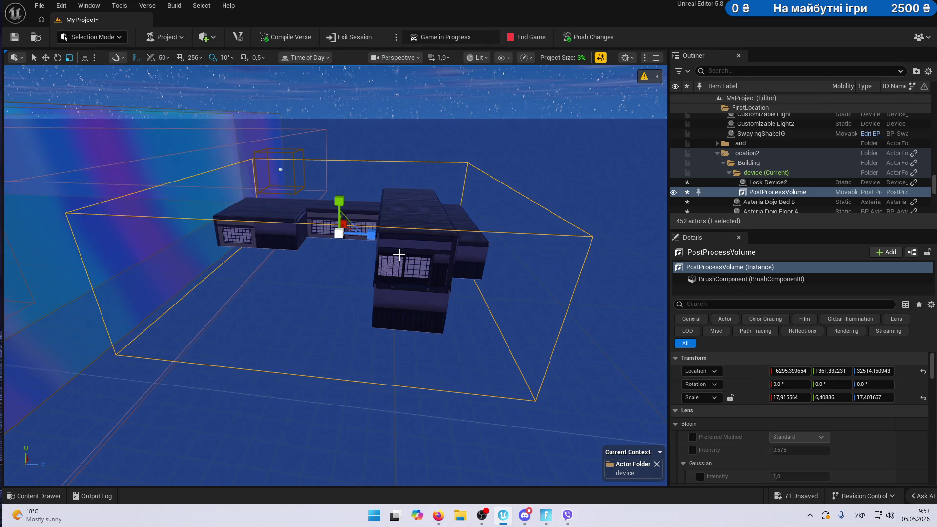
pyautogui.moveTo(342, 293)
pyautogui.mouseDown()
pyautogui.moveTo(337, 240)
pyautogui.moveTo(318, 295)
pyautogui.moveTo(308, 281)
pyautogui.mouseUp()
pyautogui.moveTo(342, 313); pyautogui.dragTo(357, 325)
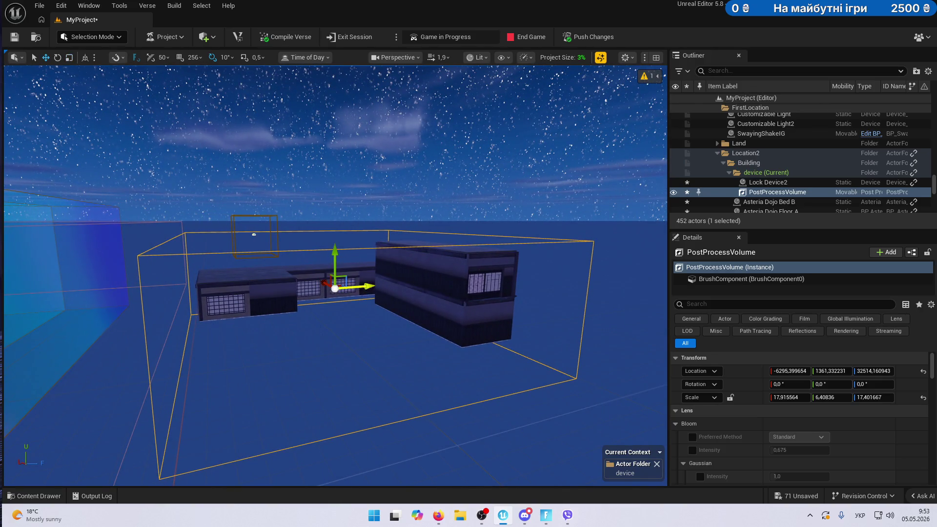
pyautogui.moveTo(364, 286)
pyautogui.mouseDown()
pyautogui.moveTo(374, 286)
pyautogui.moveTo(328, 301)
pyautogui.moveTo(321, 276)
pyautogui.moveTo(233, 355)
pyautogui.mouseUp()
pyautogui.scroll(2, 325, 282)
pyautogui.click(233, 355)
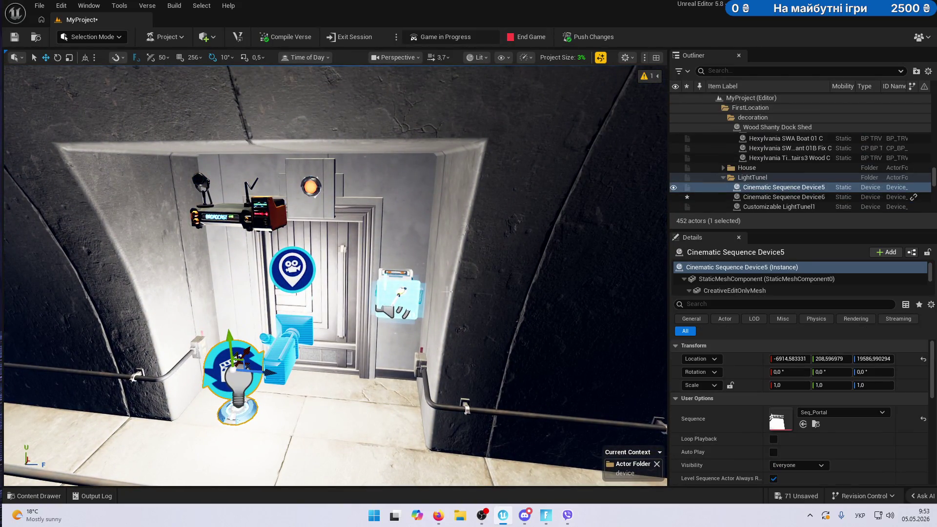
# Open Seq_Portal from MyProject > Sequences in the Content Drawer.
pyautogui.click(35, 496)
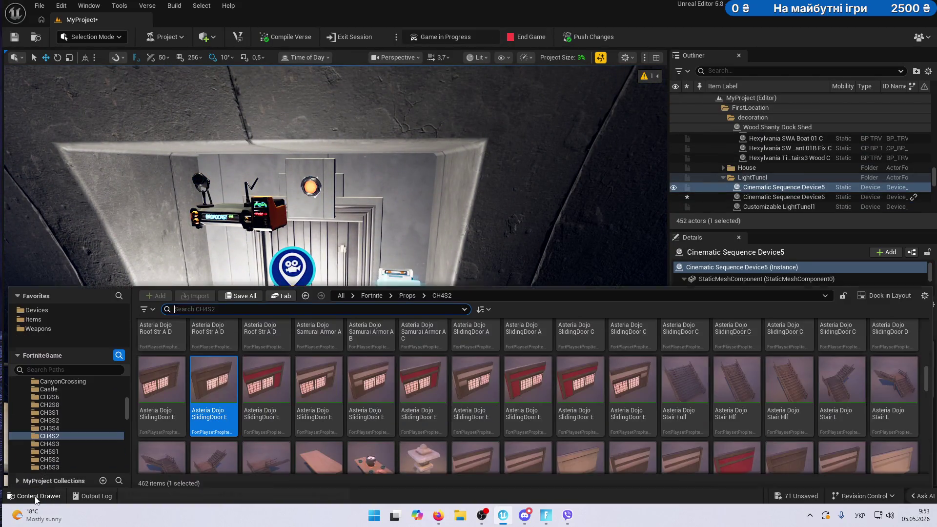
pyautogui.scroll(10, 84, 392)
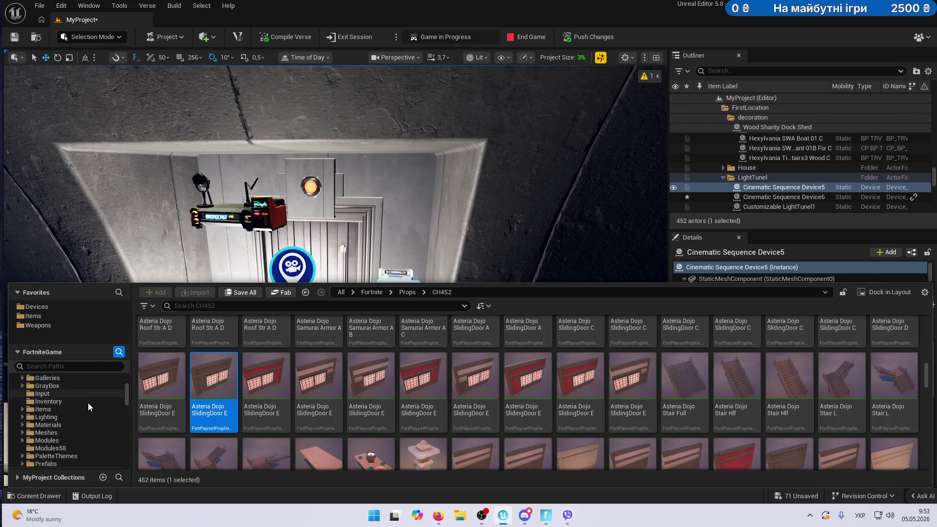
pyautogui.scroll(3, 89, 404)
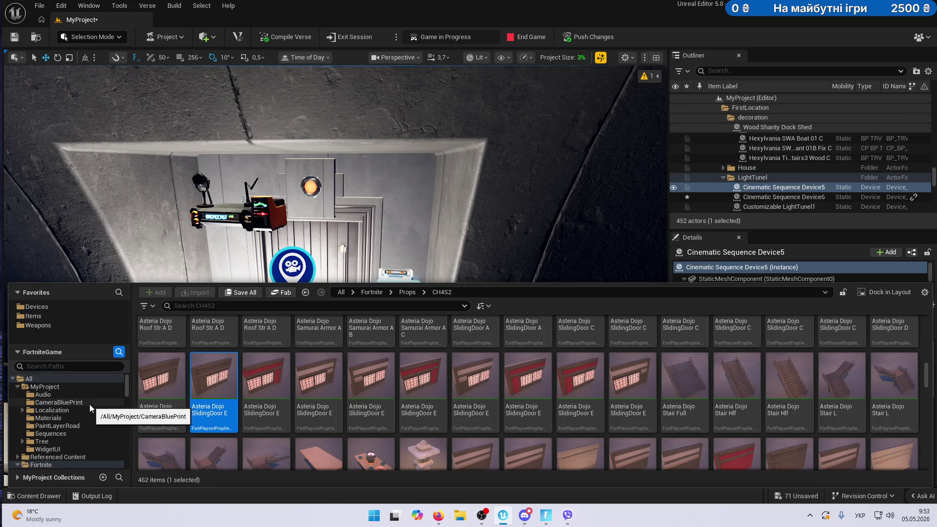
pyautogui.click(58, 434)
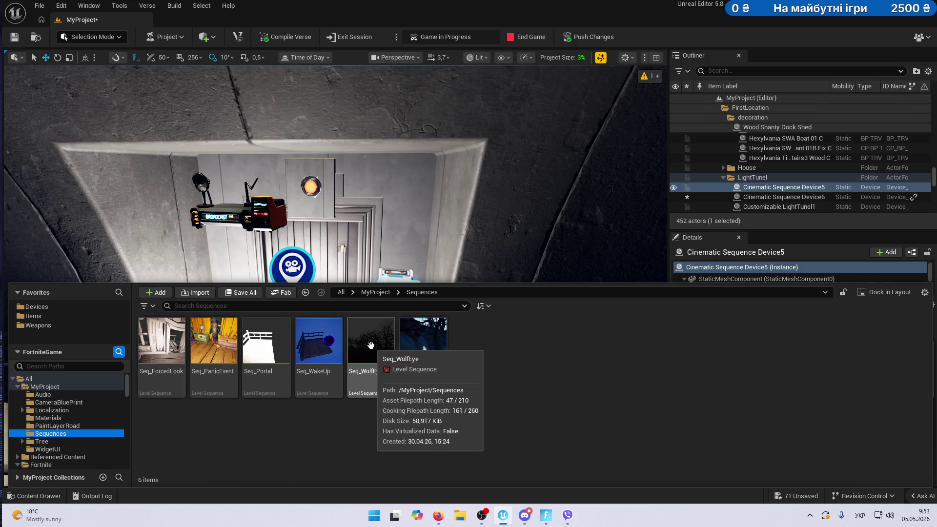
pyautogui.click(269, 343)
pyautogui.doubleClick(272, 348)
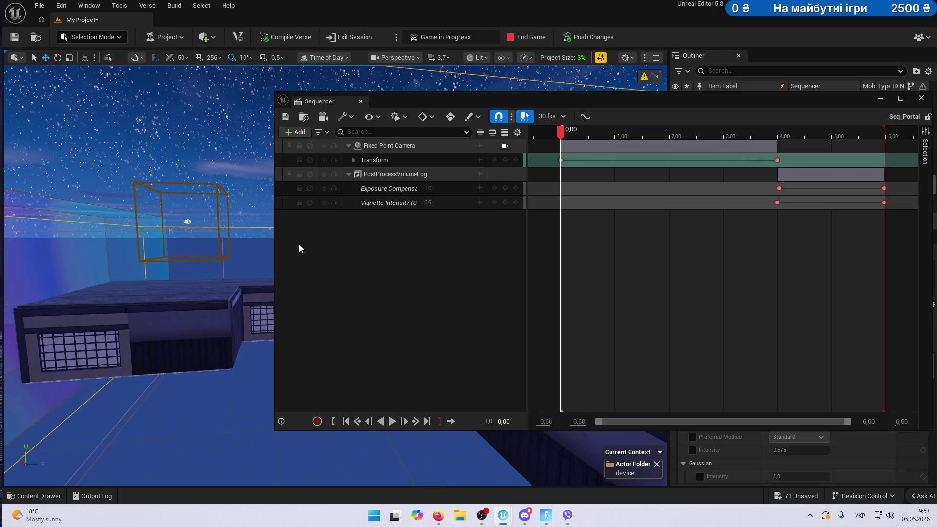
# Add the PostProcessVolume to Seq_Portal and paste the fog's Exposure Compensation track onto it.
pyautogui.moveTo(678, 102); pyautogui.dragTo(446, 91)
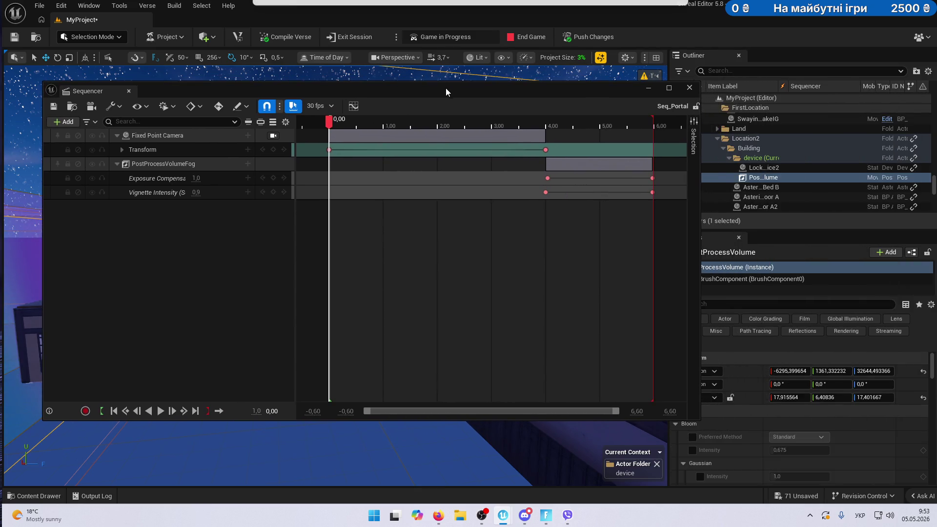
pyautogui.moveTo(764, 177)
pyautogui.mouseDown()
pyautogui.moveTo(429, 209)
pyautogui.moveTo(128, 218)
pyautogui.moveTo(149, 219)
pyautogui.mouseUp()
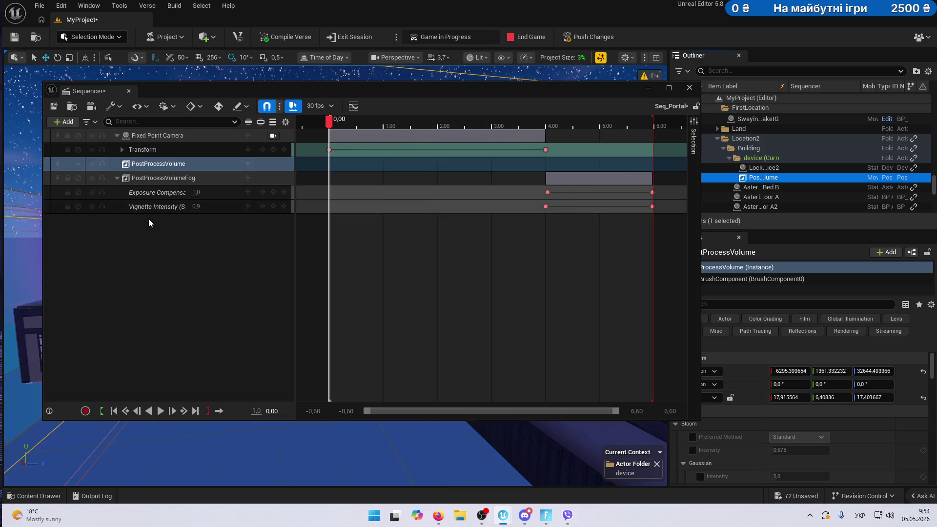
pyautogui.rightClick(163, 196)
pyautogui.click(204, 331)
pyautogui.click(161, 163)
pyautogui.hotkey('ctrl', 'v')
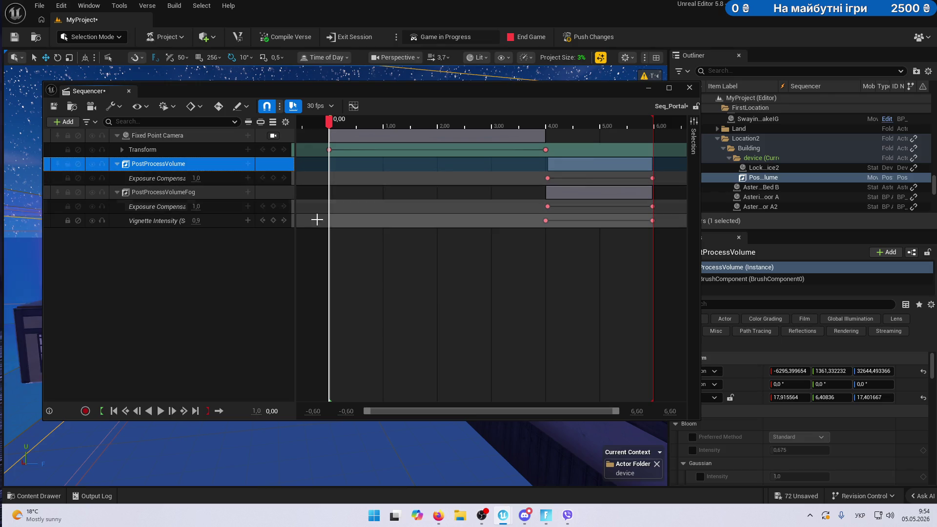
# Preview the exposure change near the sequence end, save Seq_Portal and close Sequencer.
pyautogui.moveTo(330, 123); pyautogui.dragTo(646, 137)
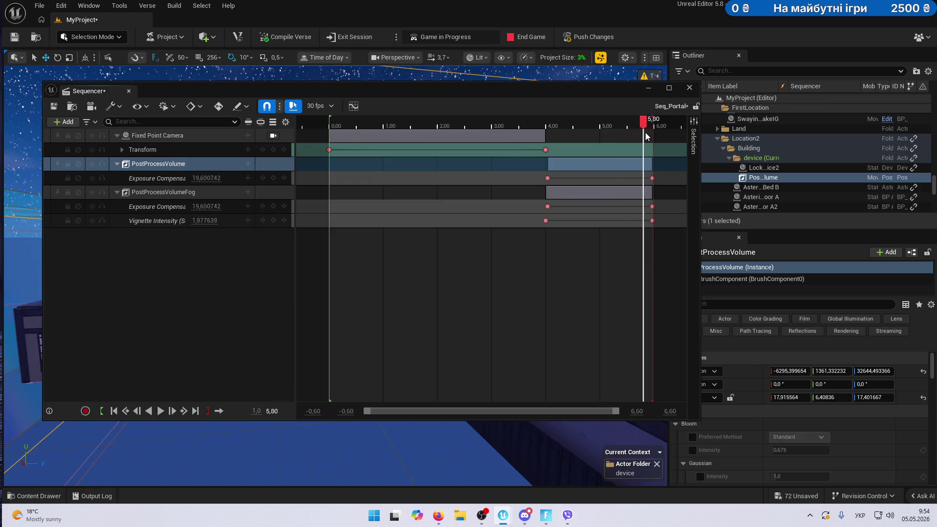
pyautogui.moveTo(440, 91)
pyautogui.mouseDown()
pyautogui.moveTo(596, 112)
pyautogui.moveTo(936, 93)
pyautogui.mouseUp()
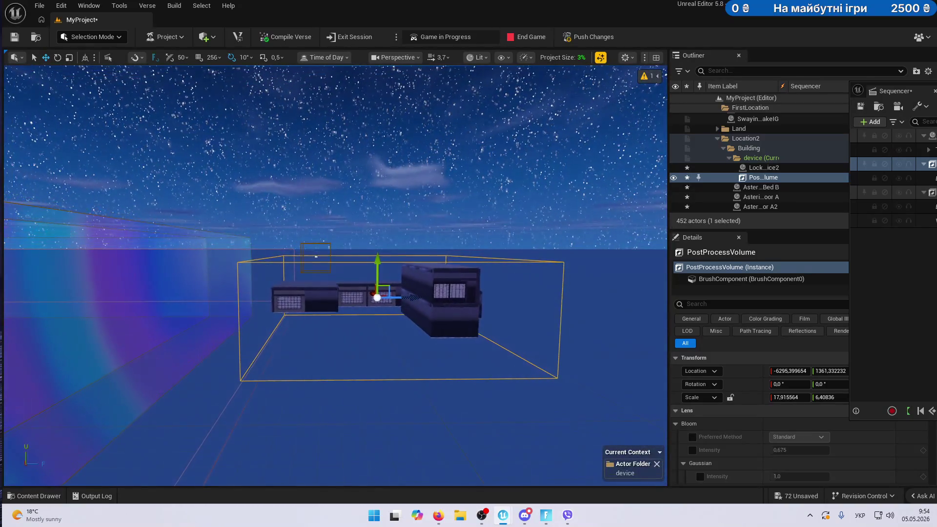
pyautogui.moveTo(895, 91); pyautogui.dragTo(197, 101)
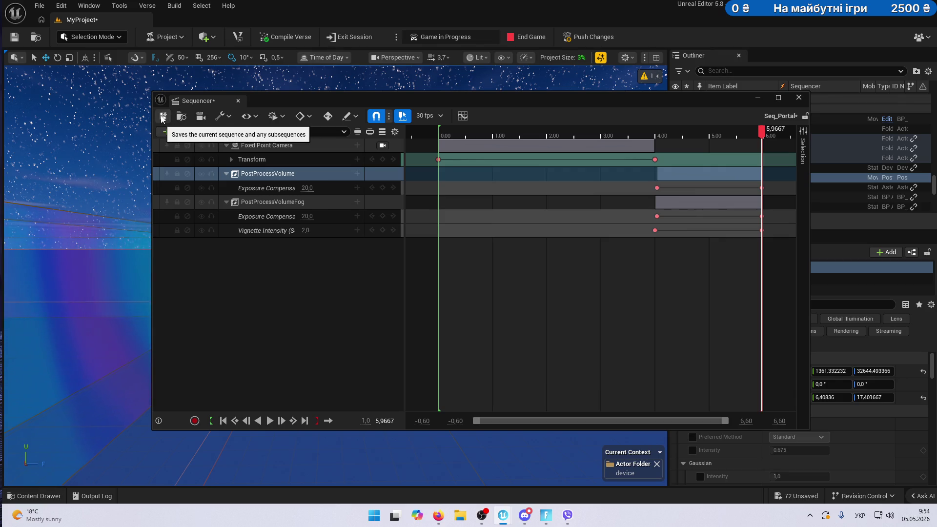
pyautogui.click(162, 119)
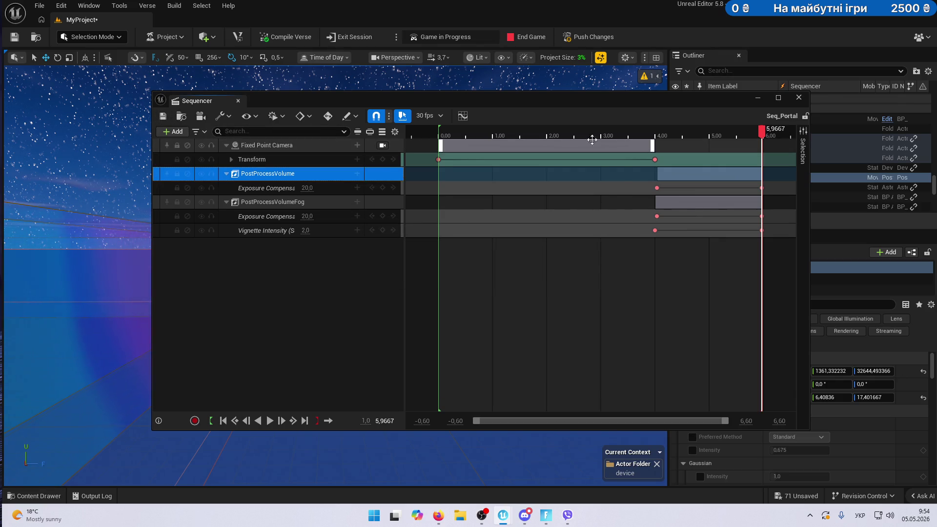
pyautogui.click(800, 98)
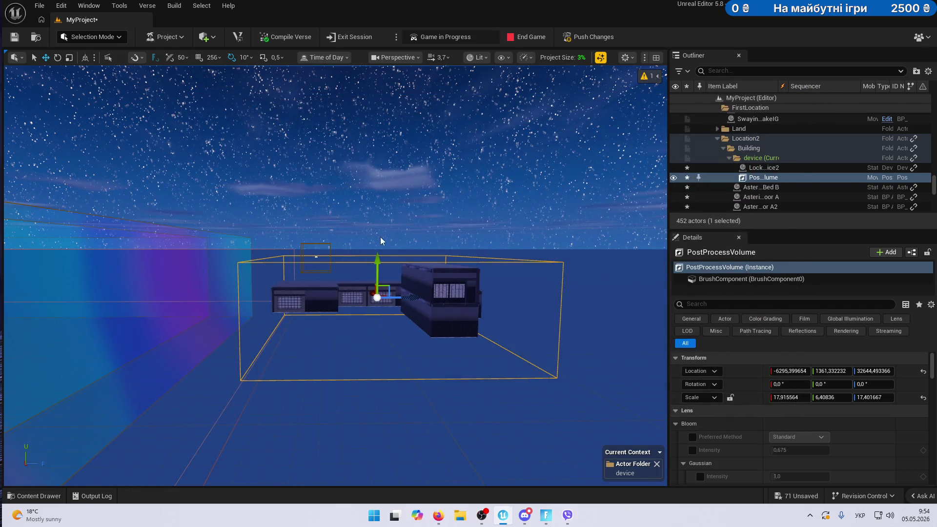
pyautogui.press('w')
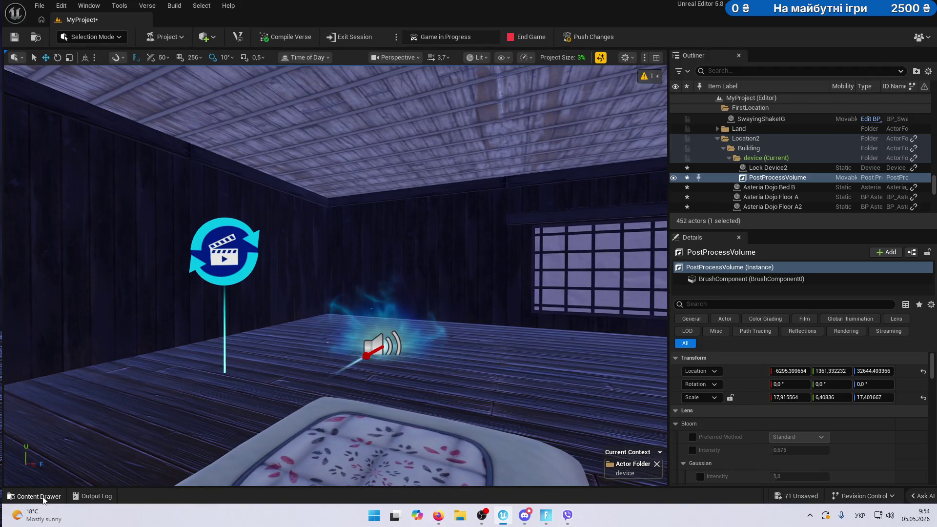
# Open Seq_WakeUp and give the PostProcessVolume an Exposure Compensation track like the fog's.
pyautogui.click(34, 496)
pyautogui.doubleClick(299, 354)
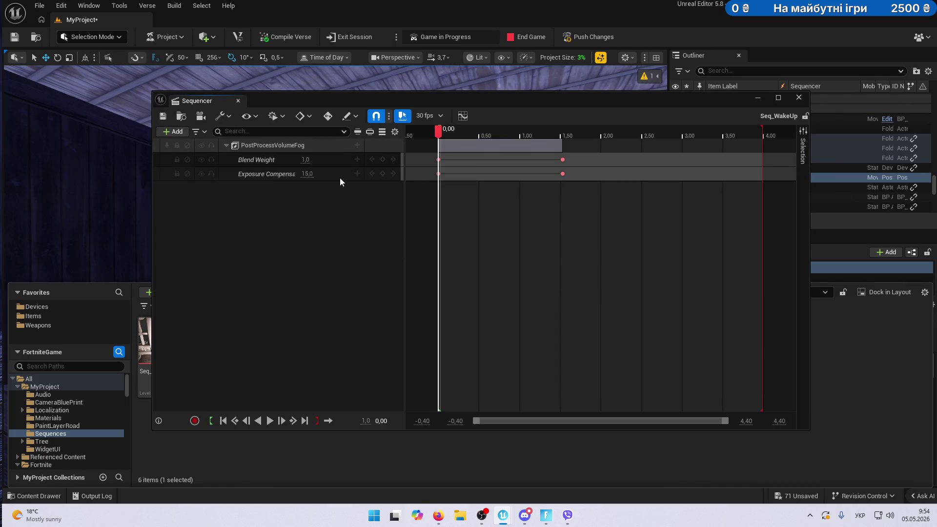
pyautogui.moveTo(679, 101); pyautogui.dragTo(567, 99)
pyautogui.moveTo(758, 177)
pyautogui.mouseDown()
pyautogui.moveTo(197, 219)
pyautogui.moveTo(206, 220)
pyautogui.mouseUp()
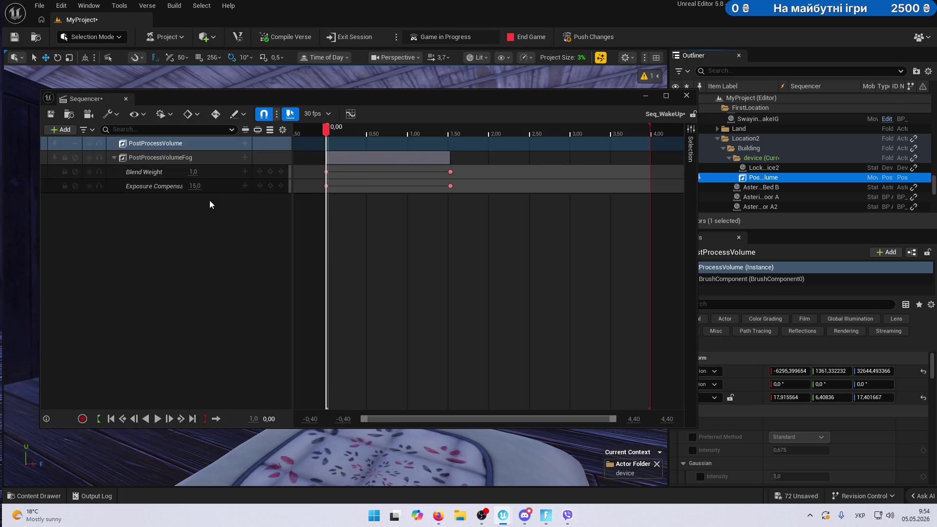
pyautogui.click(147, 187)
pyautogui.rightClick(161, 189)
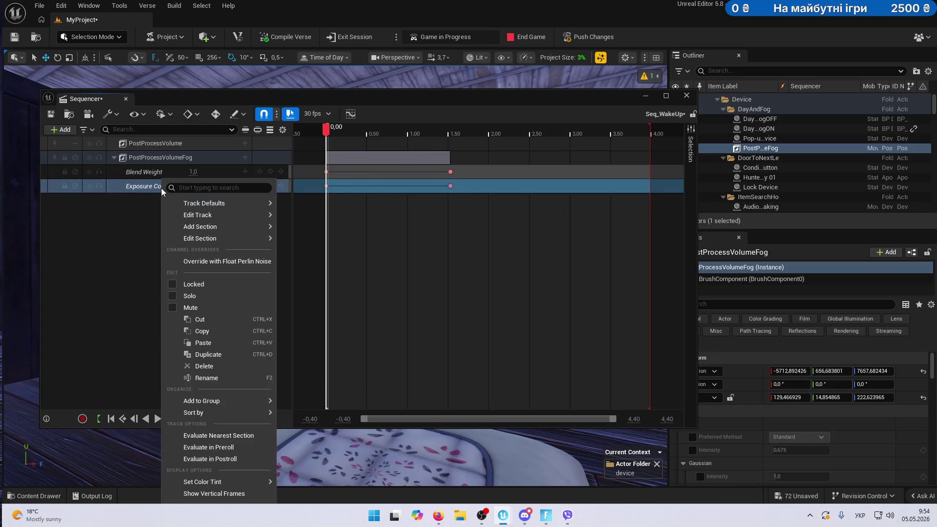
pyautogui.click(153, 197)
pyautogui.moveTo(157, 188); pyautogui.dragTo(177, 142)
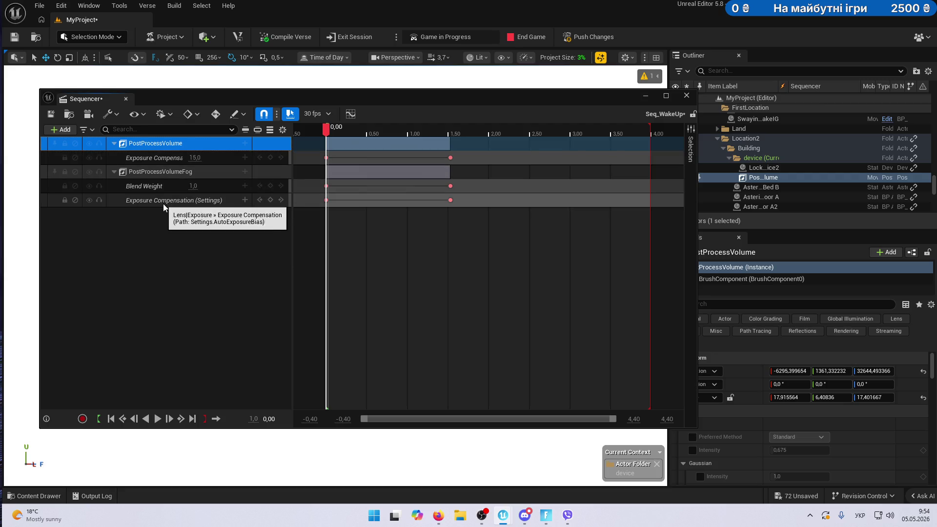
# Delete the fog's Blend Weight track, end the game session, save Seq_WakeUp and close Sequencer.
pyautogui.click(171, 189)
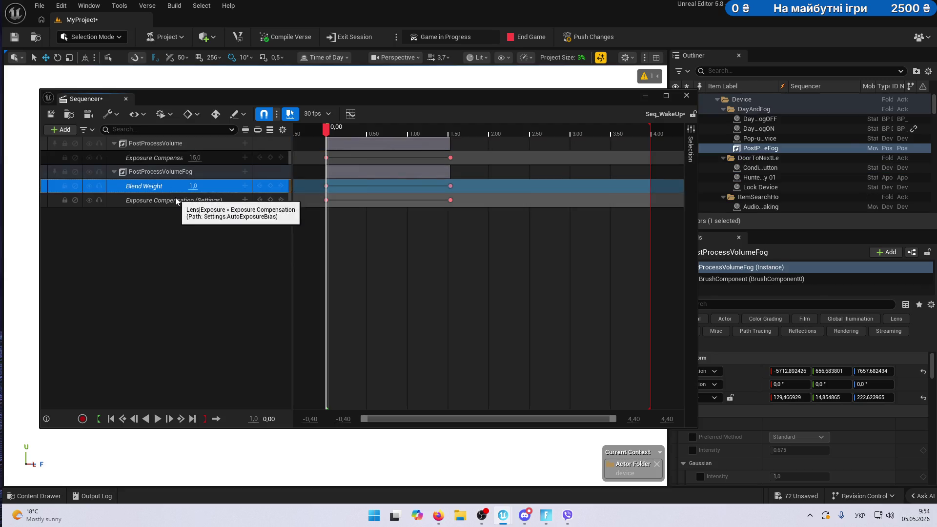
pyautogui.press('Delete')
pyautogui.moveTo(326, 127)
pyautogui.mouseDown()
pyautogui.moveTo(453, 132)
pyautogui.moveTo(319, 131)
pyautogui.mouseUp()
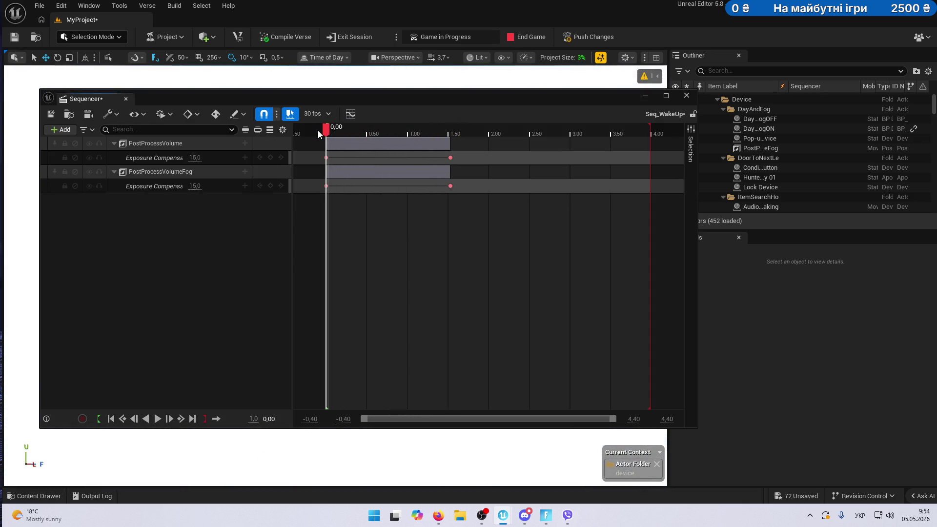
pyautogui.click(528, 38)
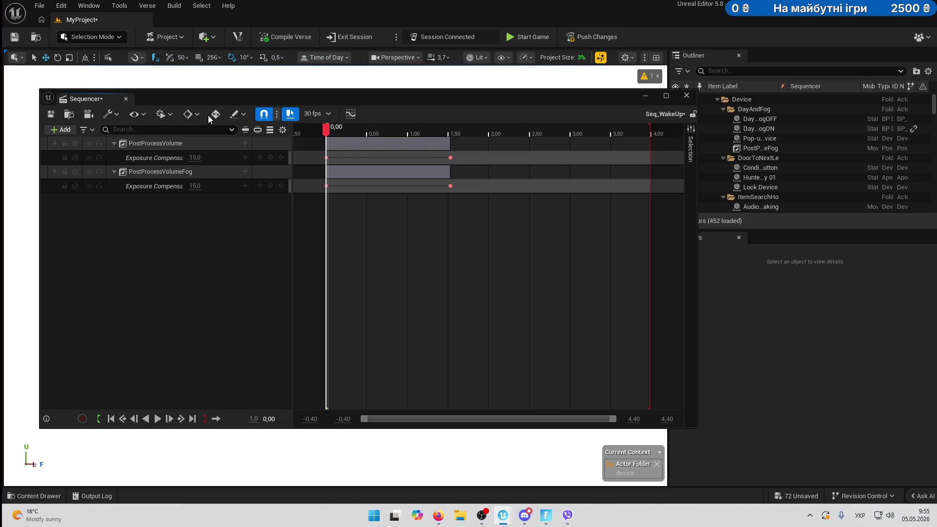
pyautogui.click(50, 113)
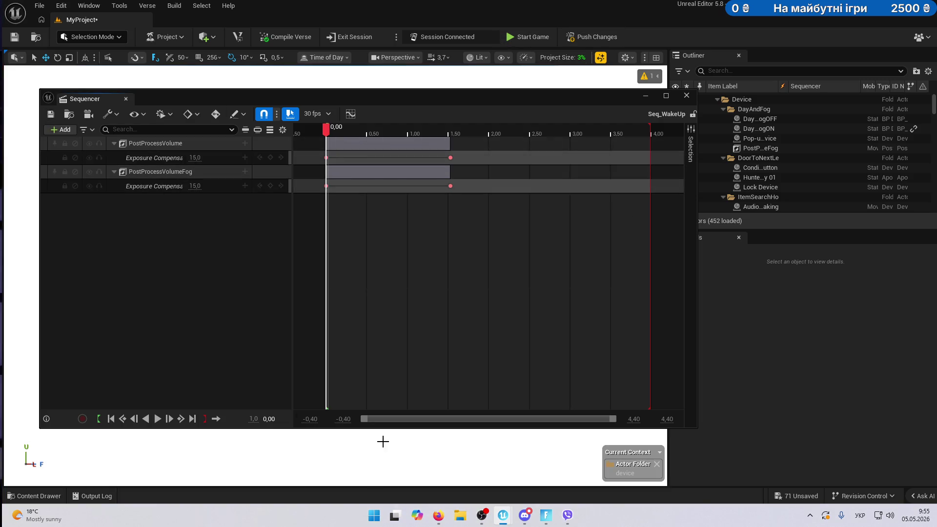
pyautogui.moveTo(501, 522)
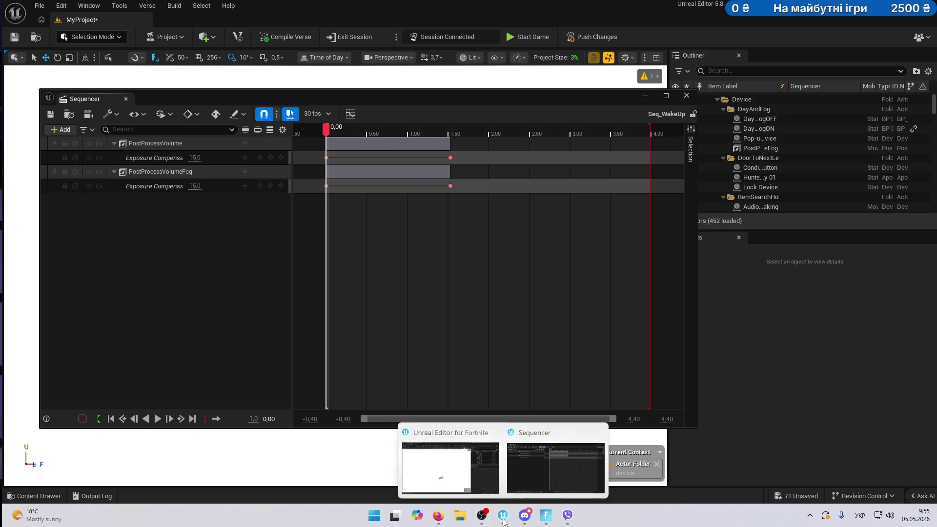
pyautogui.click(442, 475)
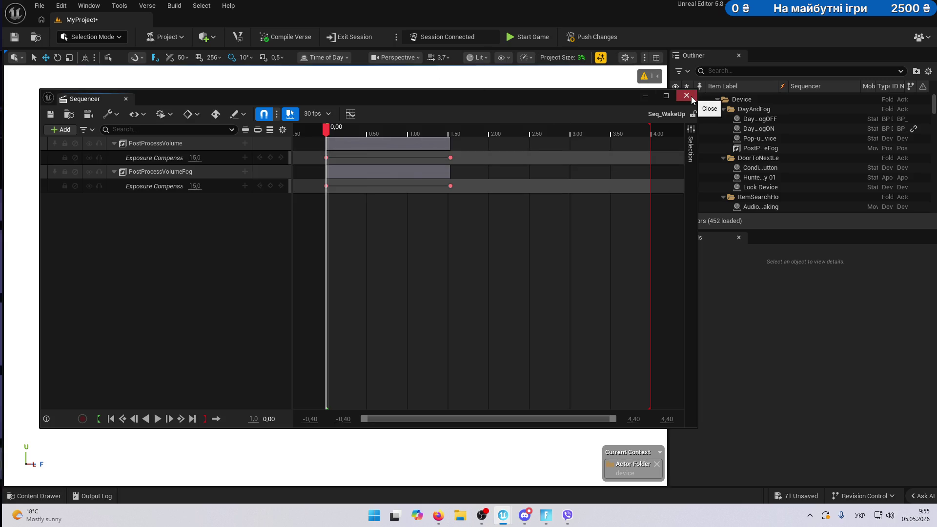
pyautogui.click(126, 98)
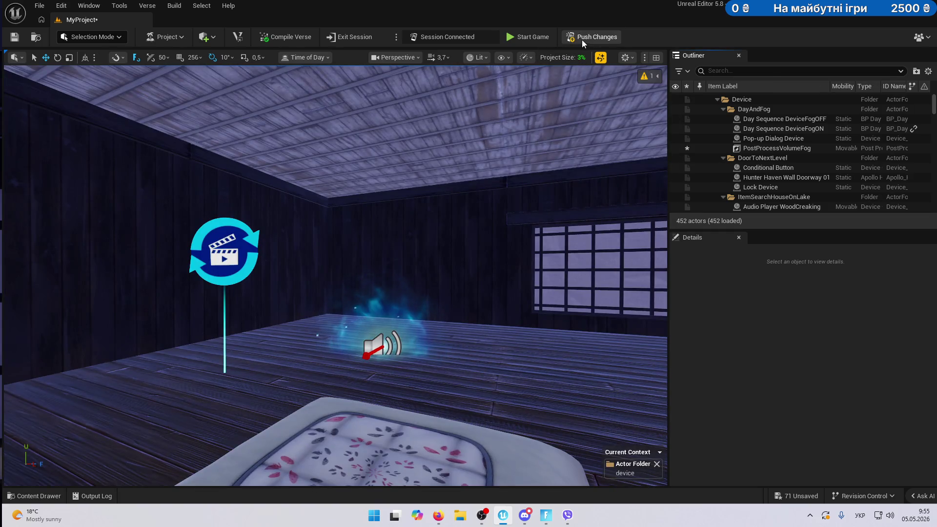
# Push Changes to the session, saving the unsaved Asteria Dojo assets with Save Selected.
pyautogui.click(582, 38)
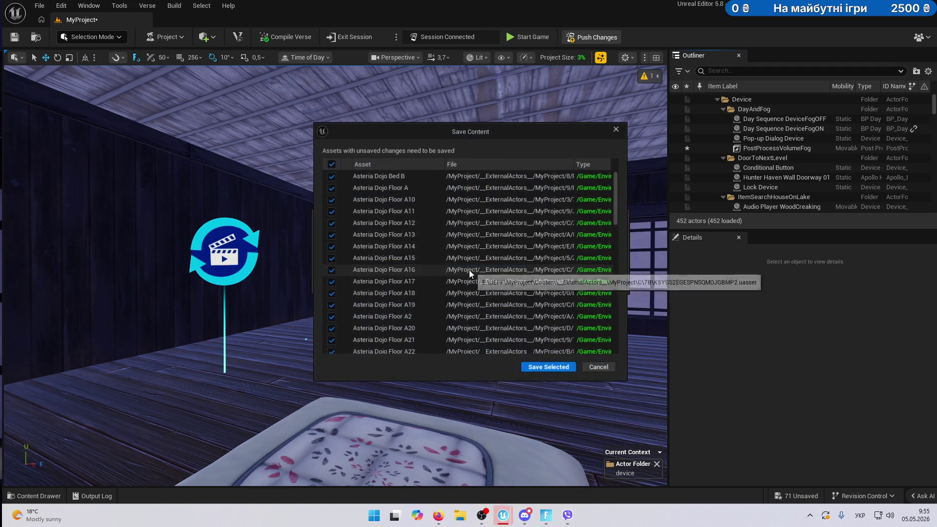
pyautogui.click(551, 369)
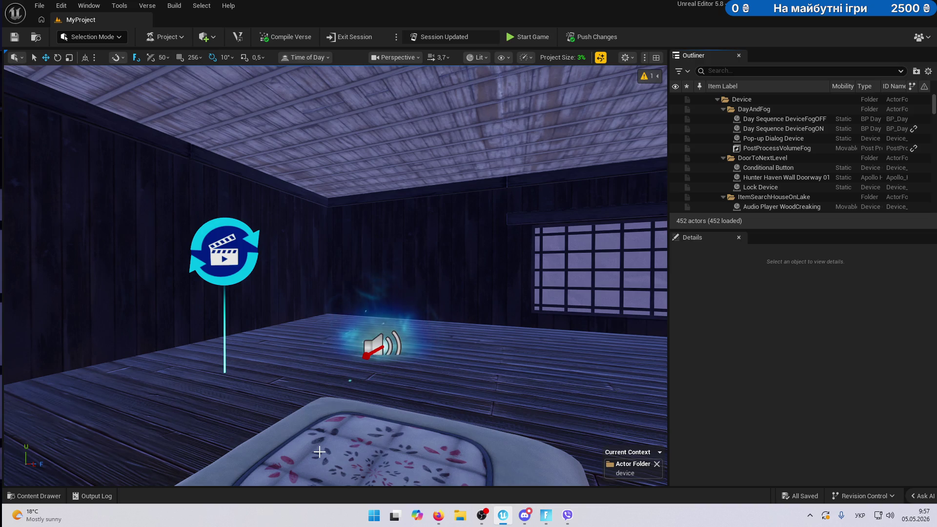
# Copy the Location of Cinematic Sequence Device5 at the tunnel door.
pyautogui.moveTo(479, 410); pyautogui.dragTo(482, 446)
pyautogui.moveTo(287, 380); pyautogui.dragTo(286, 345)
pyautogui.click(286, 345)
pyautogui.press('f')
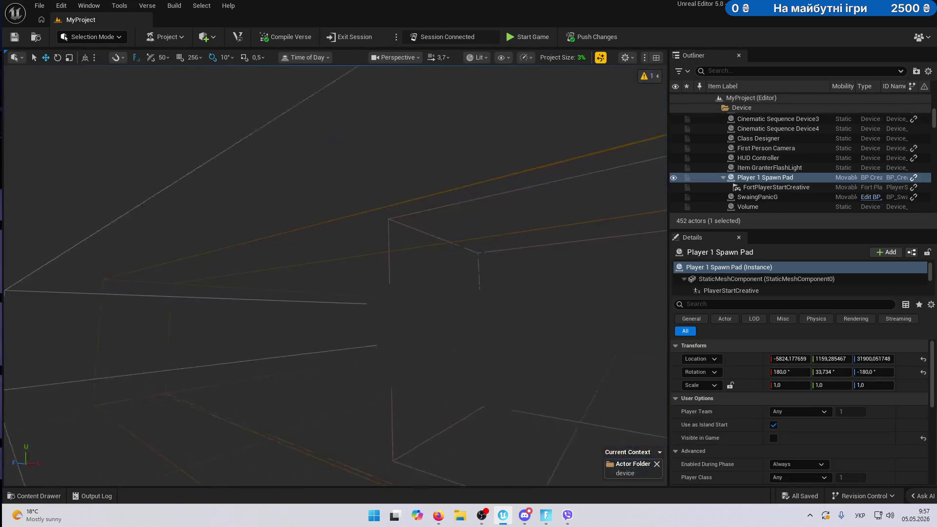
pyautogui.moveTo(434, 240)
pyautogui.mouseDown()
pyautogui.moveTo(555, 217)
pyautogui.moveTo(440, 218)
pyautogui.mouseUp()
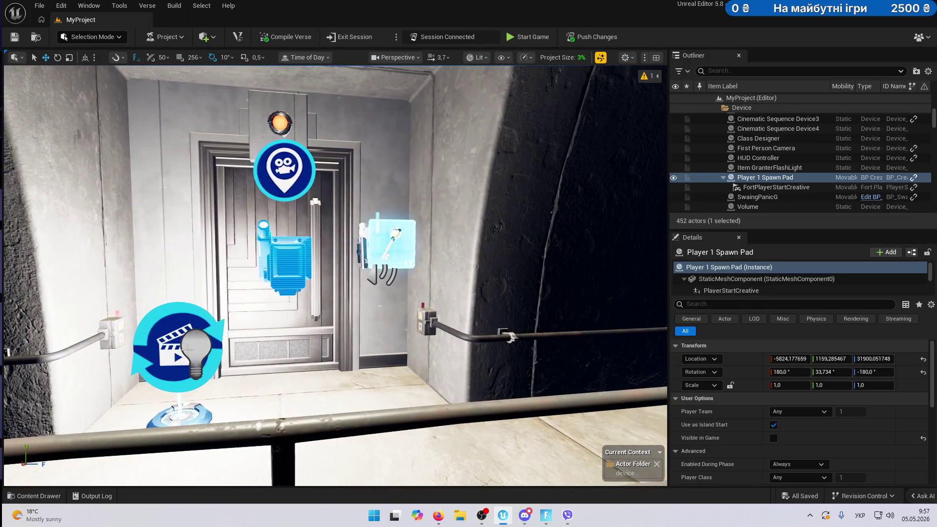
pyautogui.click(178, 346)
pyautogui.press('f')
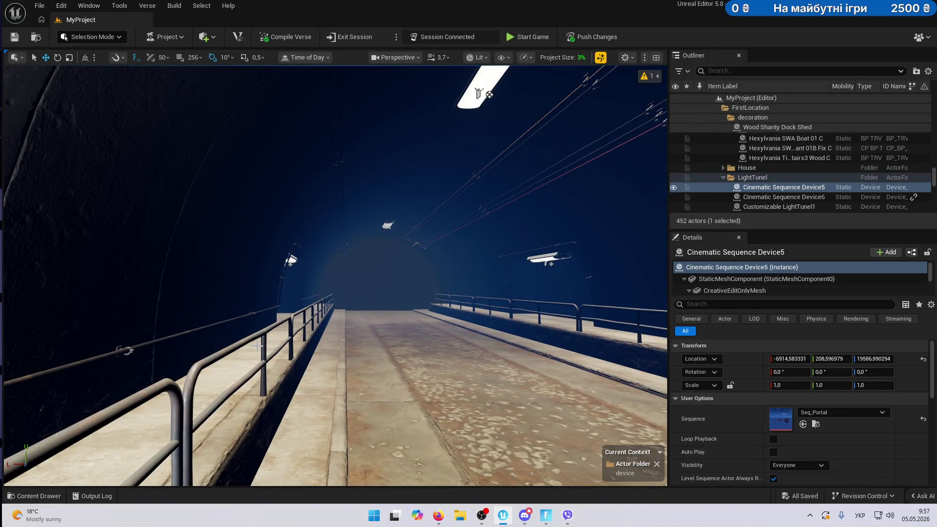
pyautogui.press('f')
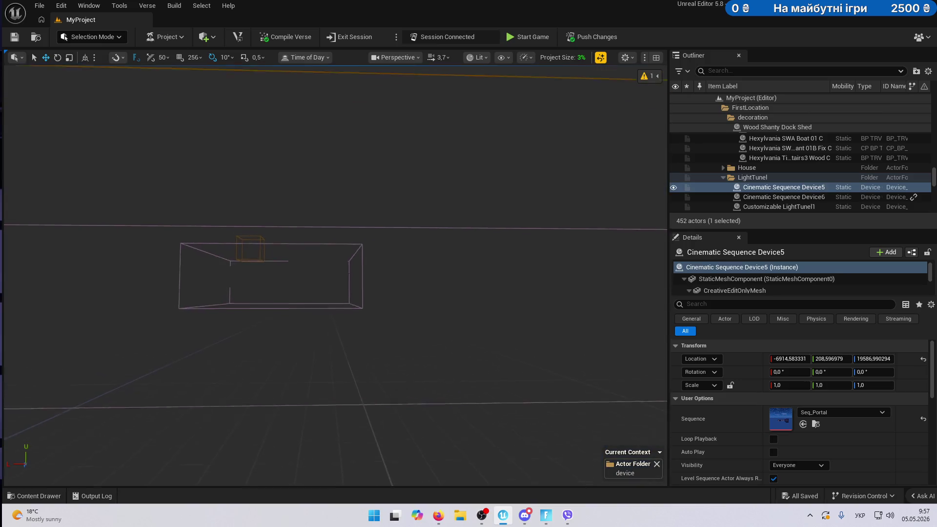
pyautogui.moveTo(431, 355)
pyautogui.mouseDown()
pyautogui.moveTo(431, 337)
pyautogui.moveTo(430, 355)
pyautogui.mouseUp()
pyautogui.rightClick(742, 359)
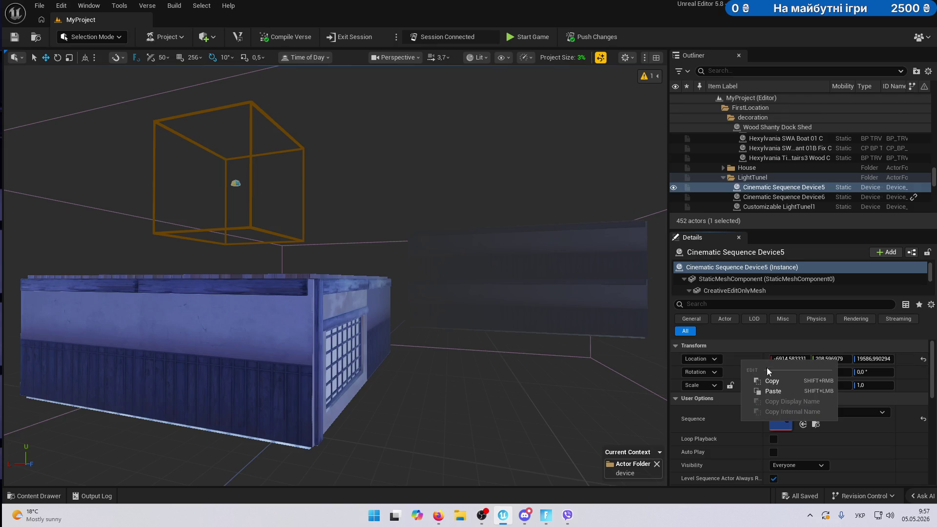
pyautogui.click(773, 383)
# Paste that Location onto Player 1 Spawn Pad to move it to the tunnel door.
pyautogui.press('1')
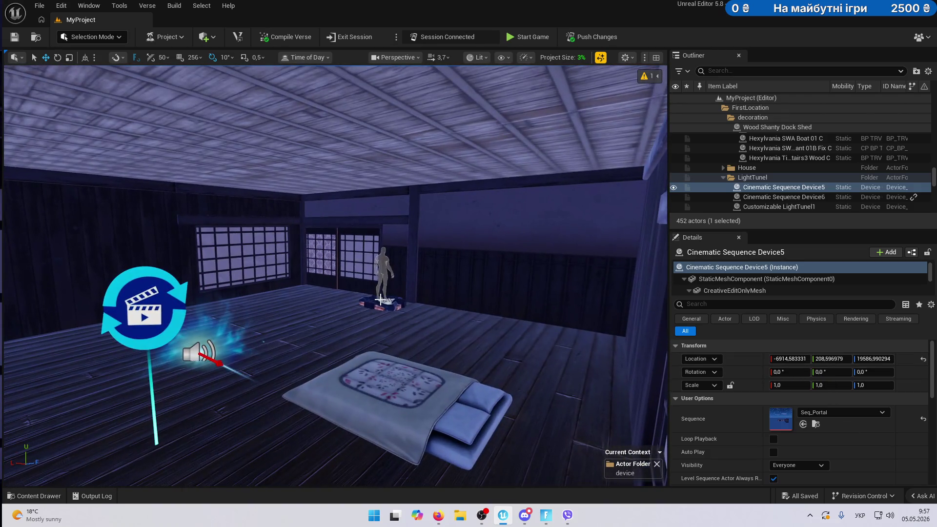
pyautogui.click(386, 305)
pyautogui.rightClick(762, 364)
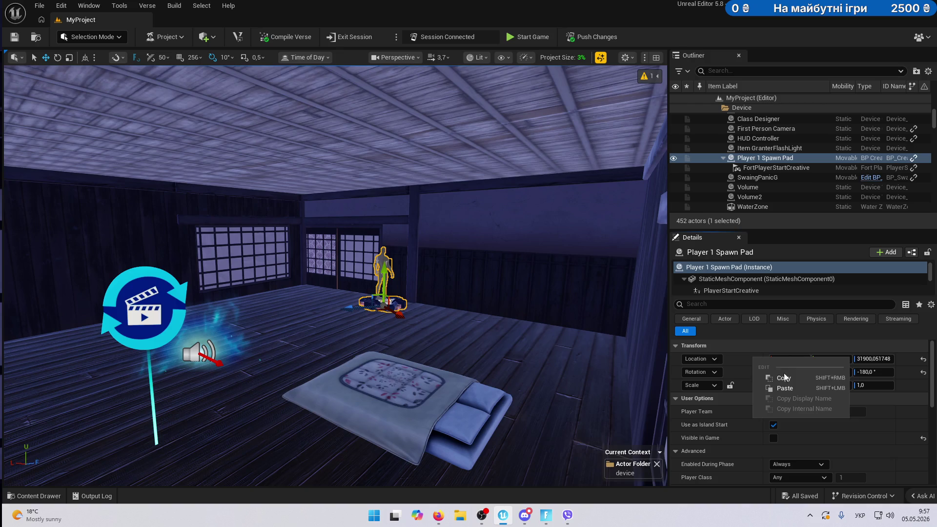
pyautogui.click(789, 389)
pyautogui.press('f')
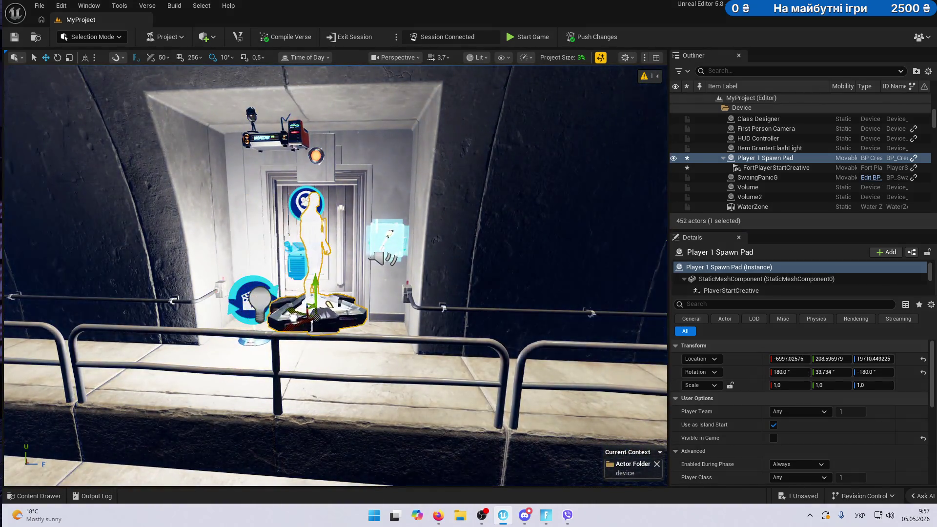
# Rotate Player 1 Spawn Pad to -76.266°.
pyautogui.press('e')
pyautogui.moveTo(308, 341)
pyautogui.mouseDown()
pyautogui.moveTo(318, 328)
pyautogui.moveTo(323, 349)
pyautogui.moveTo(324, 340)
pyautogui.mouseUp()
pyautogui.press('w')
pyautogui.scroll(-5, 326, 340)
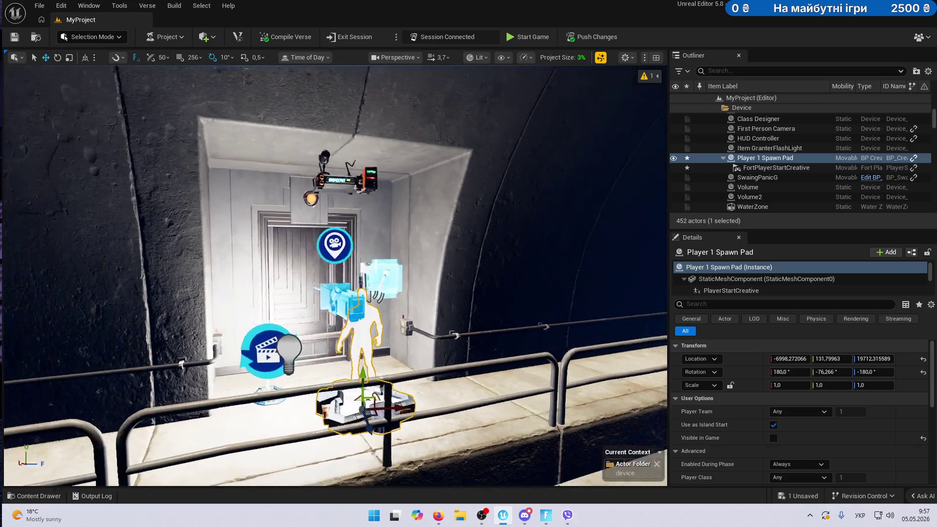
pyautogui.scroll(5, 634, 257)
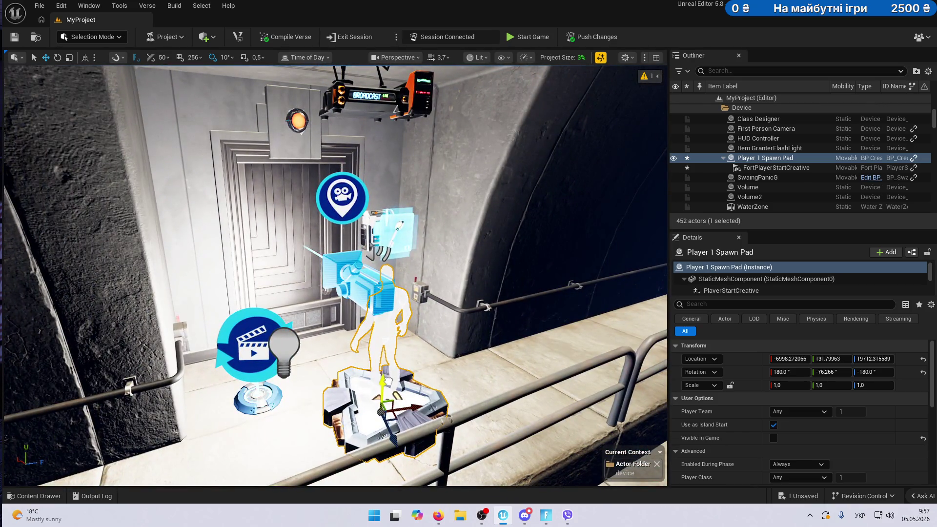
# Filter the Outliner to 'item' actors and select Item GranterKeyHouseOnLake.
pyautogui.click(751, 71)
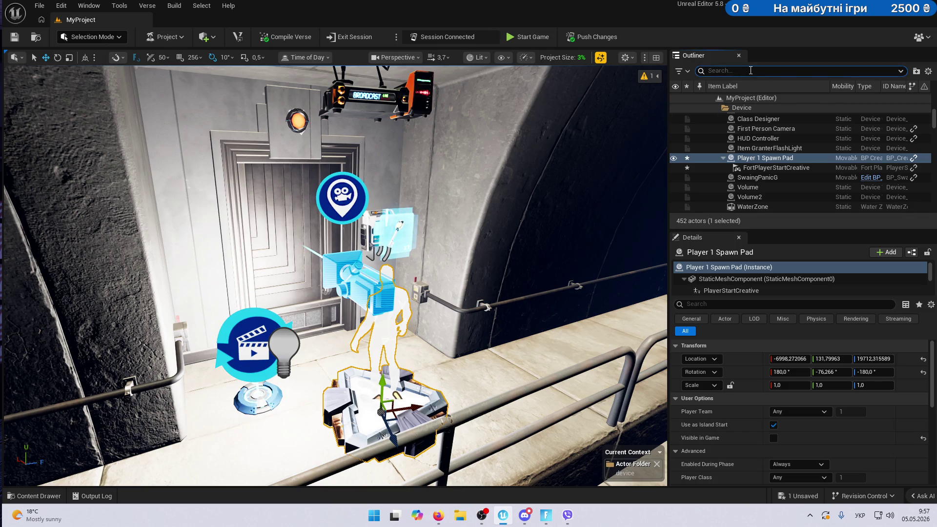
pyautogui.write('ше')
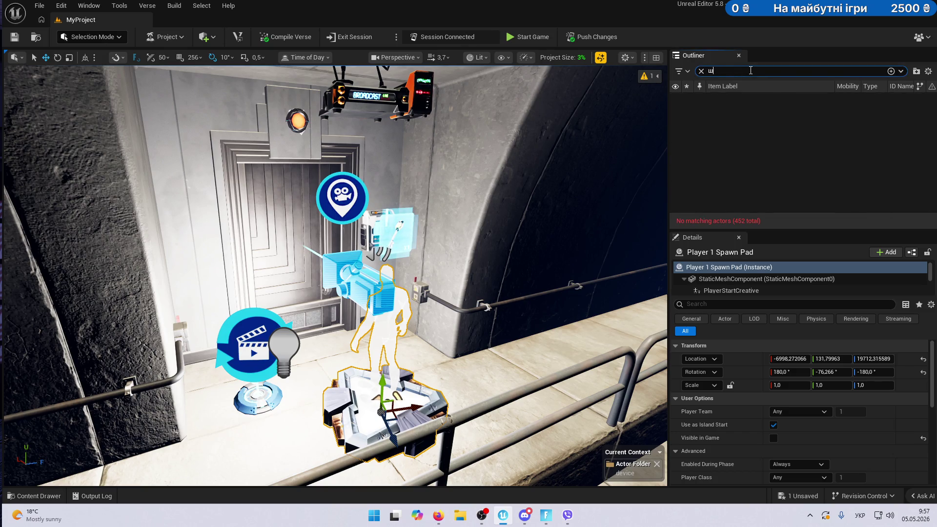
pyautogui.press('BackSpace')
pyautogui.hotkey('alt', 'shift')
pyautogui.write('item')
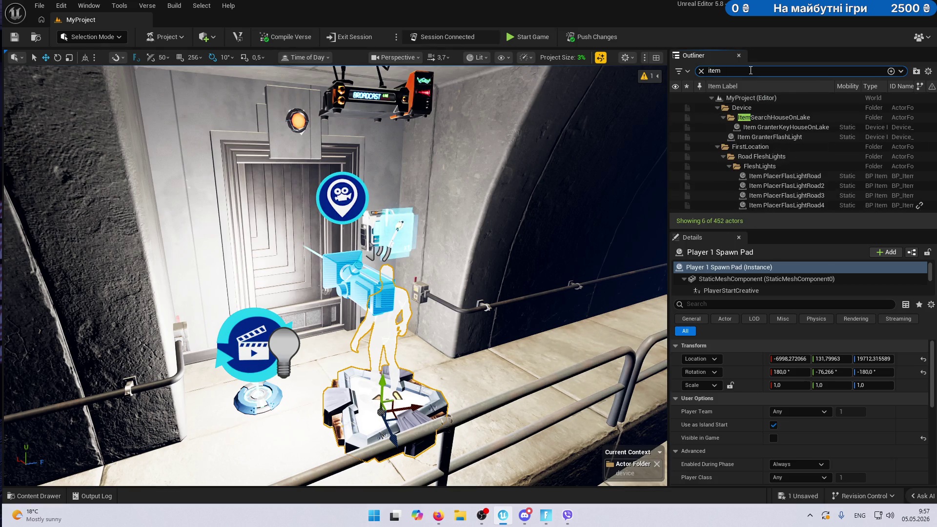
pyautogui.click(813, 126)
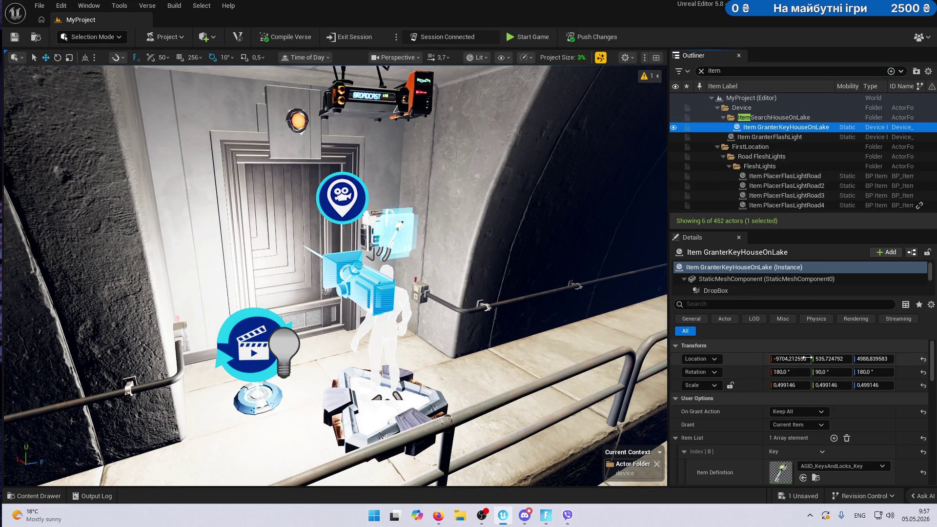
# Return the key granter to Current Item with a single entry, then select Item GranterFlashLight.
pyautogui.click(821, 426)
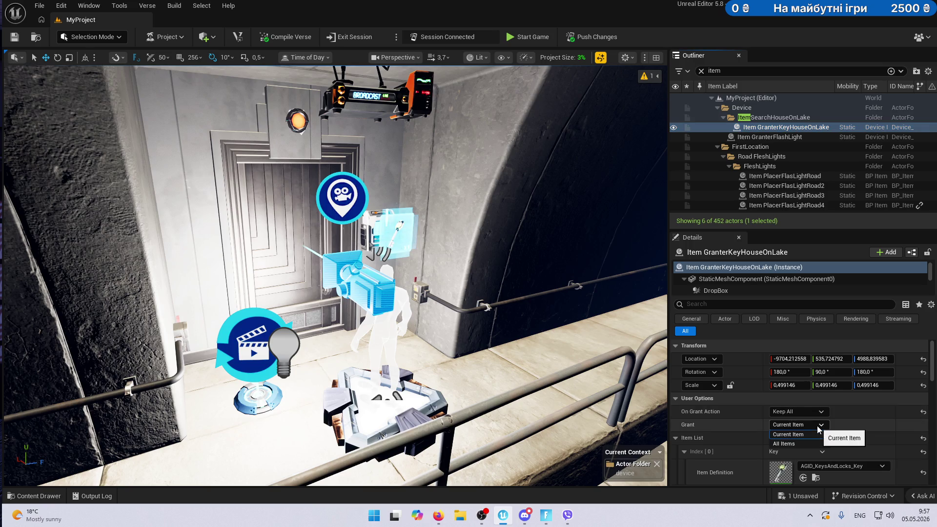
pyautogui.click(784, 444)
pyautogui.scroll(-2, 871, 411)
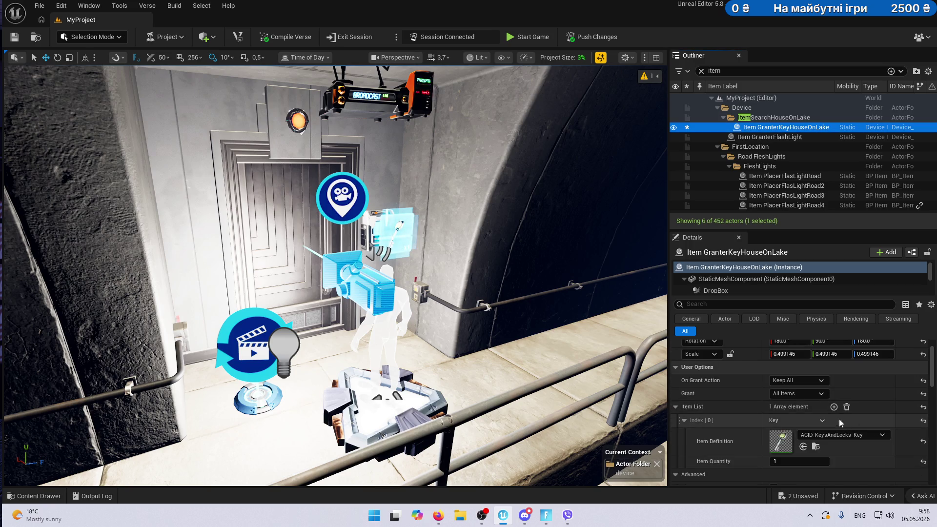
pyautogui.click(834, 407)
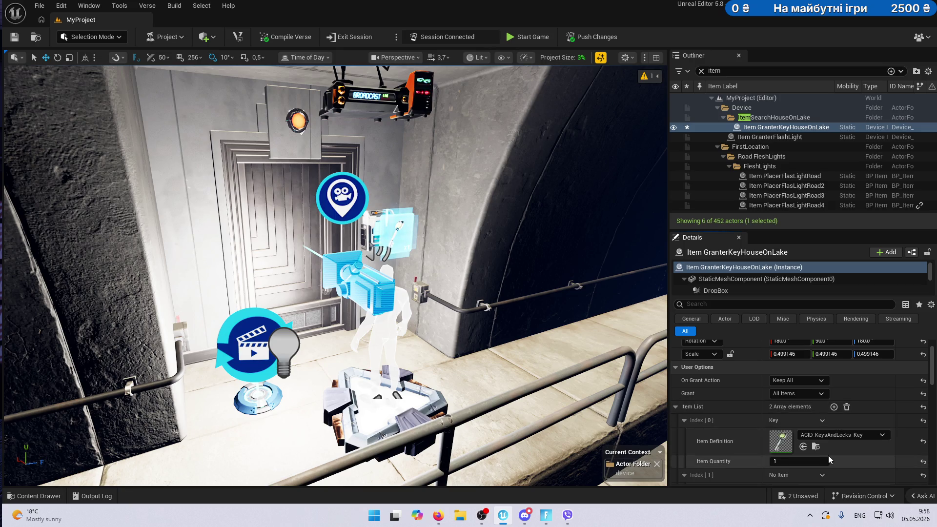
pyautogui.scroll(-2, 828, 455)
pyautogui.click(822, 429)
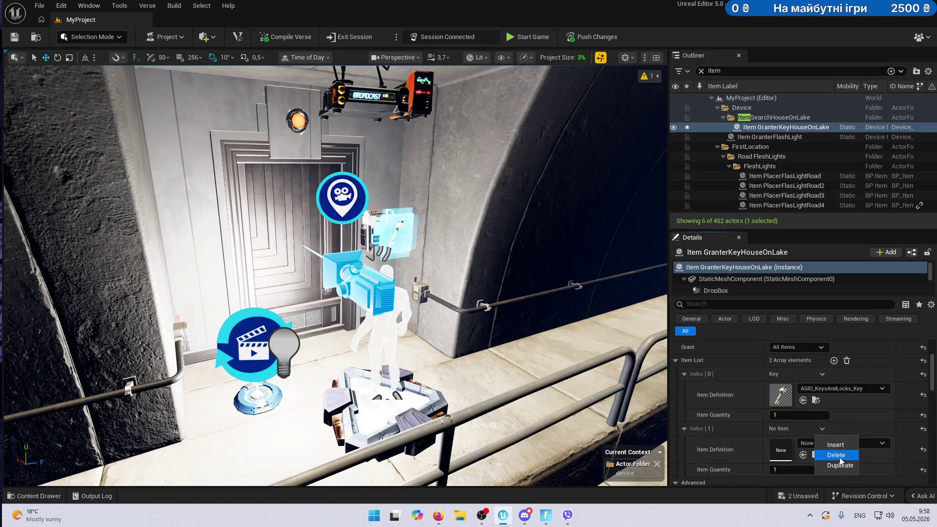
pyautogui.click(840, 459)
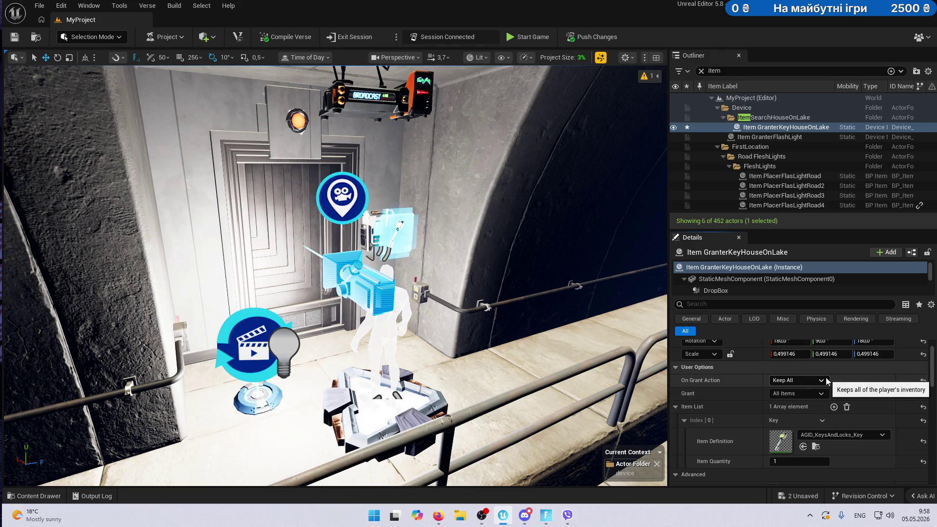
pyautogui.click(804, 393)
pyautogui.click(800, 404)
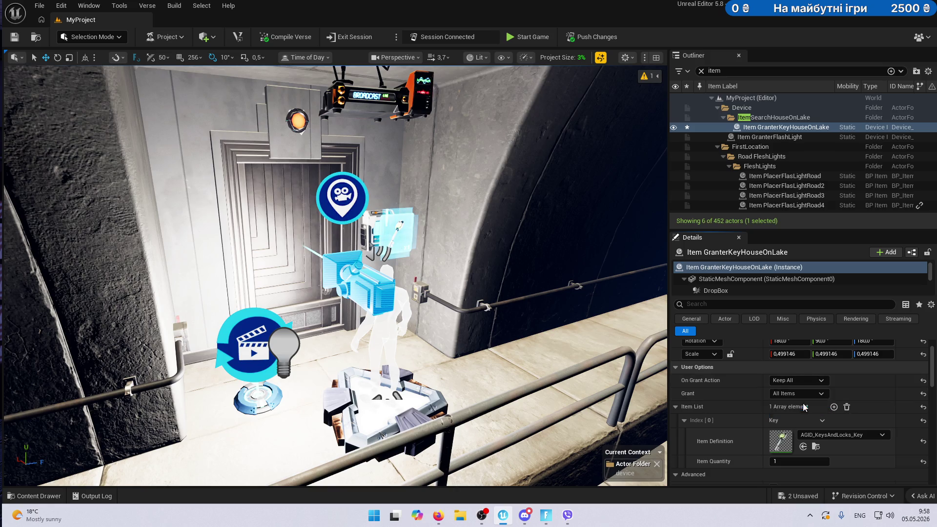
pyautogui.click(785, 139)
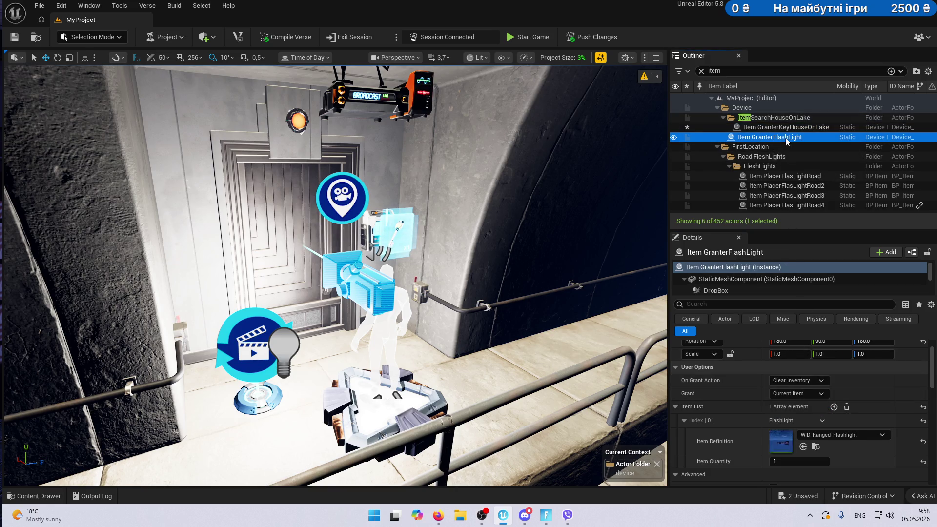
# Set the flashlight granter's On Grant Action to Keep All and Grant to All Items.
pyautogui.click(815, 379)
pyautogui.click(809, 418)
pyautogui.click(810, 393)
pyautogui.click(807, 414)
# Add AGID_KeysAndLocks_Key as the second Item List entry and save the level.
pyautogui.click(834, 407)
pyautogui.scroll(-2, 825, 435)
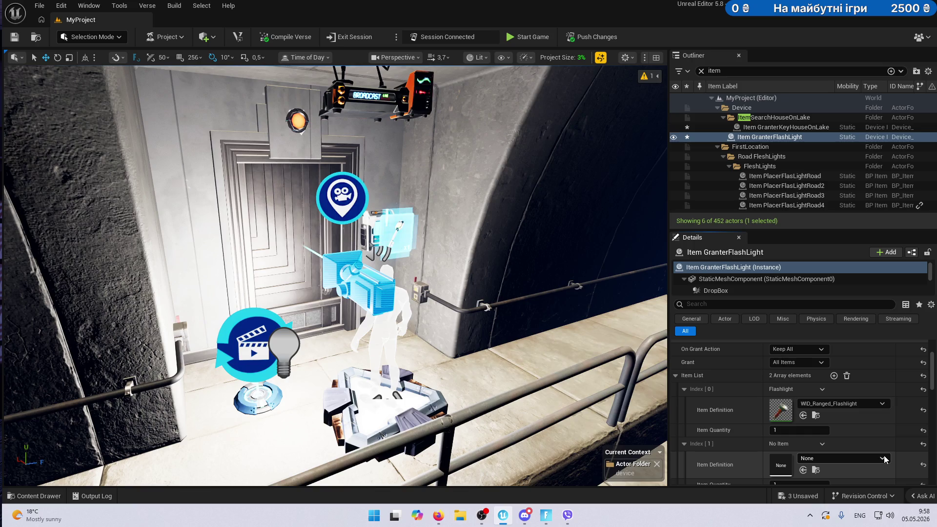
pyautogui.click(856, 464)
pyautogui.write('key')
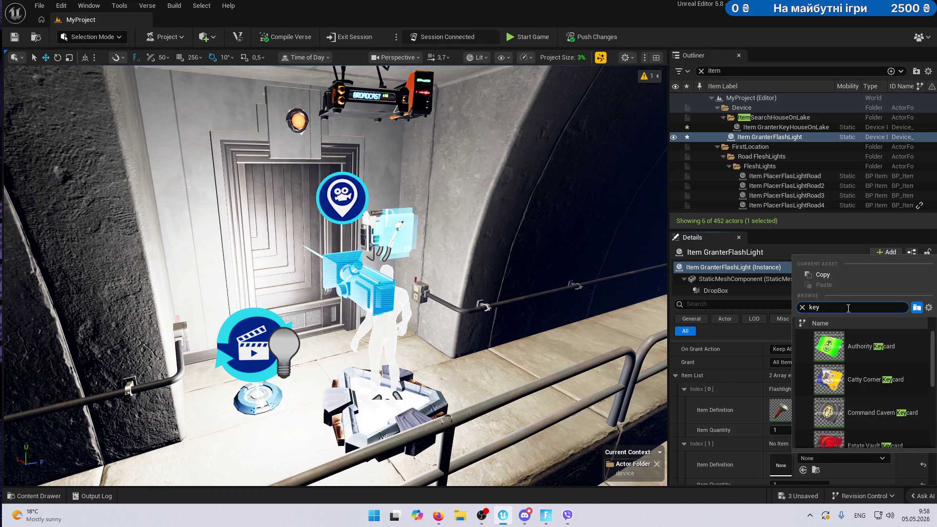
pyautogui.scroll(-5, 873, 378)
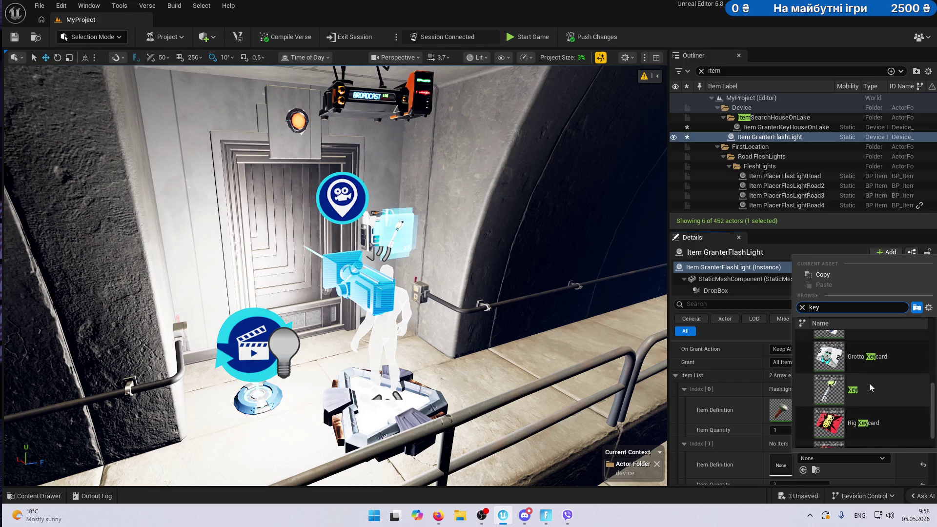
pyautogui.click(872, 385)
pyautogui.hotkey('ctrl', 's')
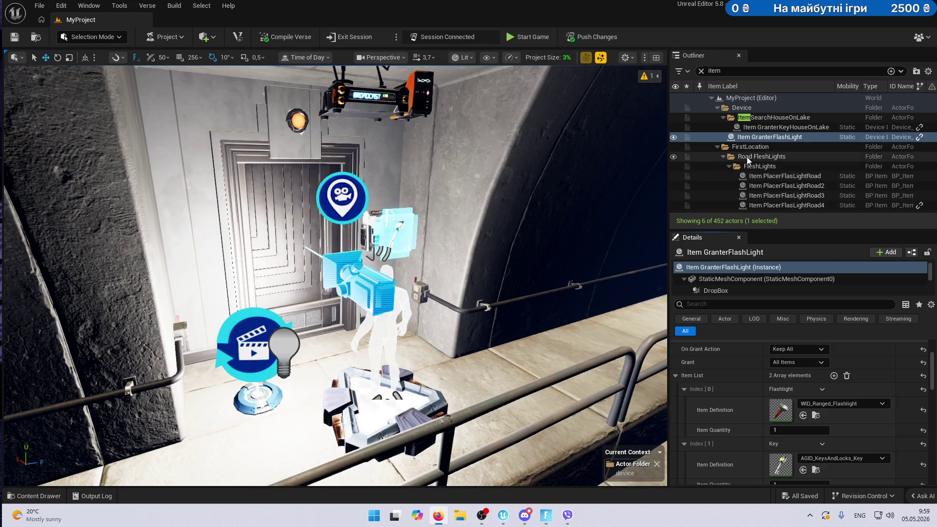
# Playtest the level past the Fog Off prompt, then end the game and return to the editor.
pyautogui.click(534, 38)
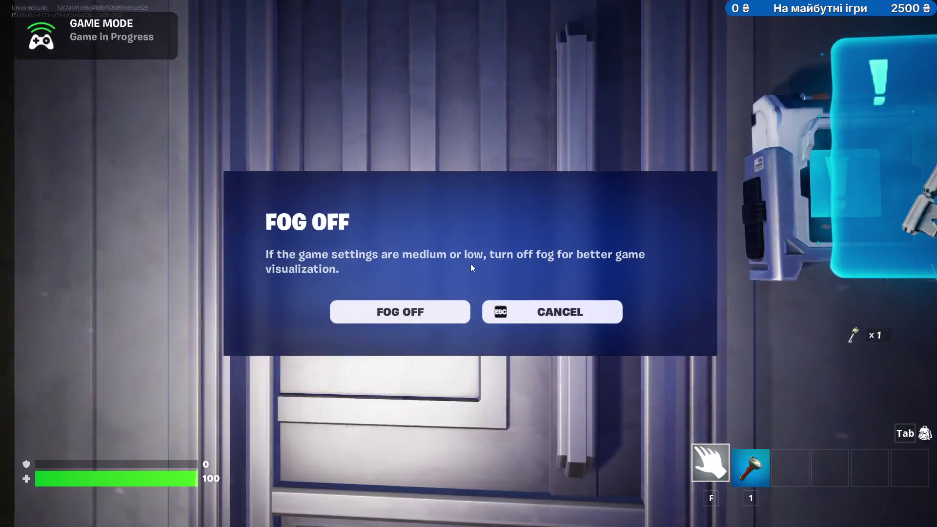
pyautogui.click(528, 311)
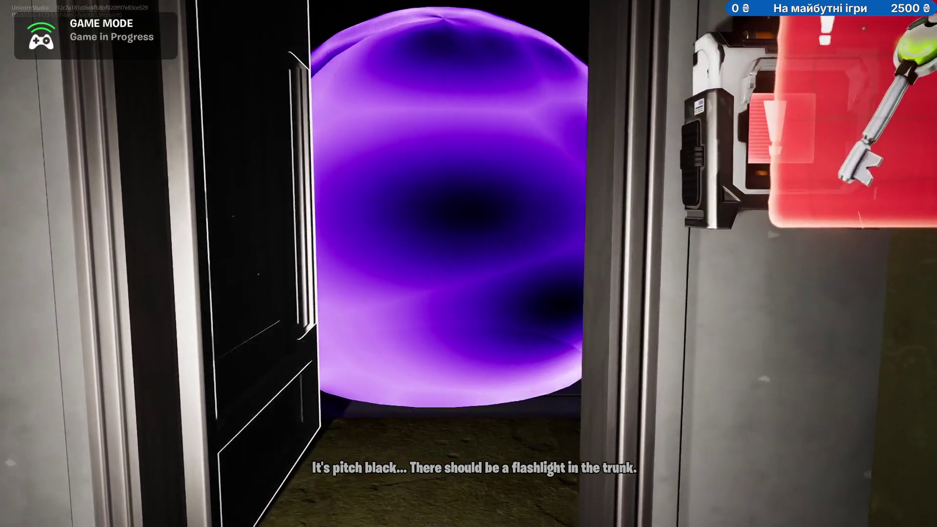
pyautogui.press('Escape')
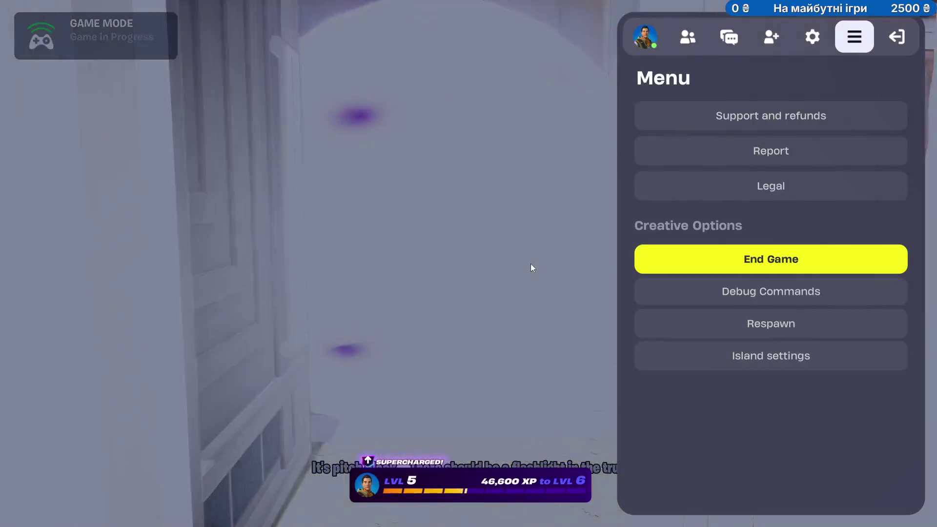
pyautogui.press('Escape')
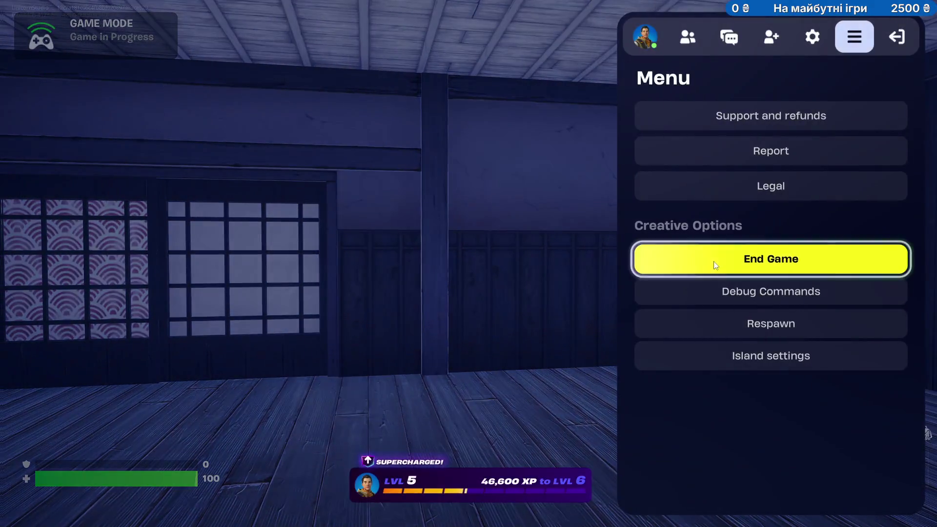
pyautogui.click(715, 265)
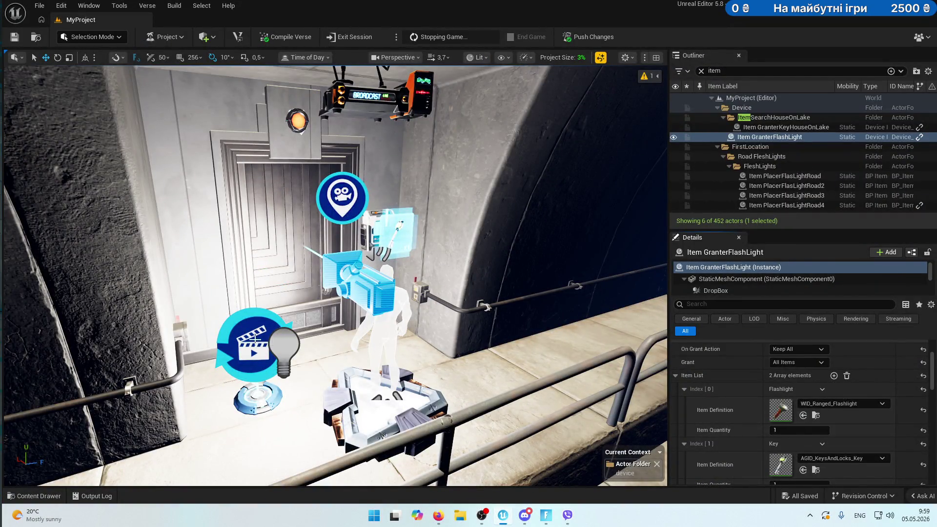
pyautogui.click(253, 340)
# Open Seq_Portal in Sequencer, dock it beside the Outliner, and select the Fixed Point Camera.
pyautogui.scroll(2, 820, 399)
pyautogui.scroll(-3, 841, 412)
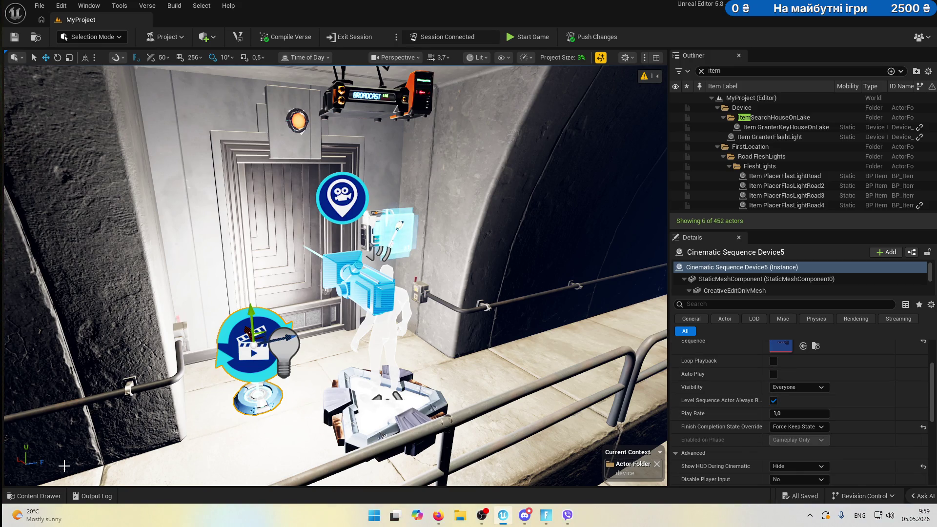
pyautogui.click(44, 496)
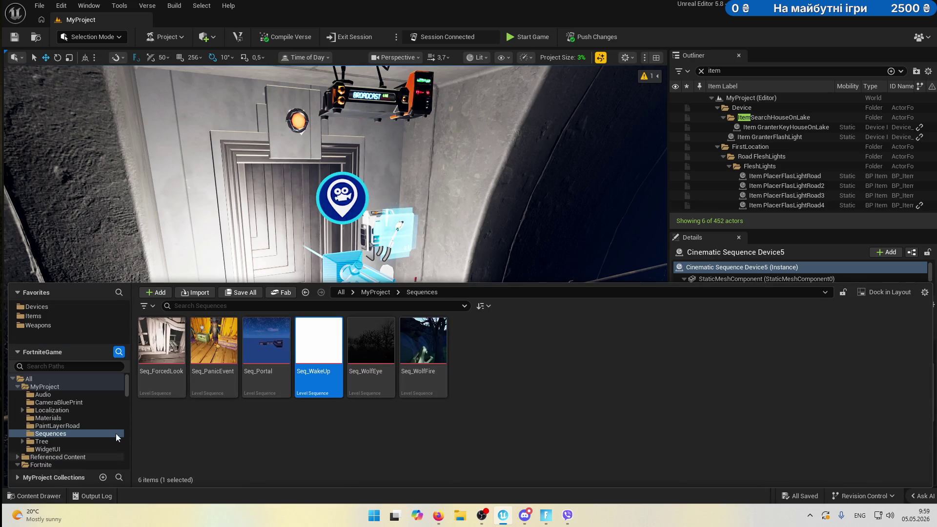
pyautogui.click(266, 358)
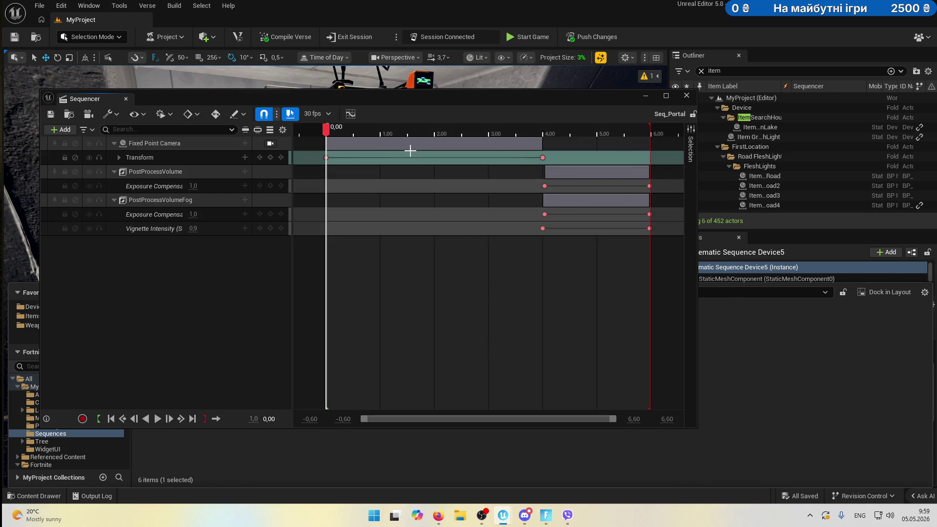
pyautogui.click(442, 143)
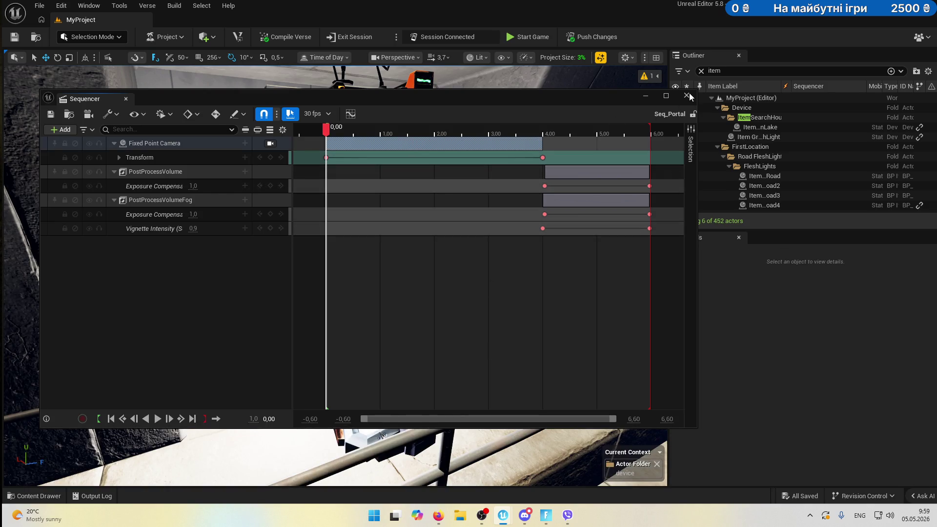
pyautogui.moveTo(352, 107)
pyautogui.mouseDown()
pyautogui.moveTo(632, 97)
pyautogui.moveTo(903, 147)
pyautogui.mouseUp()
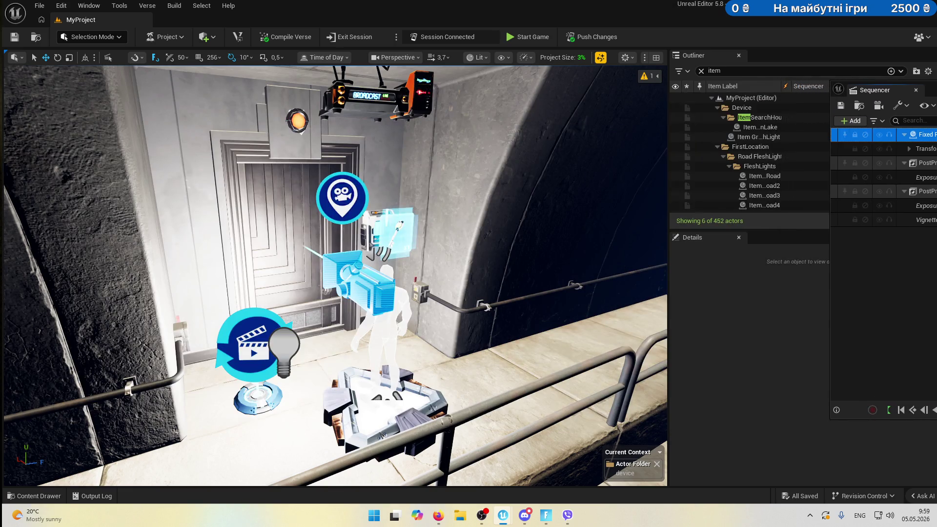
pyautogui.click(359, 281)
pyautogui.press('space')
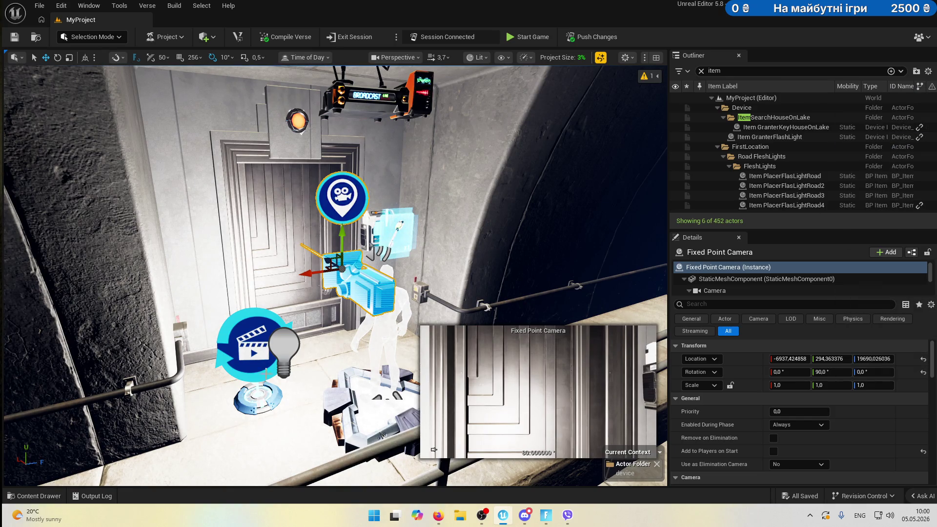
# Set the Fixed Point Camera's Add to Player to Conditional Button, On Activated, and save.
pyautogui.click(253, 344)
pyautogui.scroll(-10, 801, 400)
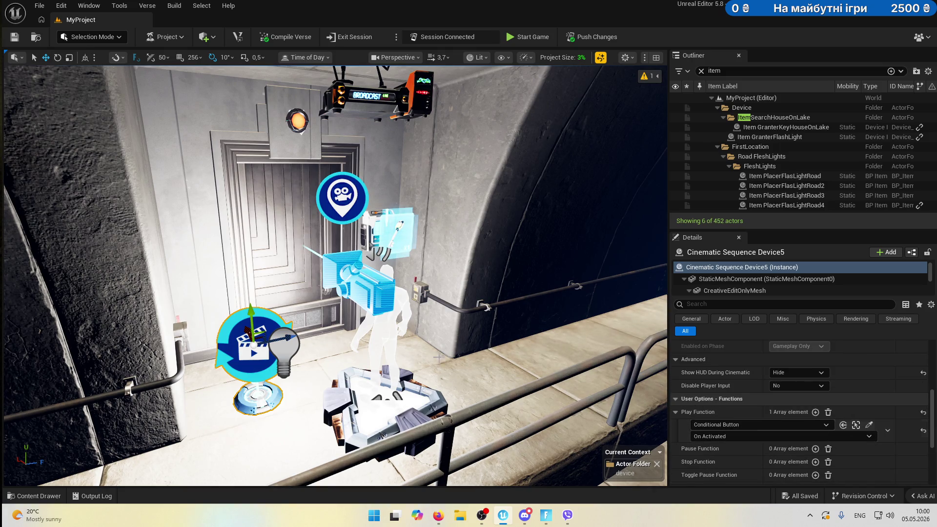
pyautogui.click(359, 288)
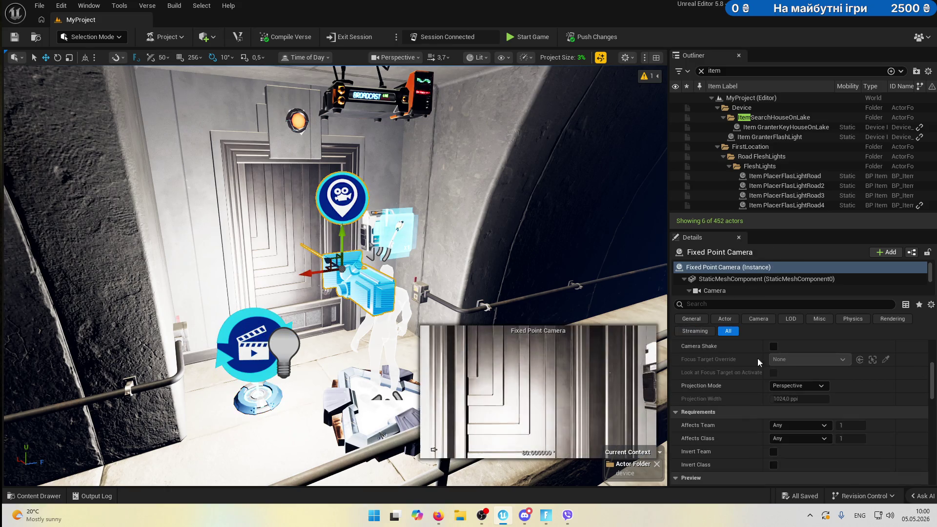
pyautogui.scroll(-15, 737, 355)
pyautogui.scroll(-8, 825, 382)
pyautogui.click(869, 422)
pyautogui.click(379, 228)
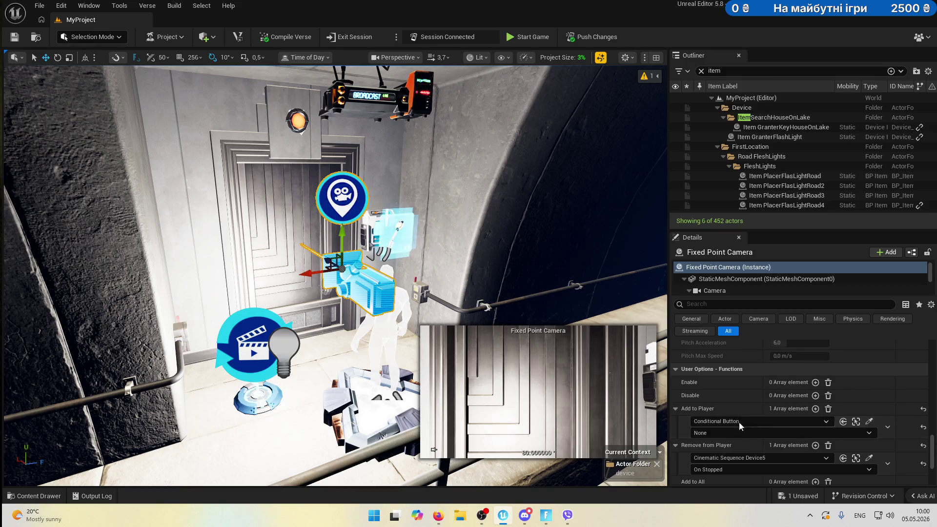
pyautogui.click(742, 433)
pyautogui.click(761, 446)
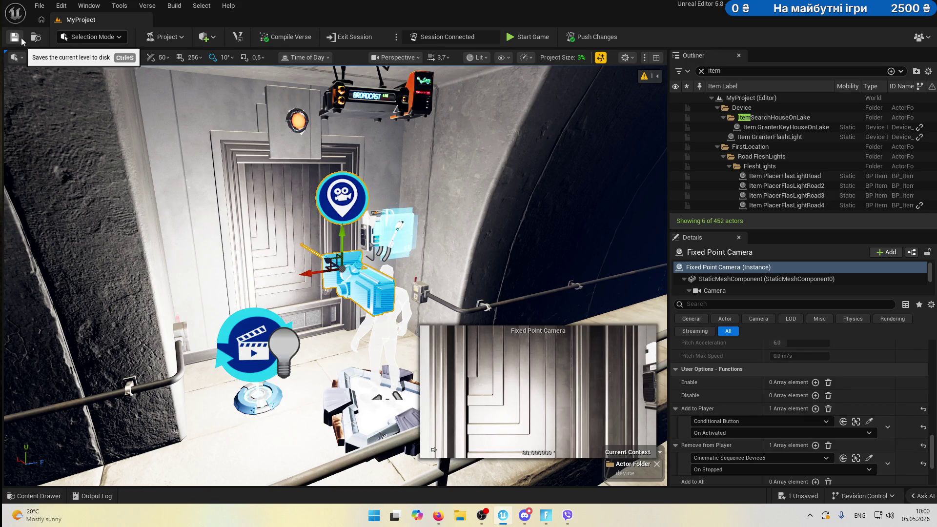
pyautogui.click(15, 37)
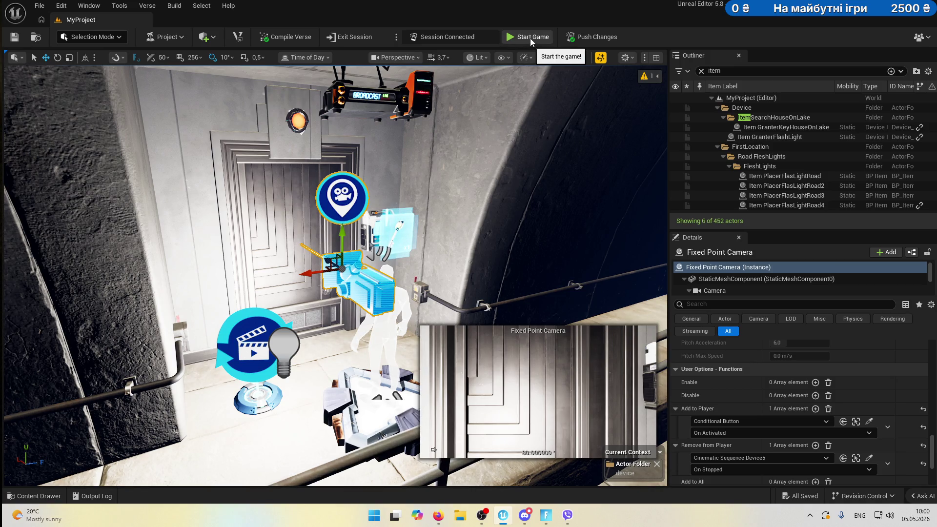
# Start another playtest and walk through the dojo room, up the stairs into the corridor.
pyautogui.click(530, 38)
pyautogui.click(546, 523)
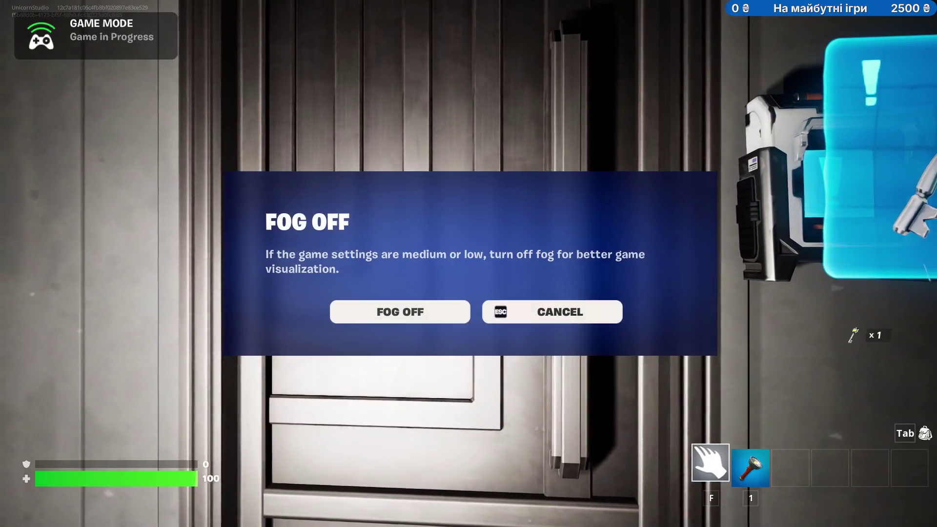
pyautogui.press('Escape')
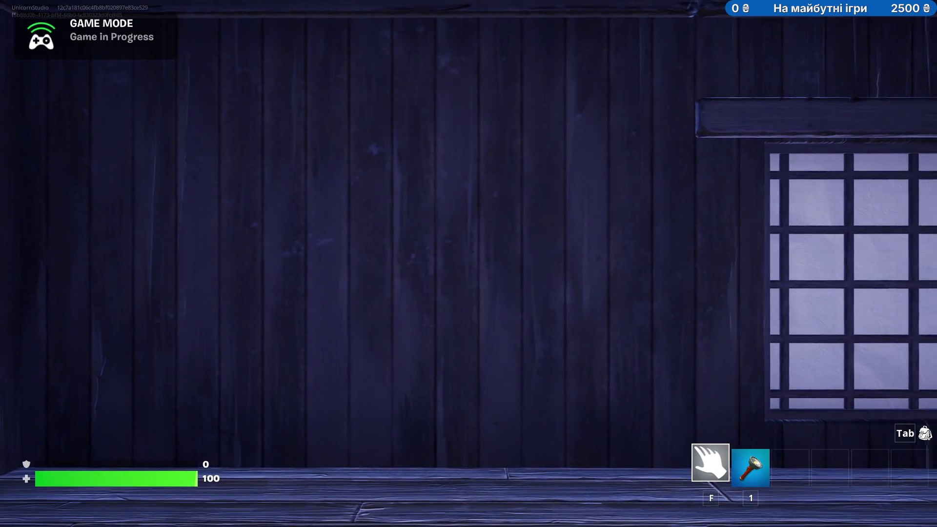
pyautogui.press('s')
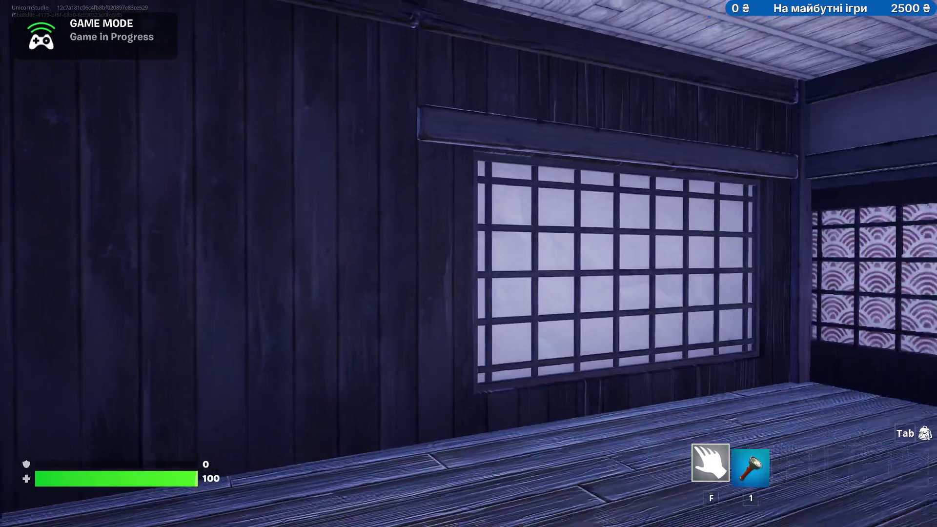
pyautogui.press('w')
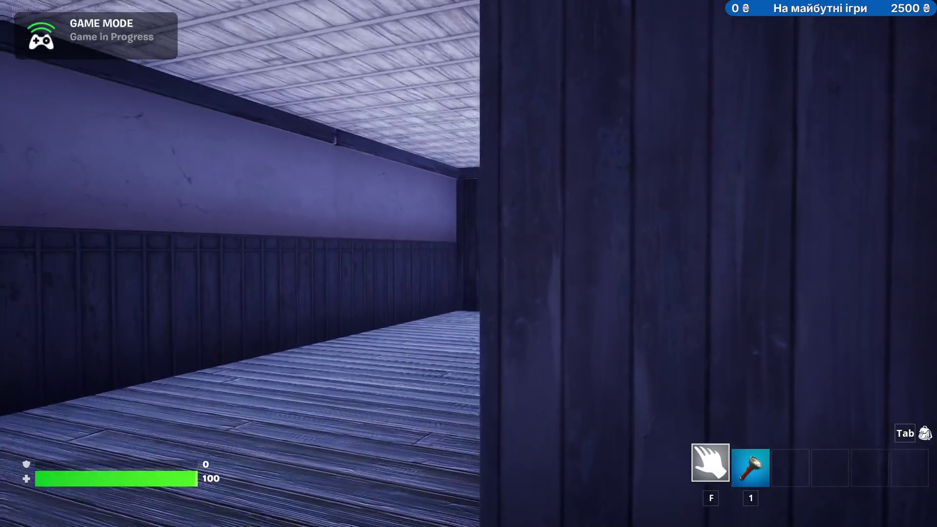
pyautogui.press('w')
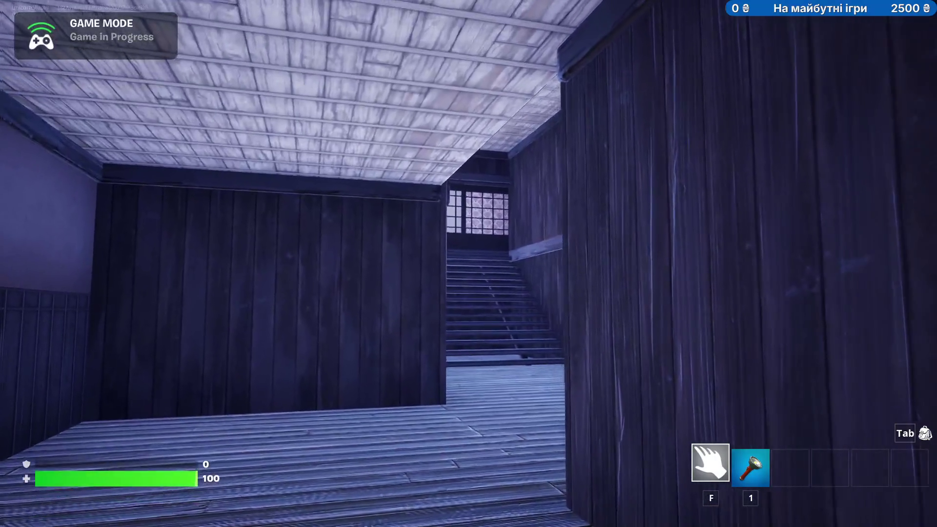
pyautogui.press('w')
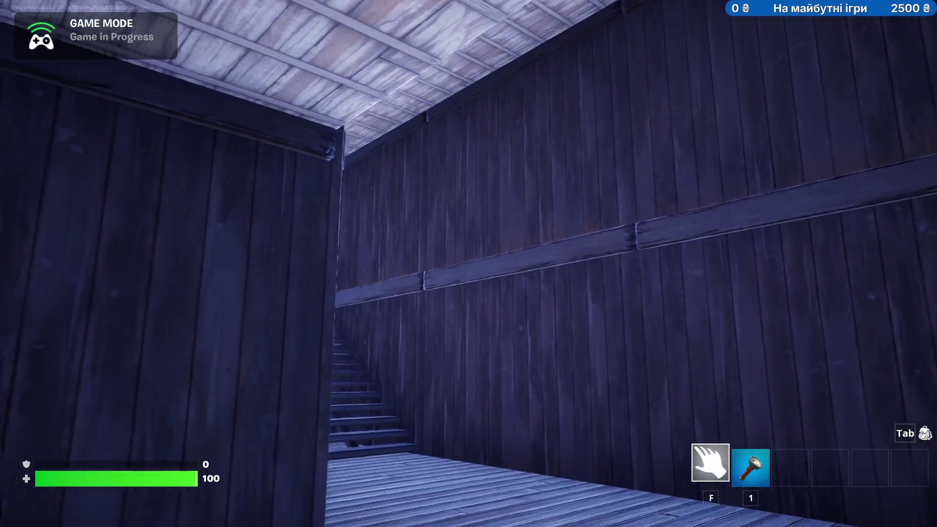
pyautogui.press('w')
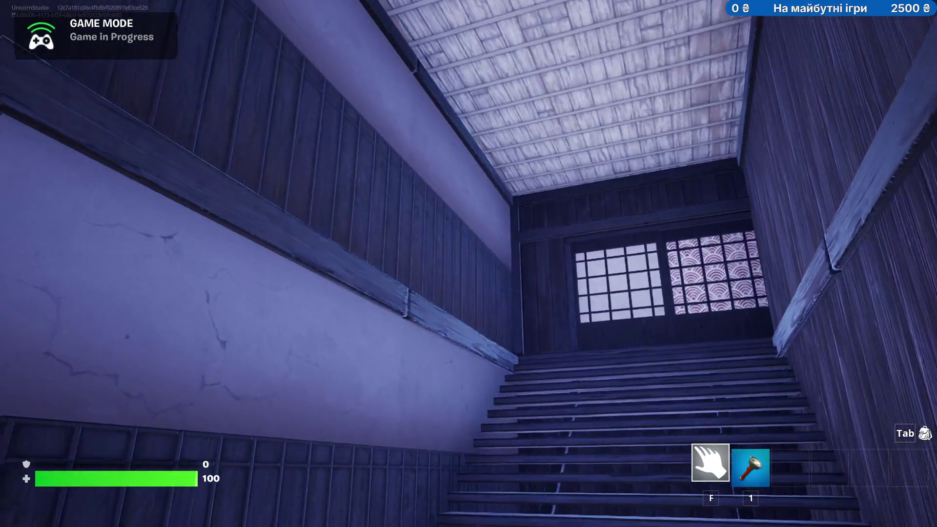
pyautogui.press('w')
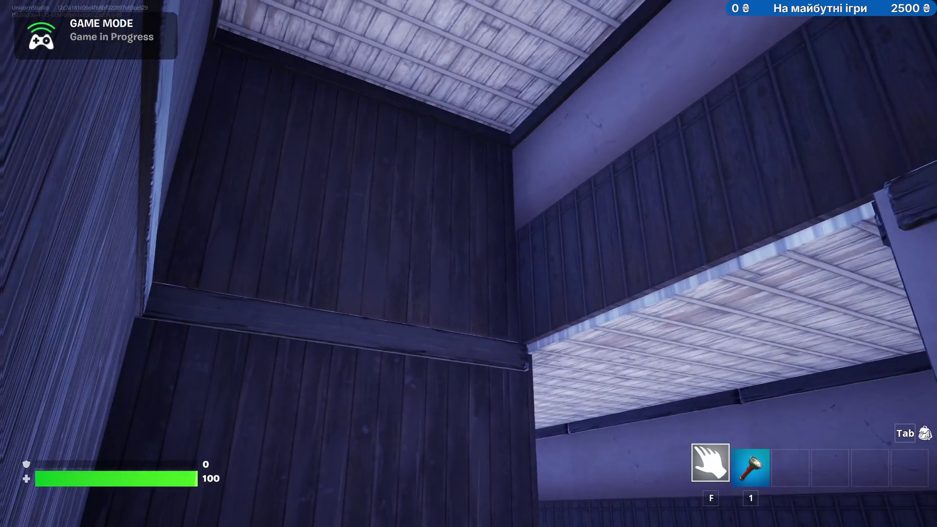
pyautogui.press('w')
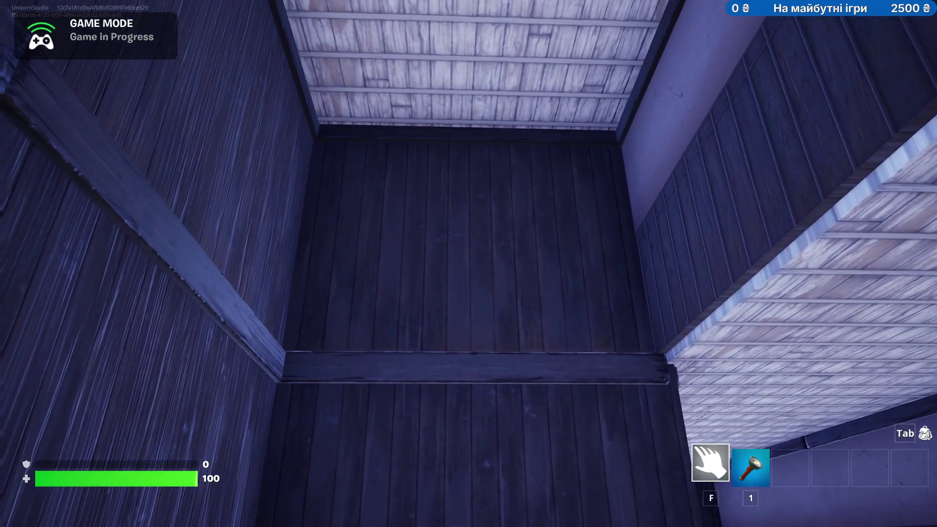
pyautogui.press('w')
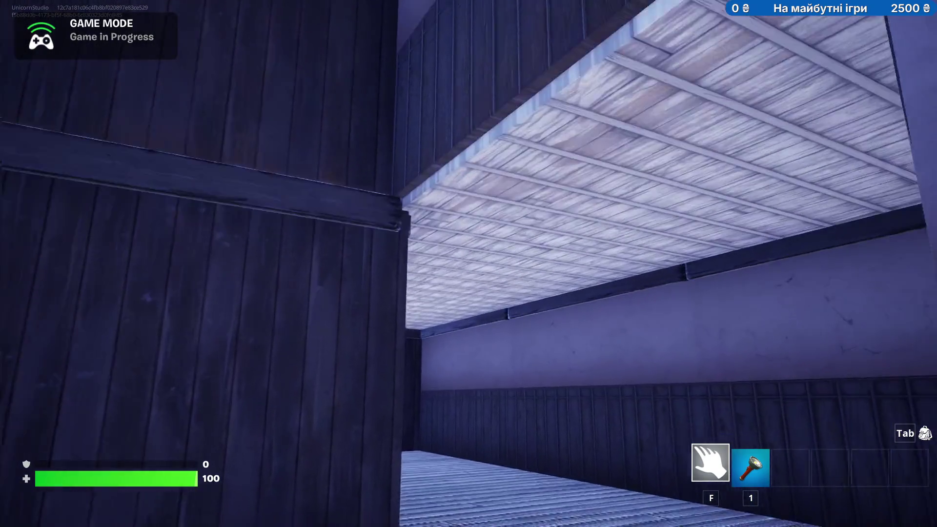
pyautogui.press('w')
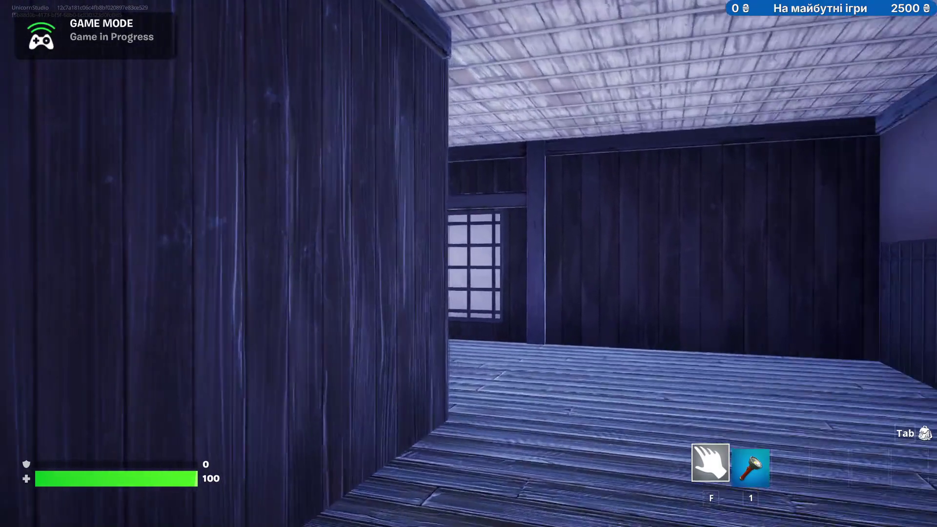
# Switch back to the editor and fly the viewport camera around the room.
pyautogui.press('w')
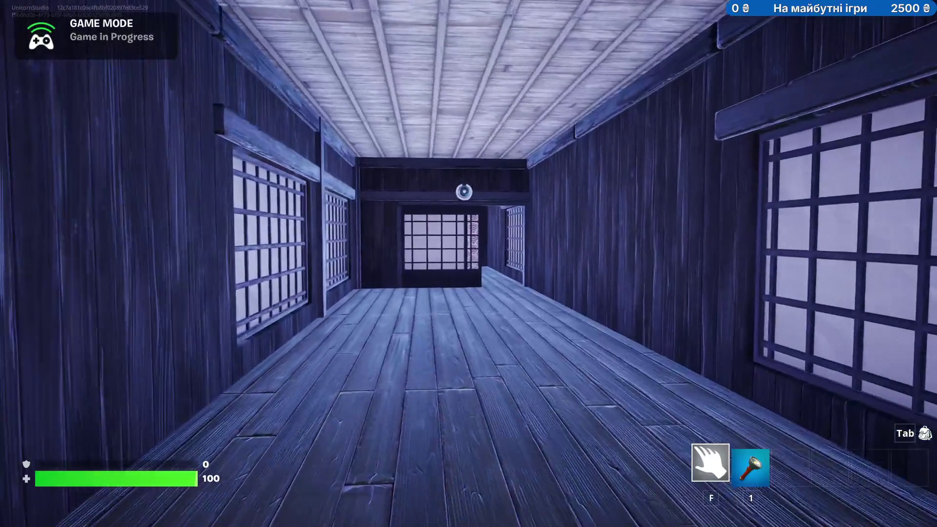
pyautogui.hotkey('alt', 'Tab')
pyautogui.moveTo(470, 263); pyautogui.dragTo(323, 366)
pyautogui.moveTo(324, 400)
pyautogui.mouseDown()
pyautogui.moveTo(302, 454)
pyautogui.moveTo(312, 396)
pyautogui.mouseUp()
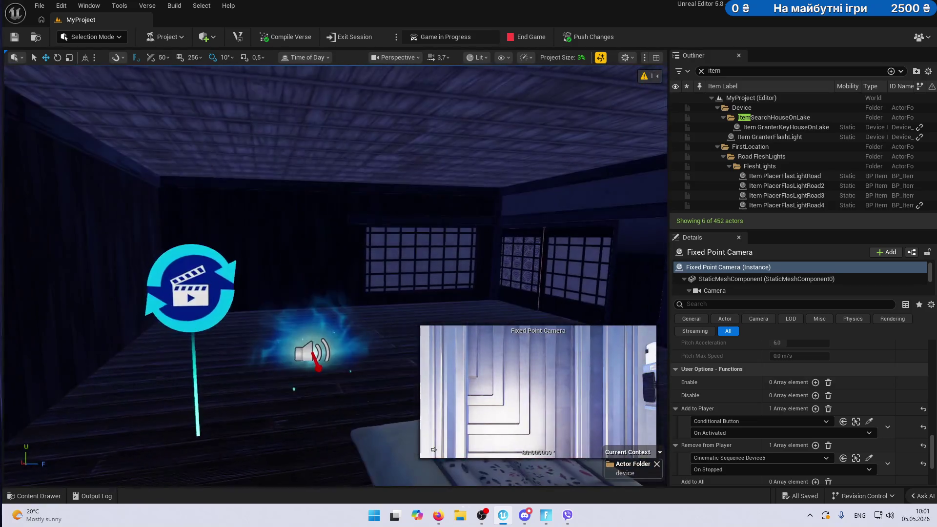
# Copy the teleporter's location onto Player 1 Spawn Pad and delete the point light by the door.
pyautogui.click(311, 344)
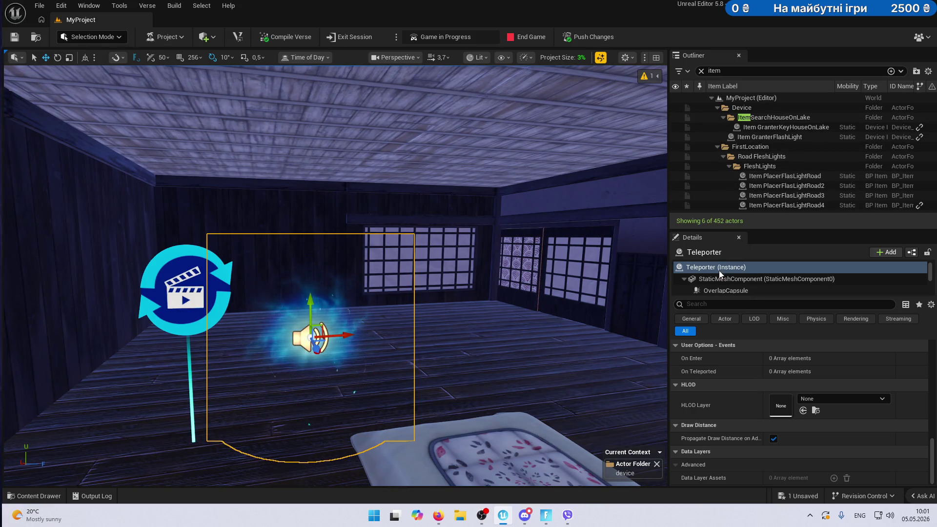
pyautogui.scroll(10, 769, 393)
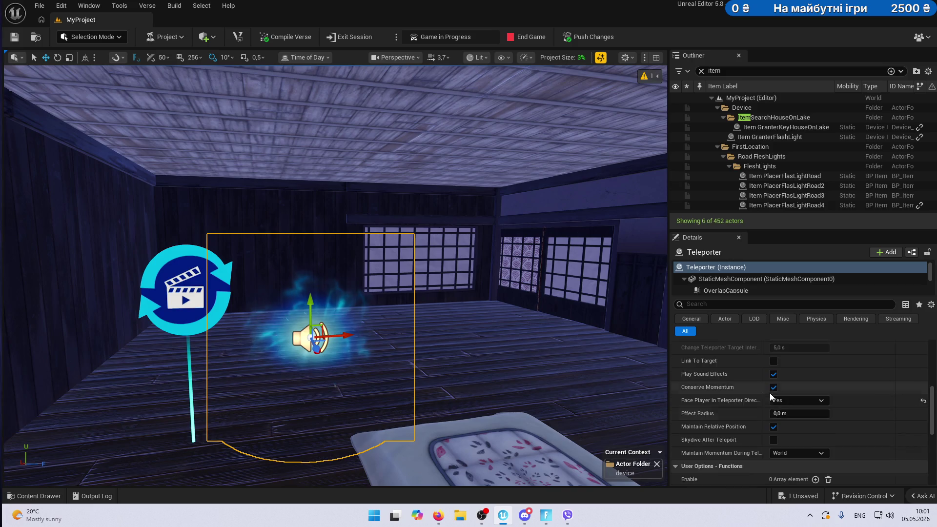
pyautogui.scroll(3, 769, 393)
pyautogui.rightClick(753, 362)
pyautogui.click(790, 383)
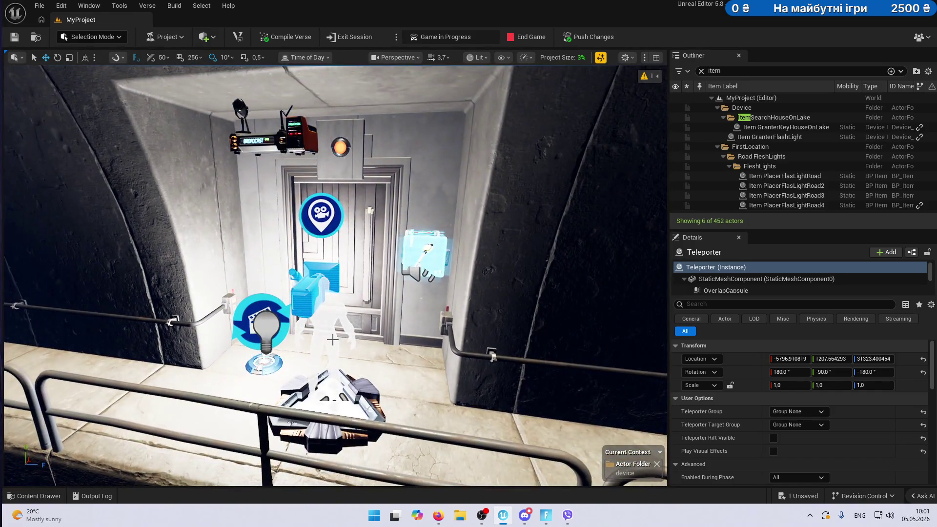
pyautogui.click(325, 410)
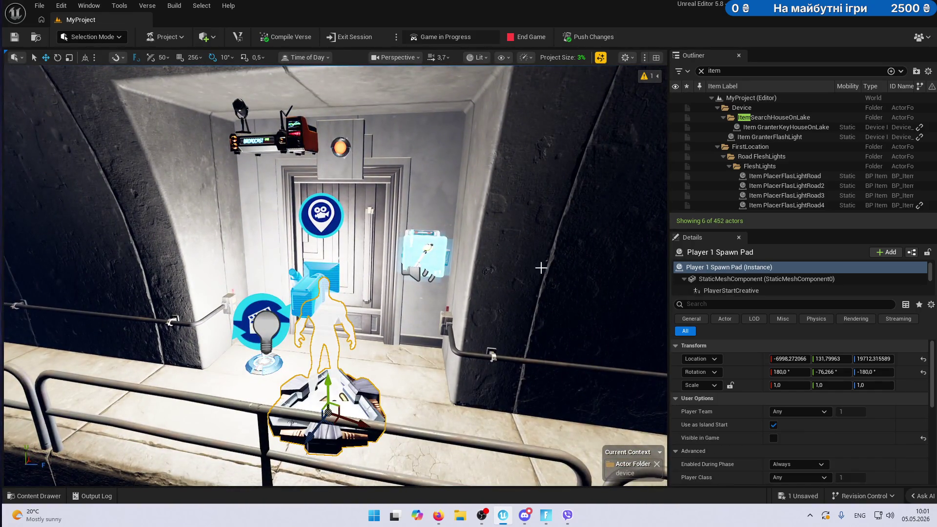
pyautogui.rightClick(740, 357)
pyautogui.click(780, 388)
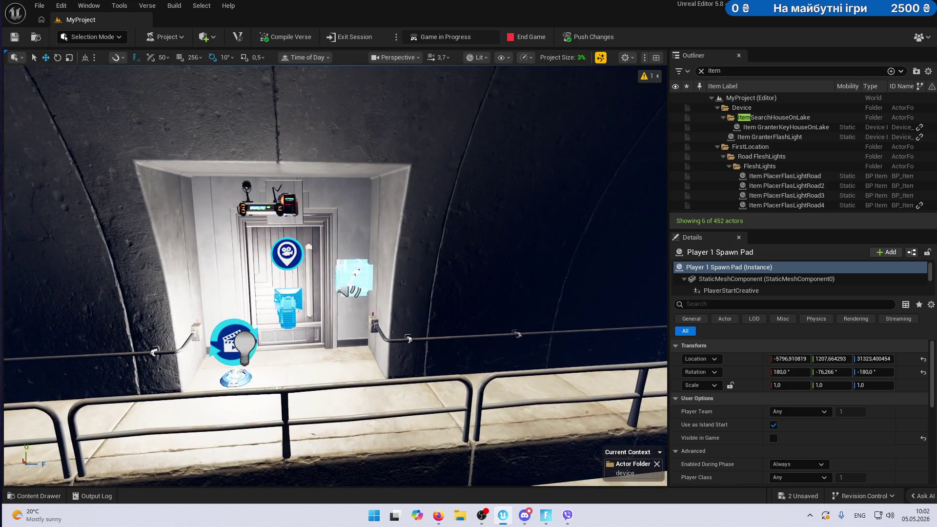
pyautogui.click(262, 348)
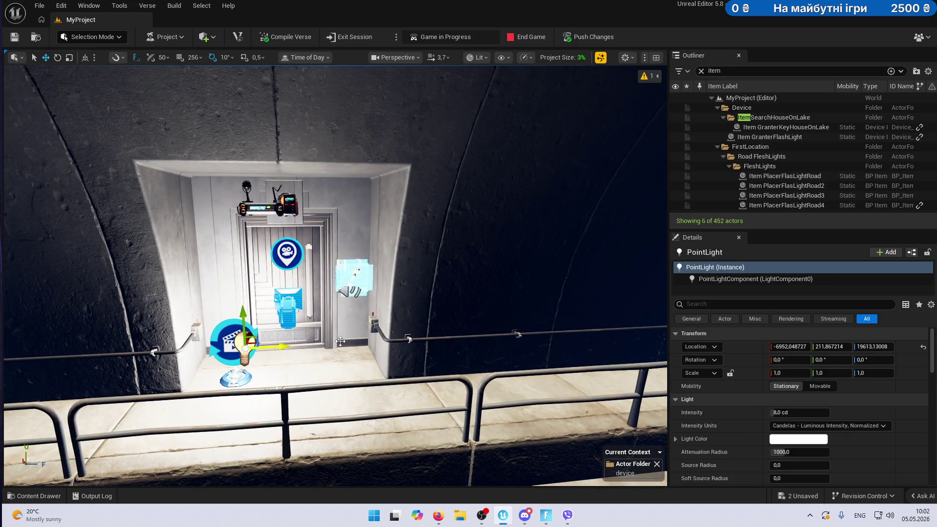
pyautogui.press('Delete')
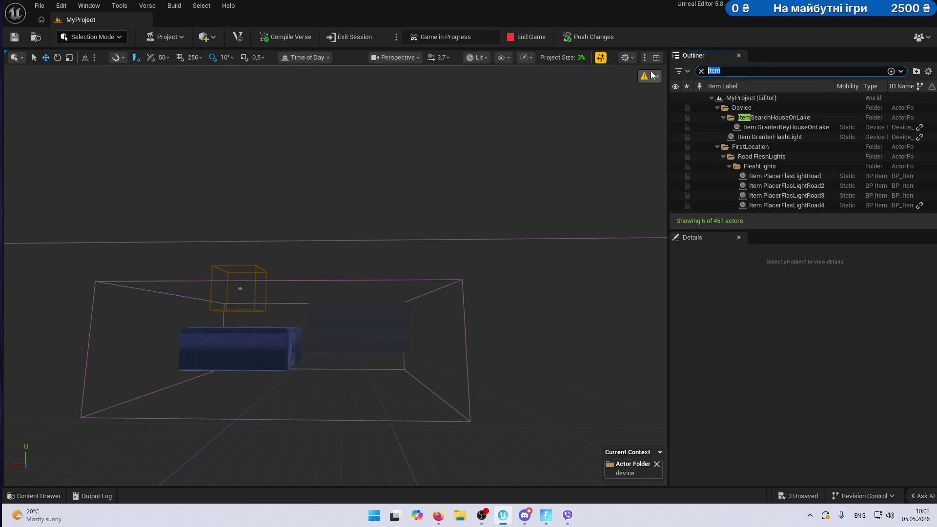
# Find Day Sequence DeviceFogON with a 'day' search, enable its Fog section, and save.
pyautogui.write('day')
pyautogui.click(786, 137)
pyautogui.scroll(-10, 883, 356)
pyautogui.scroll(-3, 883, 356)
pyautogui.click(783, 414)
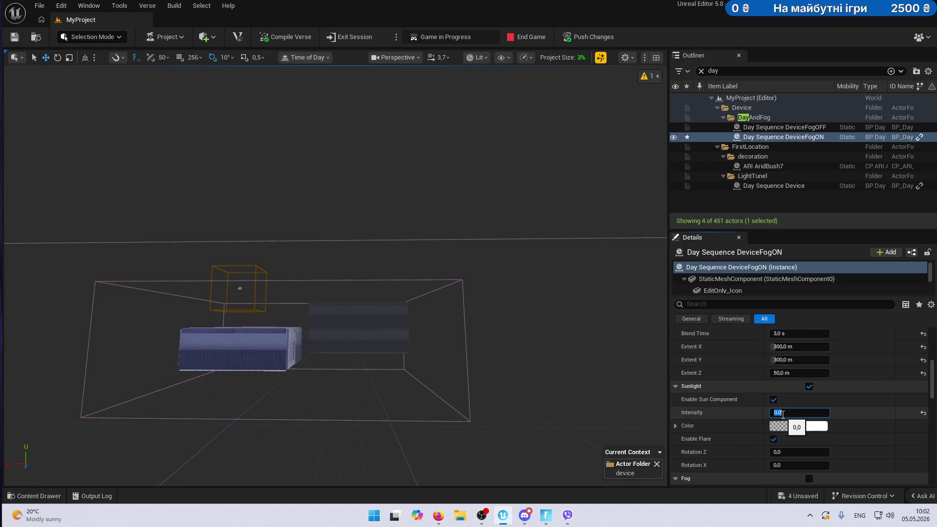
pyautogui.scroll(-7, 843, 400)
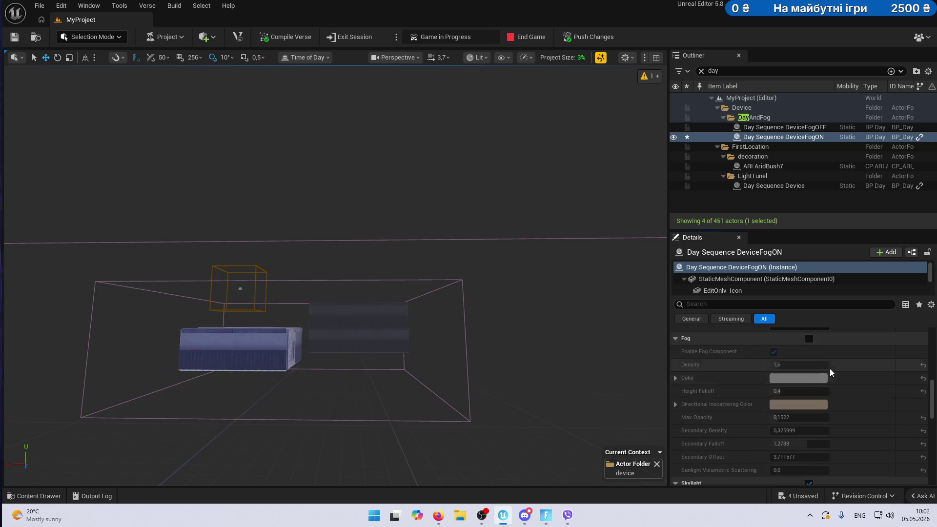
pyautogui.click(809, 338)
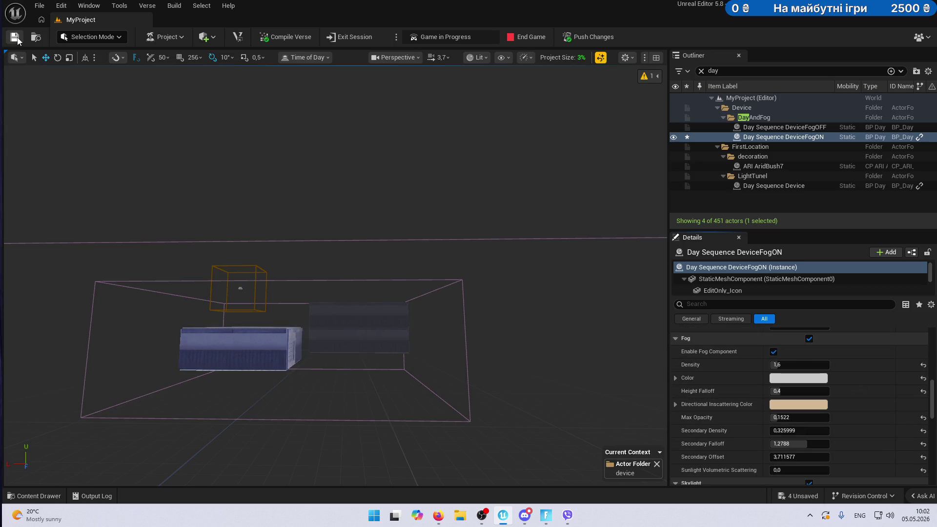
pyautogui.hotkey('ctrl', 's')
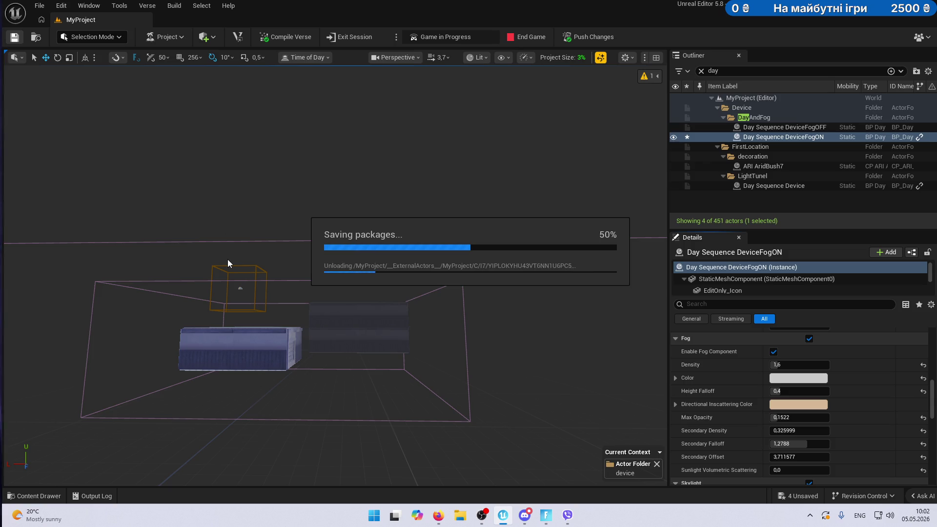
pyautogui.hotkey('alt', 'Tab')
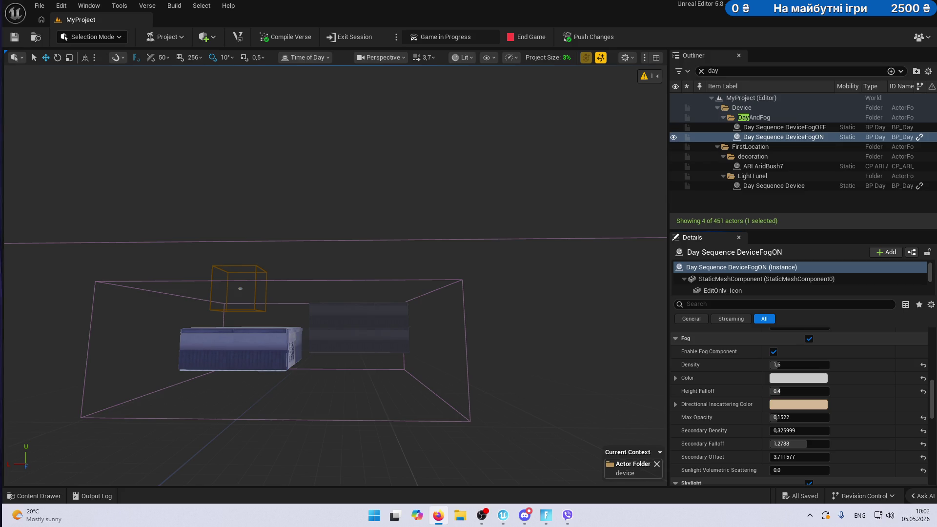
pyautogui.hotkey('alt', 'Tab')
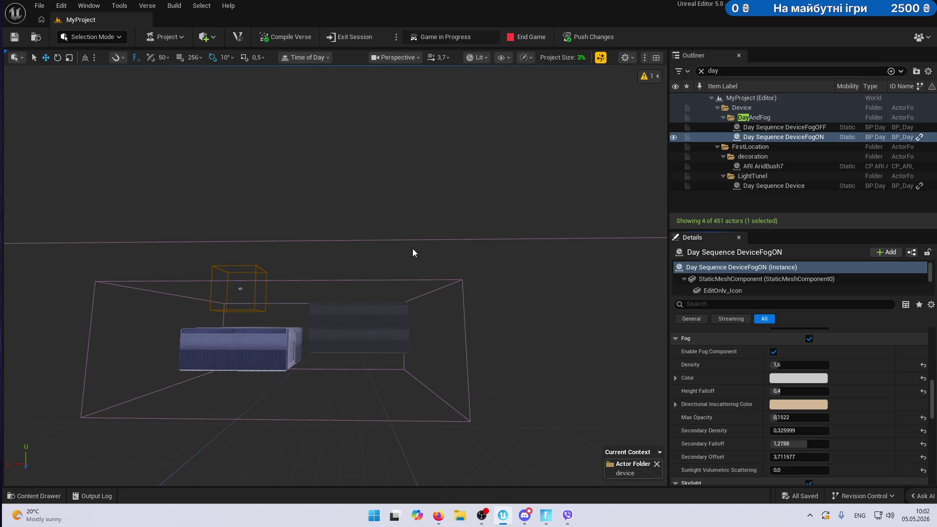
# Slide Lock Device2 left along the ceiling on its X axis.
pyautogui.scroll(10, 413, 253)
pyautogui.press('w')
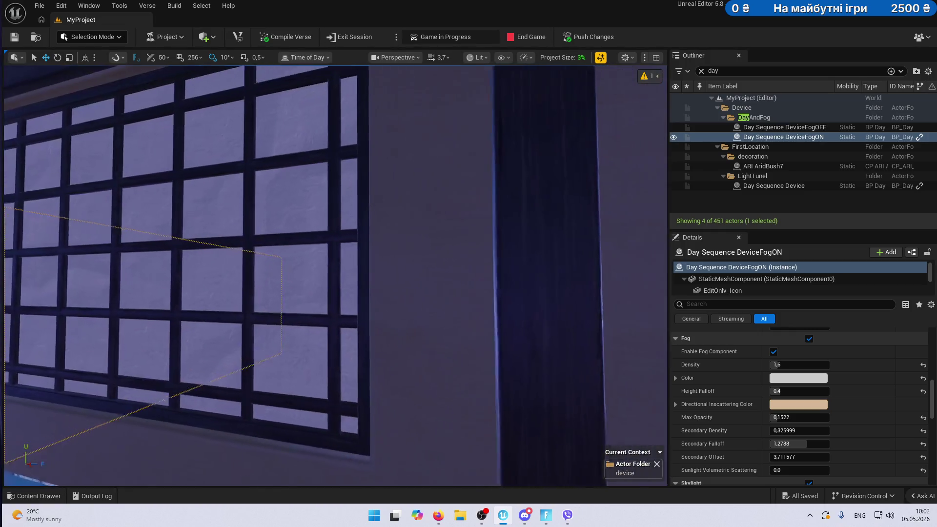
pyautogui.press('s')
pyautogui.click(349, 257)
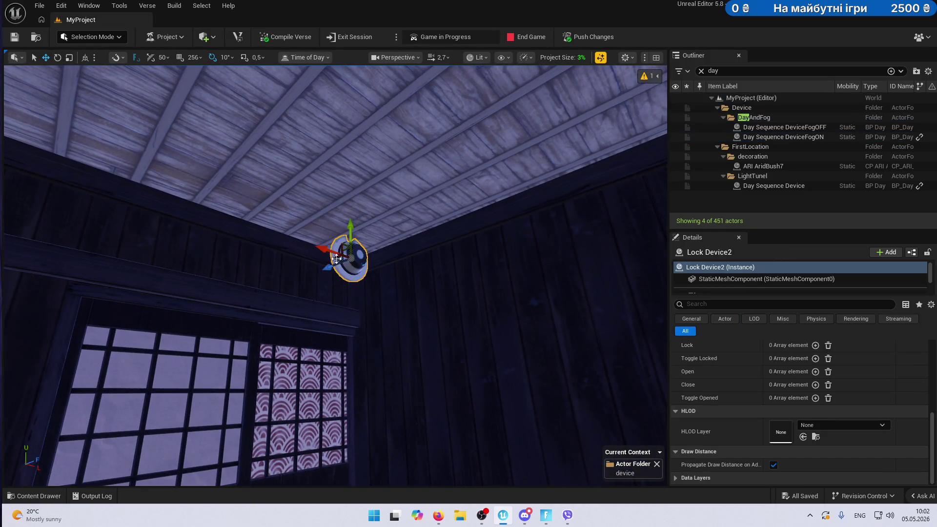
pyautogui.scroll(3, 488, 283)
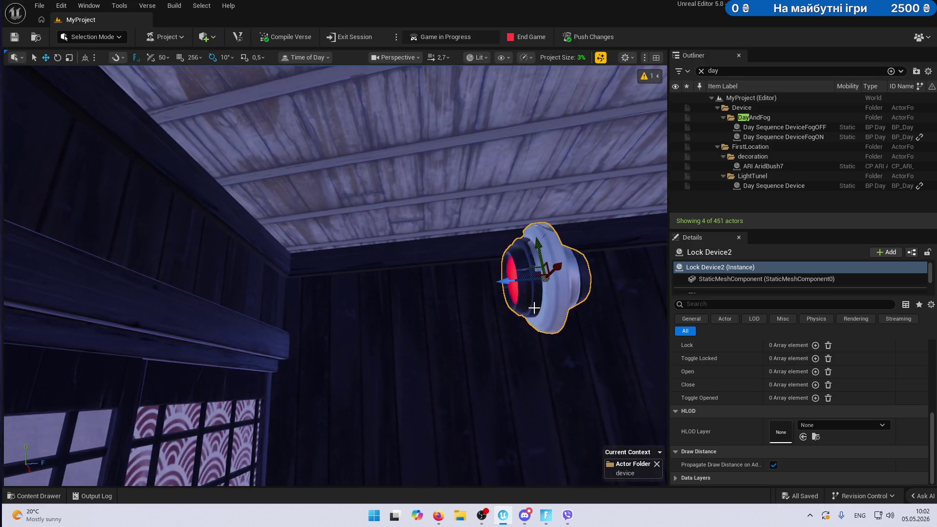
pyautogui.moveTo(506, 284); pyautogui.dragTo(268, 309)
# Place an Asteria Dojo Bed B from the CH4S2 props onto the room's floor.
pyautogui.moveTo(137, 318); pyautogui.dragTo(321, 359)
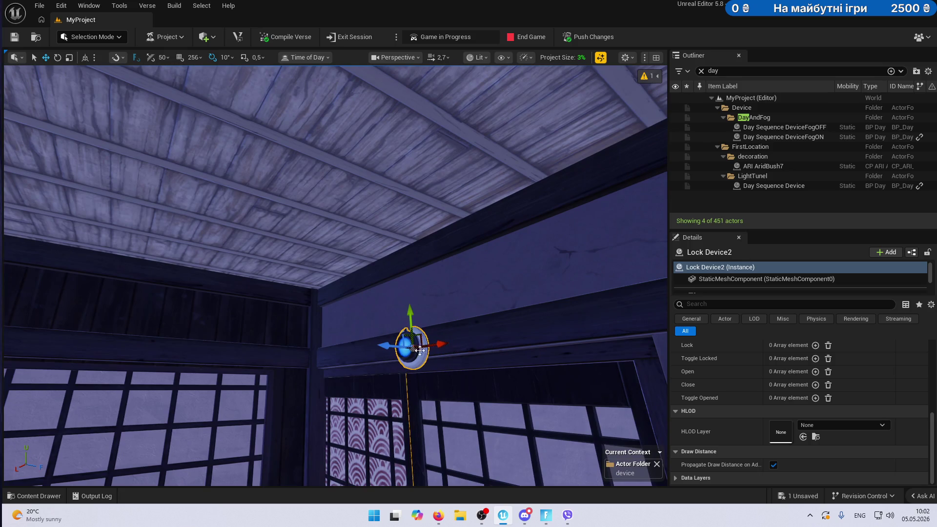
pyautogui.moveTo(365, 356)
pyautogui.mouseDown()
pyautogui.moveTo(285, 354)
pyautogui.moveTo(214, 489)
pyautogui.mouseUp()
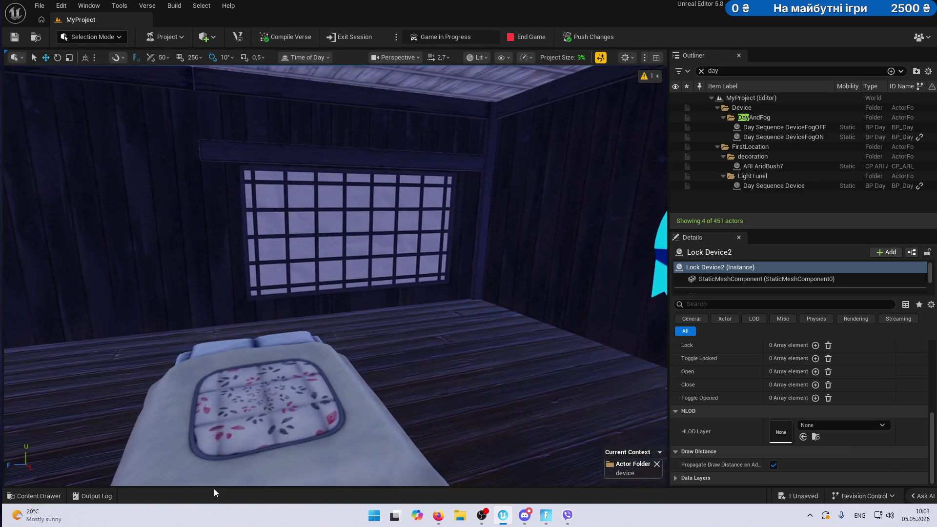
pyautogui.click(24, 495)
pyautogui.scroll(-3, 75, 438)
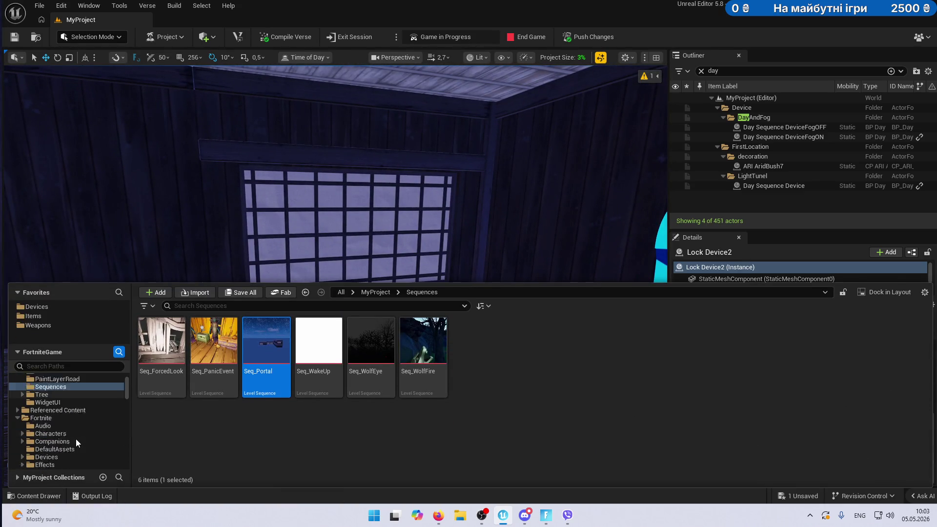
pyautogui.scroll(-5, 75, 439)
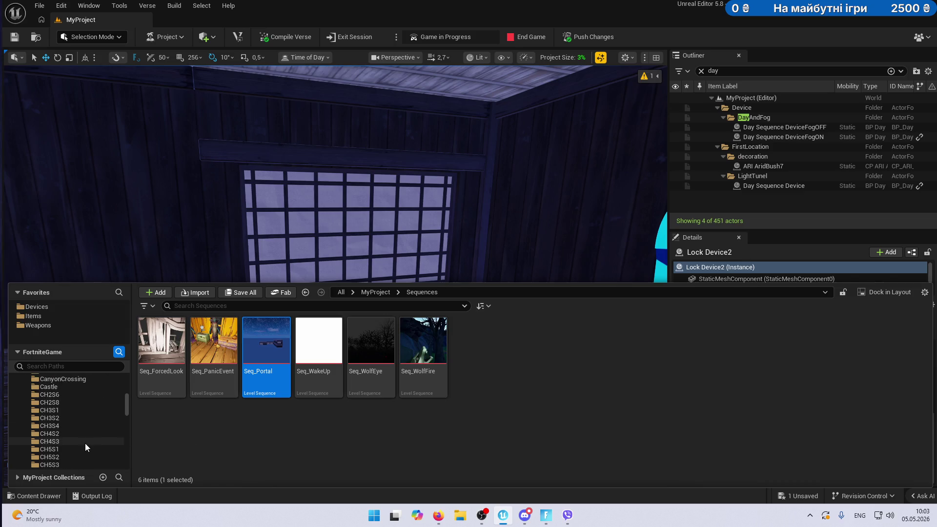
pyautogui.click(62, 432)
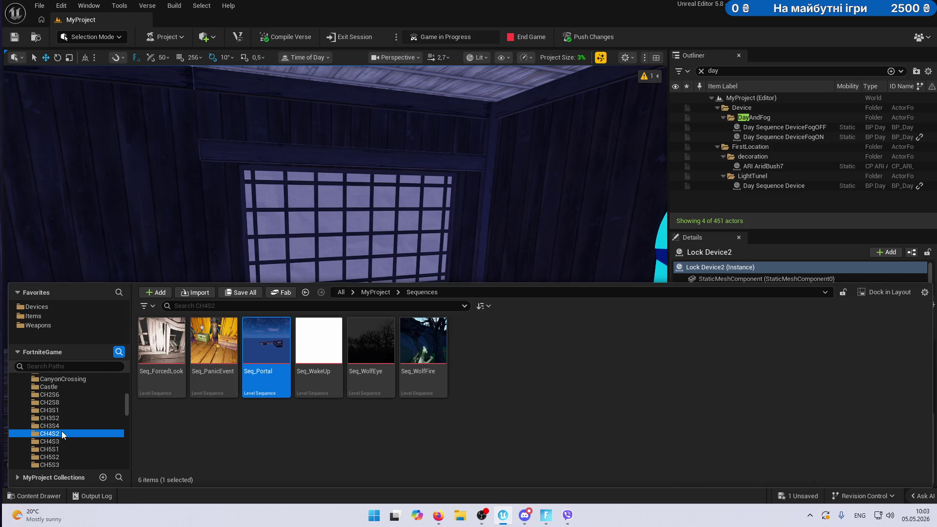
pyautogui.scroll(-1, 732, 396)
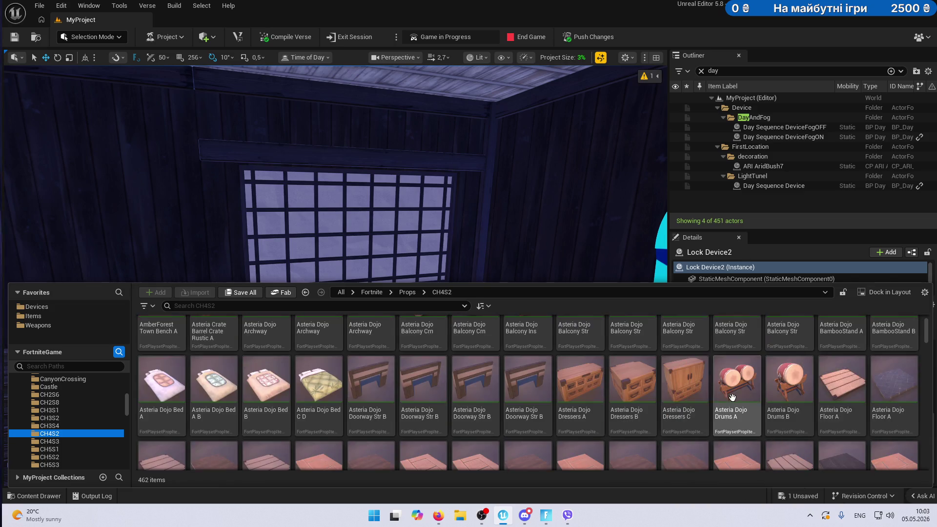
pyautogui.moveTo(266, 379)
pyautogui.mouseDown()
pyautogui.moveTo(293, 262)
pyautogui.moveTo(308, 282)
pyautogui.moveTo(263, 303)
pyautogui.mouseUp()
pyautogui.moveTo(172, 338)
pyautogui.mouseDown()
pyautogui.moveTo(178, 352)
pyautogui.moveTo(235, 293)
pyautogui.mouseUp()
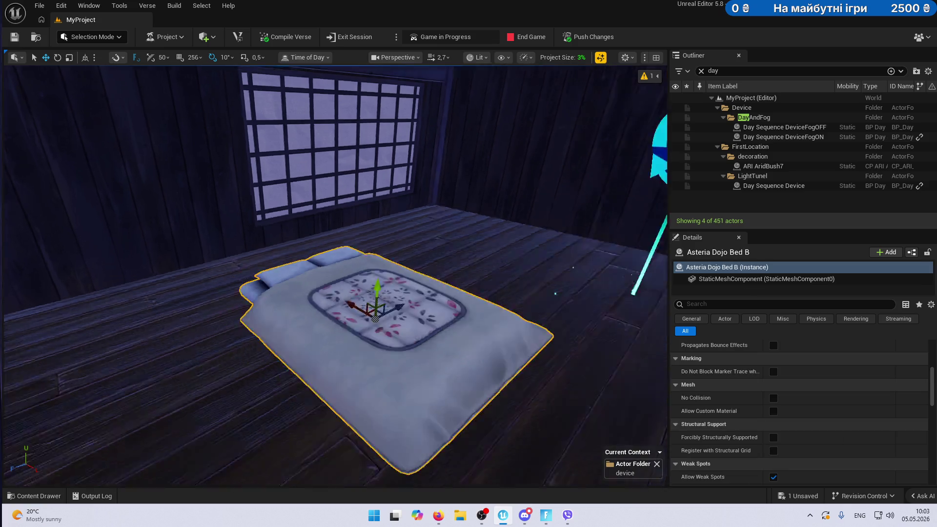
pyautogui.scroll(-3, 236, 286)
pyautogui.moveTo(305, 270); pyautogui.dragTo(325, 226)
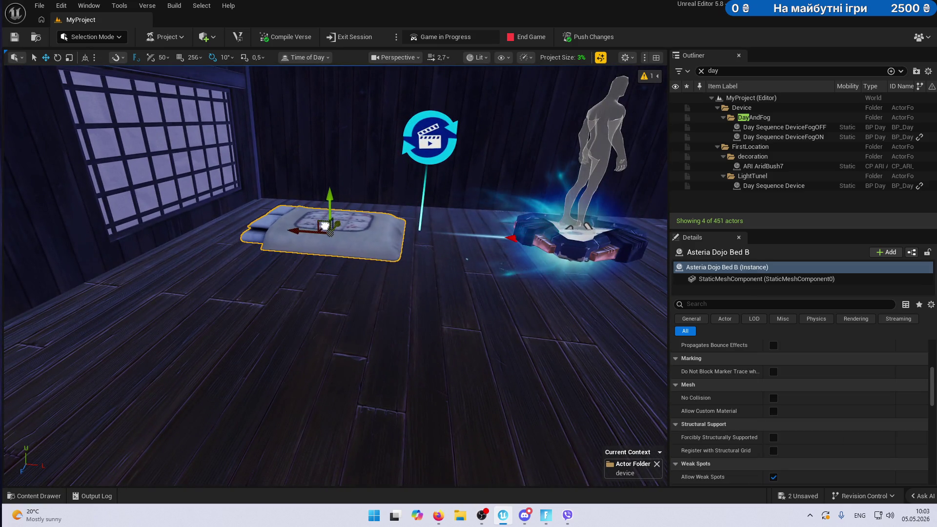
# Move Cinematic Sequence Device6 onto the teleporter pad.
pyautogui.scroll(5, 258, 230)
pyautogui.click(435, 239)
pyautogui.moveTo(435, 240)
pyautogui.mouseDown()
pyautogui.moveTo(519, 254)
pyautogui.moveTo(475, 247)
pyautogui.moveTo(541, 240)
pyautogui.moveTo(561, 273)
pyautogui.moveTo(342, 273)
pyautogui.mouseUp()
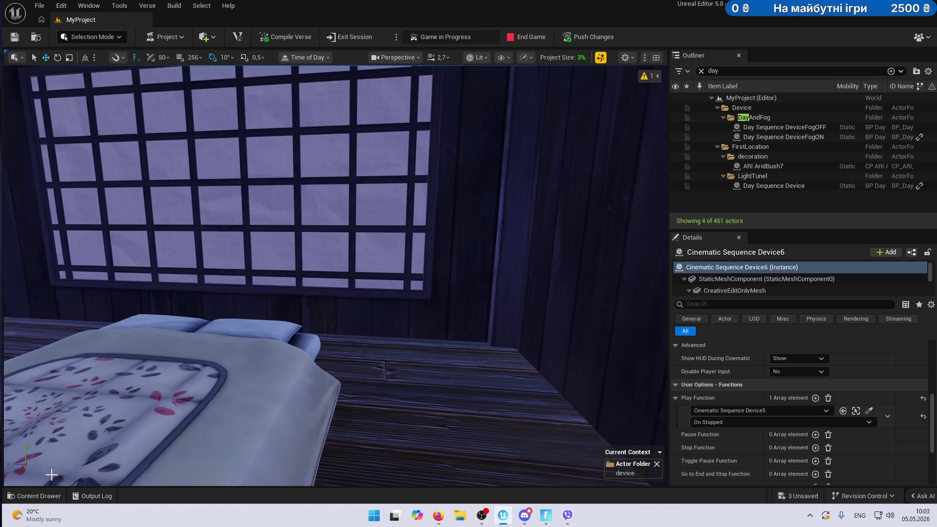
# Place an Asteria Dojo Dressers A beside the bed and turn it to face the other way.
pyautogui.hotkey('ctrl', 'space')
pyautogui.moveTo(595, 383)
pyautogui.mouseDown()
pyautogui.moveTo(594, 393)
pyautogui.moveTo(485, 299)
pyautogui.mouseUp()
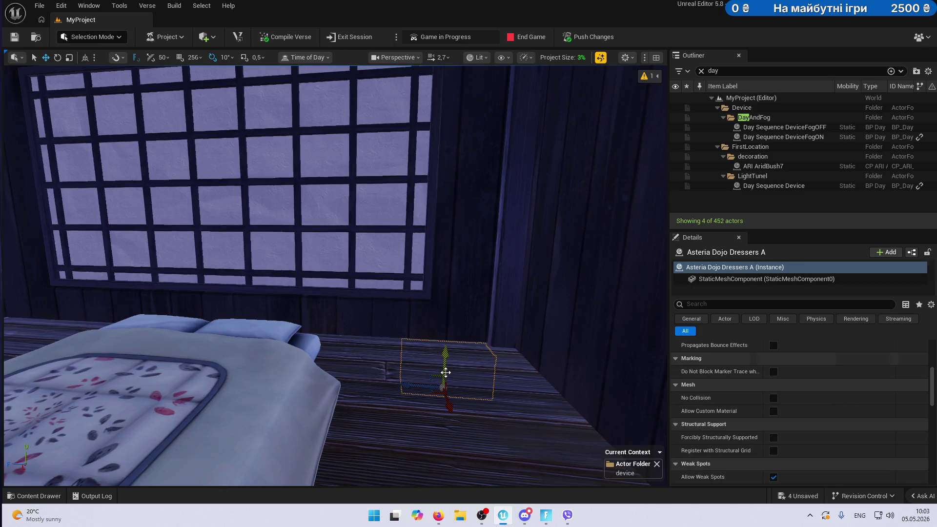
pyautogui.scroll(-5, 427, 345)
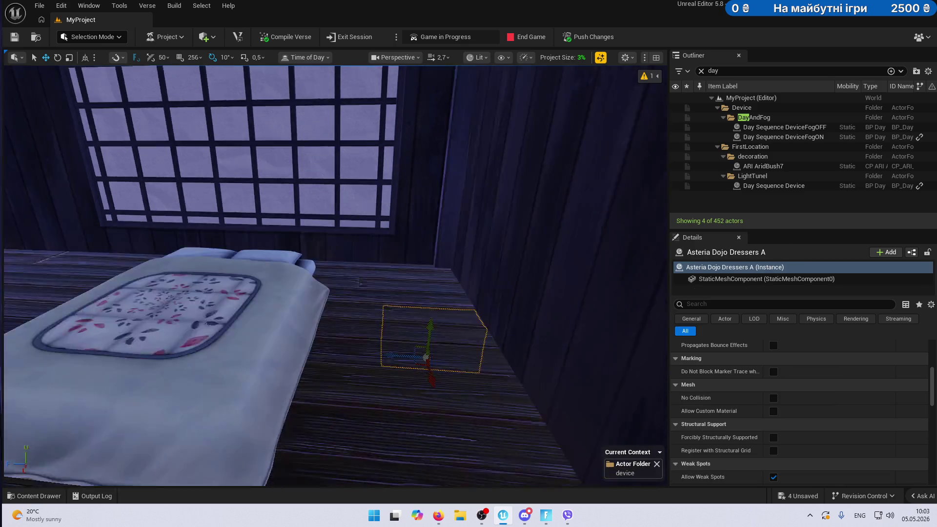
pyautogui.moveTo(401, 258); pyautogui.dragTo(376, 234)
pyautogui.moveTo(537, 344)
pyautogui.mouseDown()
pyautogui.moveTo(512, 314)
pyautogui.moveTo(226, 238)
pyautogui.moveTo(342, 255)
pyautogui.mouseUp()
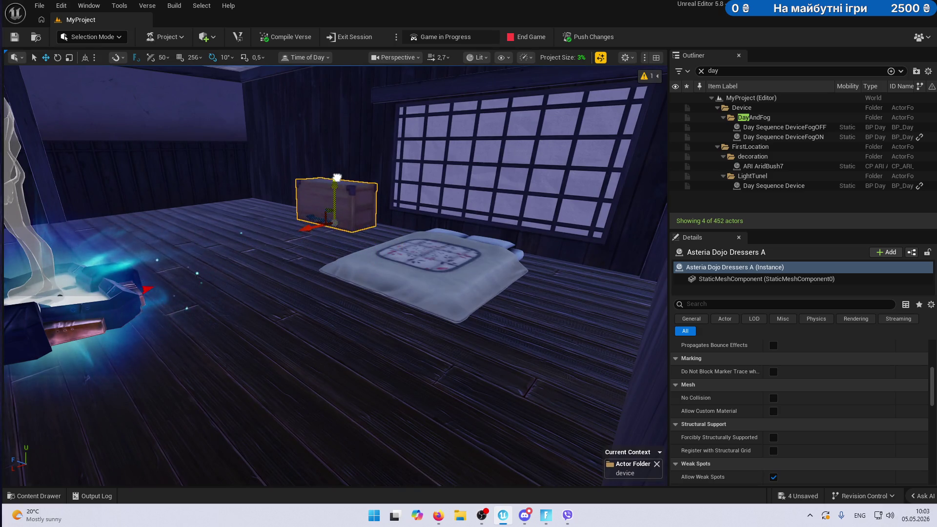
pyautogui.press('f')
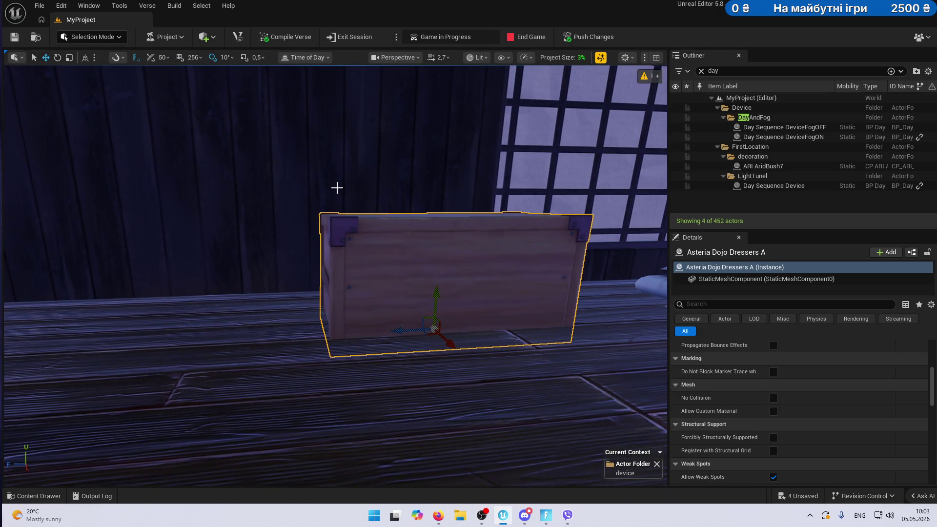
pyautogui.hotkey('ctrl', 'End')
pyautogui.hotkey('ctrl', 'End')
pyautogui.moveTo(450, 320)
pyautogui.mouseDown()
pyautogui.moveTo(513, 310)
pyautogui.moveTo(493, 278)
pyautogui.mouseUp()
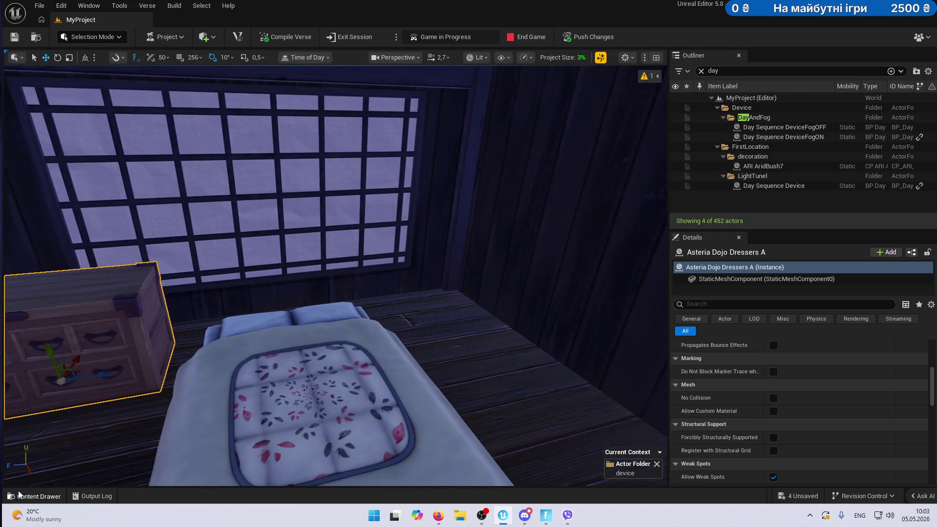
# Add an Asteria Dojo Dressers C from the CH4S2 props and push it against the back wall.
pyautogui.click(20, 495)
pyautogui.scroll(-1, 796, 387)
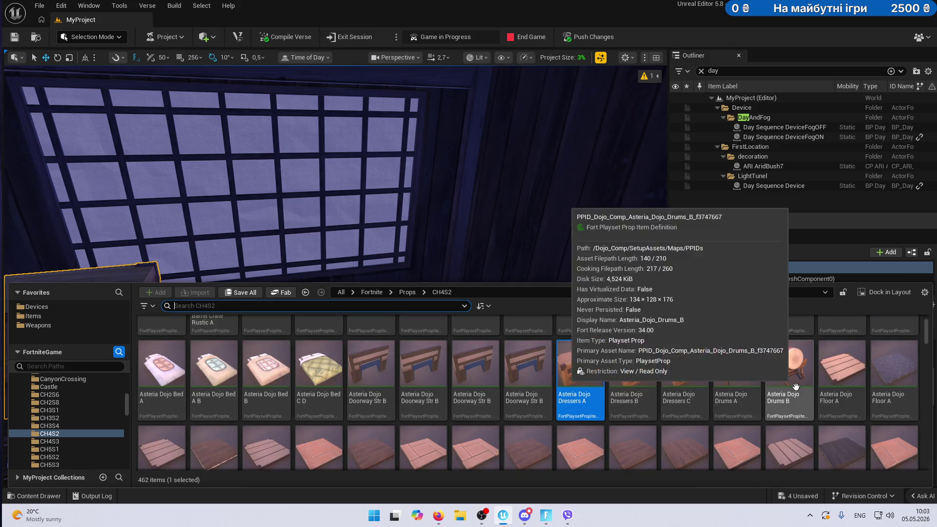
pyautogui.moveTo(440, 220)
pyautogui.mouseDown()
pyautogui.moveTo(342, 244)
pyautogui.moveTo(397, 381)
pyautogui.moveTo(196, 420)
pyautogui.mouseUp()
pyautogui.click(34, 496)
pyautogui.scroll(-1, 633, 370)
pyautogui.scroll(2, 633, 370)
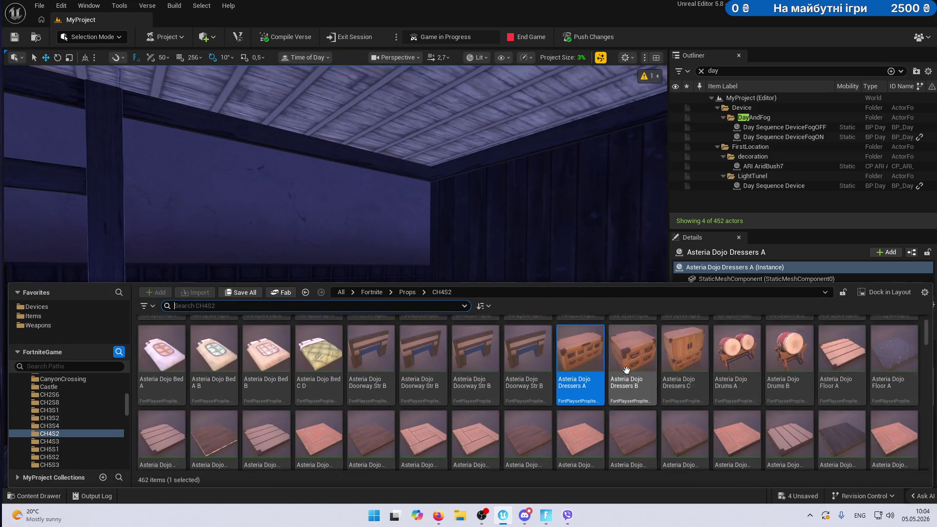
pyautogui.moveTo(581, 386)
pyautogui.mouseDown()
pyautogui.moveTo(656, 305)
pyautogui.moveTo(460, 303)
pyautogui.moveTo(437, 406)
pyautogui.moveTo(451, 404)
pyautogui.mouseUp()
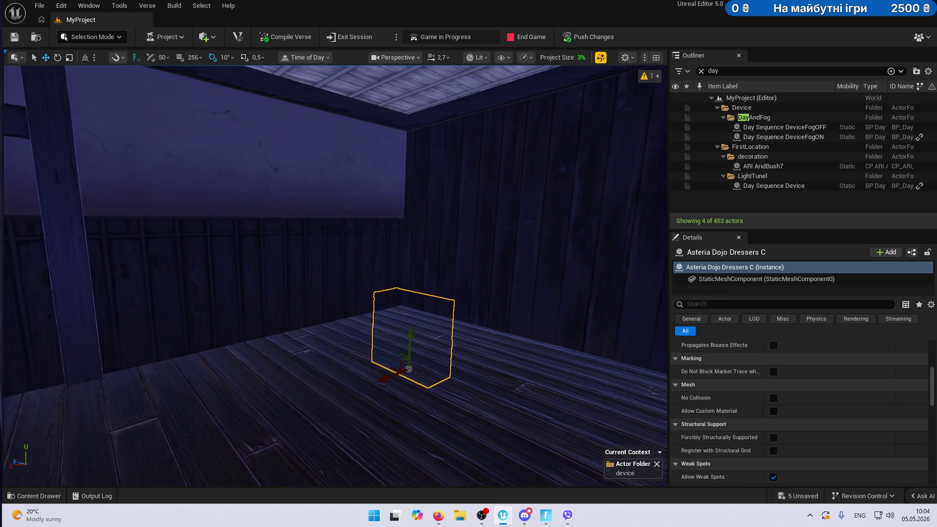
pyautogui.moveTo(264, 403)
pyautogui.mouseDown()
pyautogui.moveTo(339, 440)
pyautogui.moveTo(403, 339)
pyautogui.moveTo(402, 327)
pyautogui.moveTo(405, 383)
pyautogui.moveTo(381, 376)
pyautogui.moveTo(424, 345)
pyautogui.moveTo(488, 331)
pyautogui.moveTo(484, 349)
pyautogui.mouseUp()
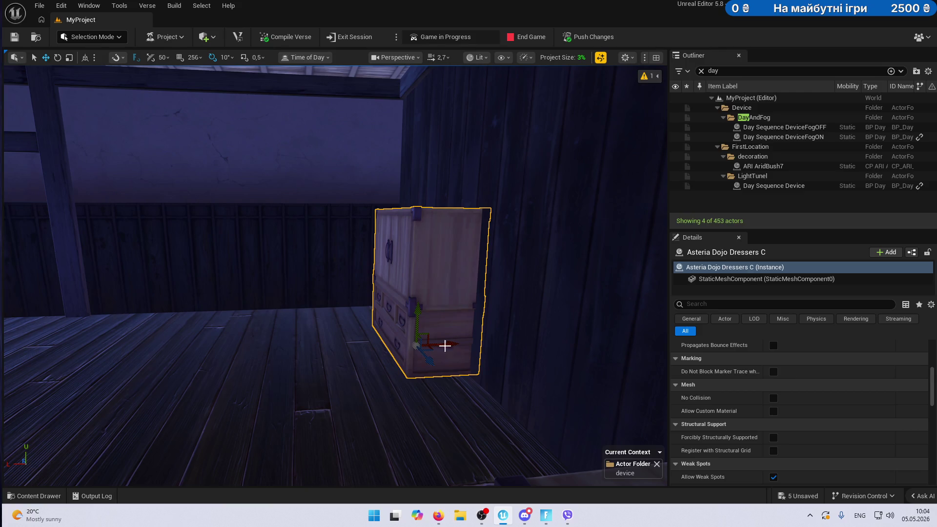
# Place an Asteria Dojo Drums B, turn it to face the room and raise it onto the dresser.
pyautogui.click(38, 496)
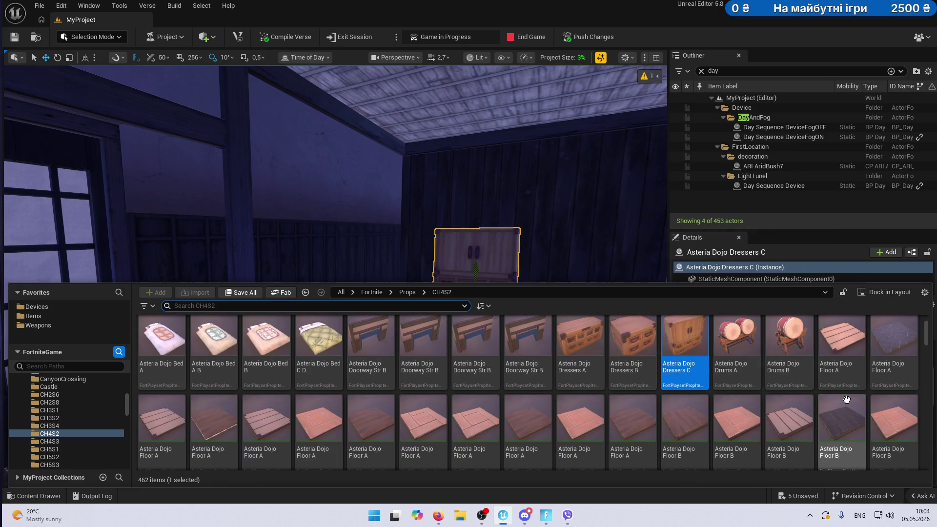
pyautogui.scroll(-1, 846, 400)
pyautogui.moveTo(787, 342)
pyautogui.mouseDown()
pyautogui.moveTo(630, 266)
pyautogui.moveTo(599, 324)
pyautogui.moveTo(593, 314)
pyautogui.mouseUp()
pyautogui.scroll(-3, 552, 330)
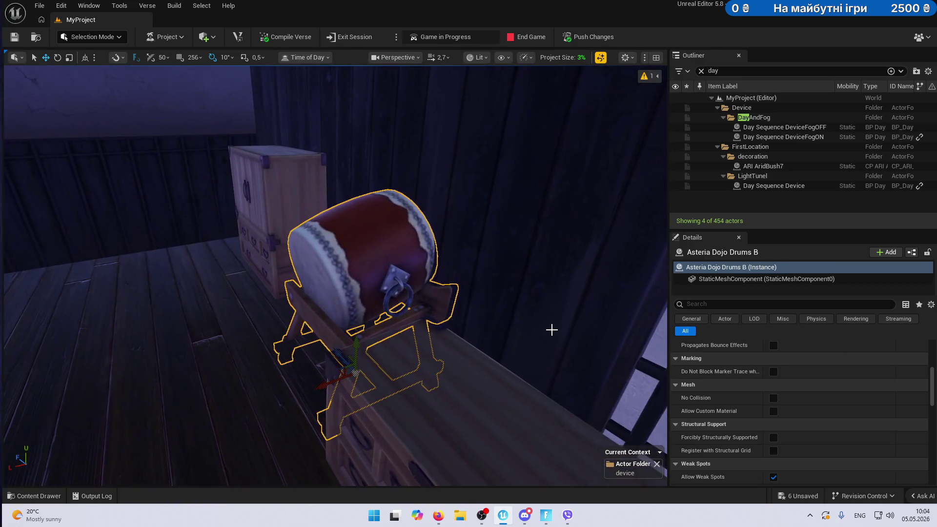
pyautogui.moveTo(504, 333)
pyautogui.mouseDown()
pyautogui.moveTo(488, 299)
pyautogui.moveTo(488, 342)
pyautogui.moveTo(504, 326)
pyautogui.mouseUp()
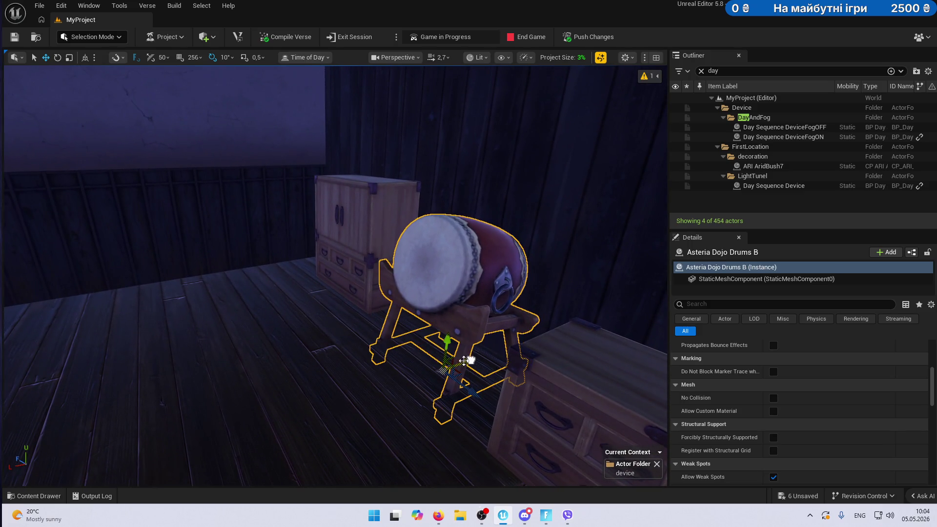
pyautogui.moveTo(448, 346)
pyautogui.mouseDown()
pyautogui.moveTo(446, 385)
pyautogui.moveTo(449, 322)
pyautogui.moveTo(472, 381)
pyautogui.moveTo(537, 381)
pyautogui.mouseUp()
# Find the Irori A hook in the prop library and drag it into the room.
pyautogui.hotkey('ctrl', 'space')
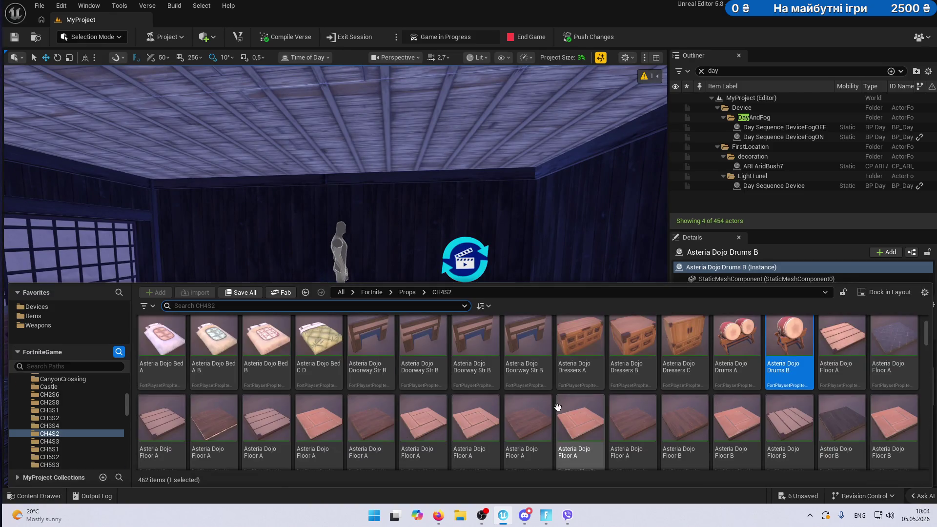
pyautogui.scroll(2, 788, 384)
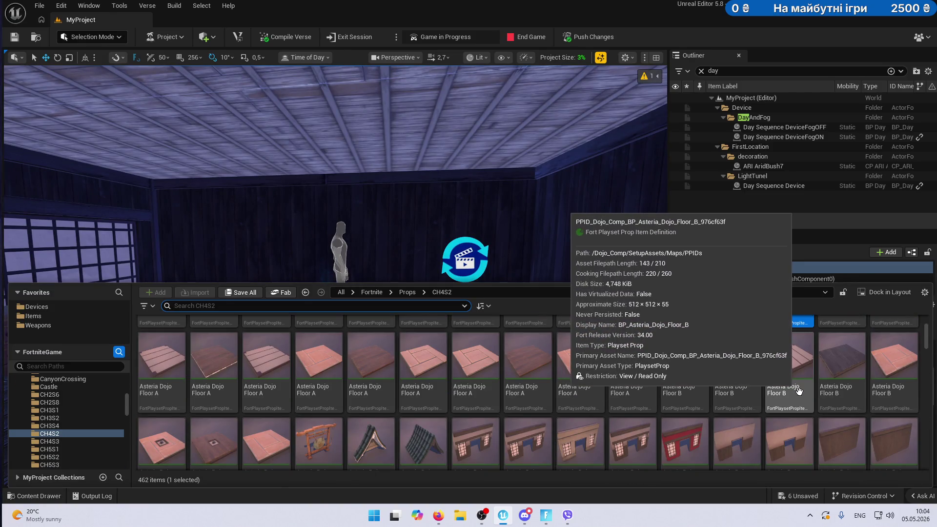
pyautogui.scroll(1, 770, 386)
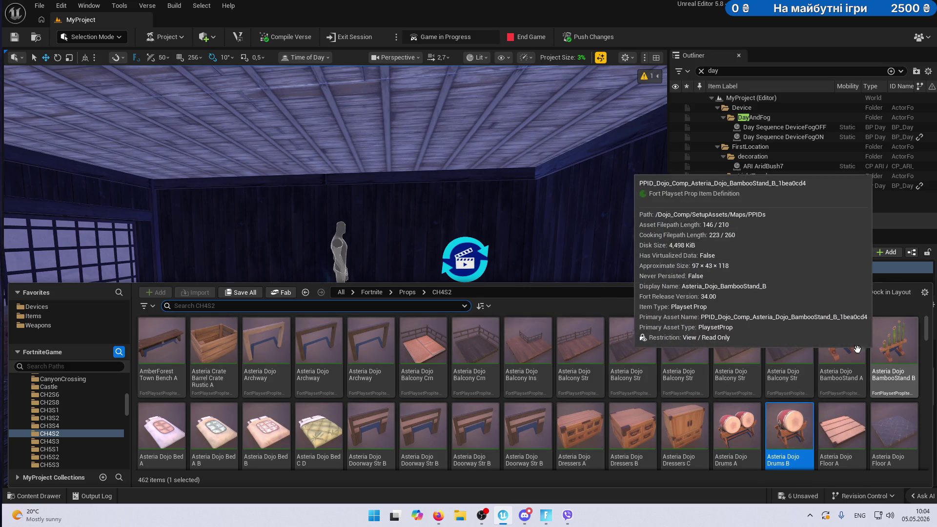
pyautogui.scroll(-5, 864, 405)
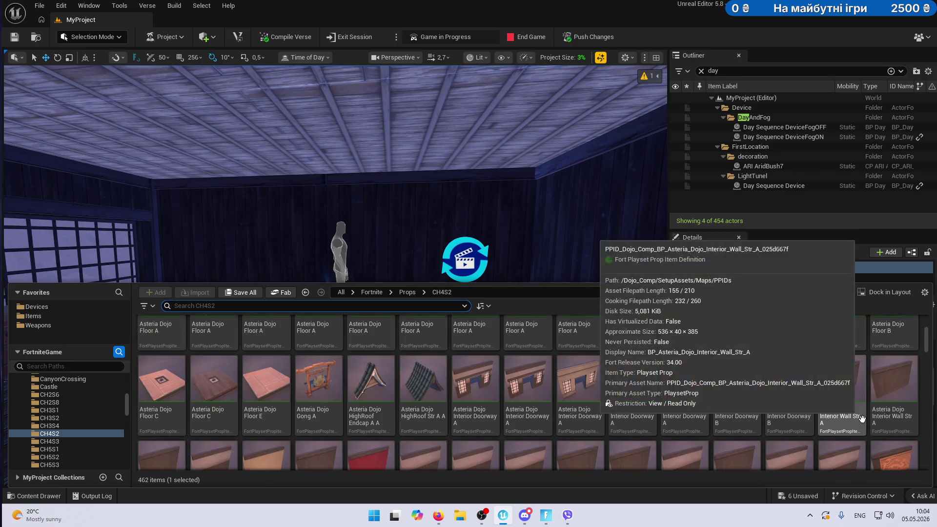
pyautogui.scroll(-2, 862, 419)
pyautogui.scroll(-2, 716, 406)
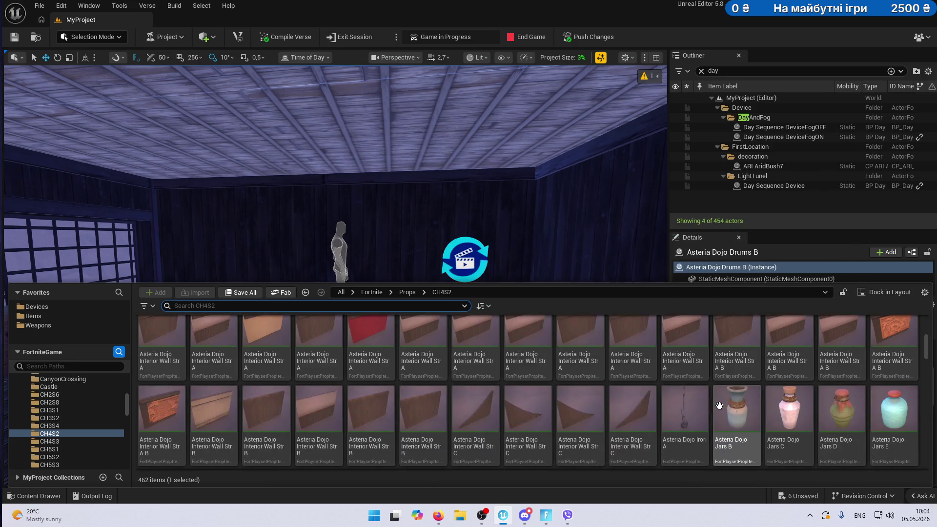
pyautogui.scroll(-2, 783, 405)
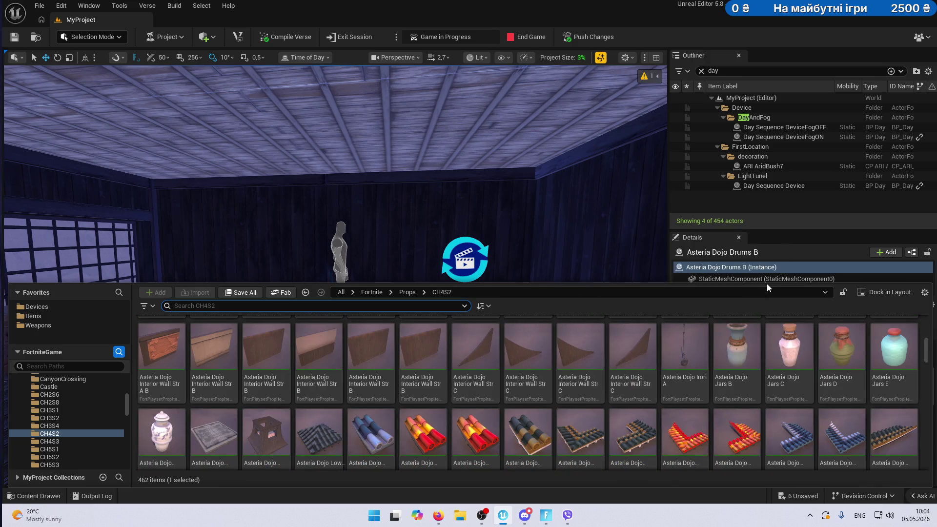
pyautogui.moveTo(657, 279); pyautogui.dragTo(536, 279)
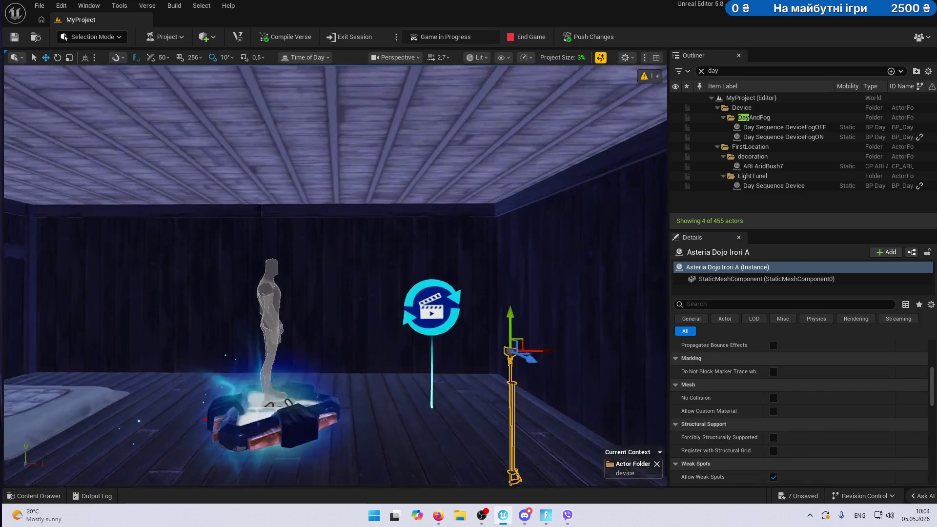
pyautogui.press('f')
# Lift the Irori A hook toward the ceiling, inspect it, then delete it.
pyautogui.moveTo(450, 161); pyautogui.dragTo(450, 68)
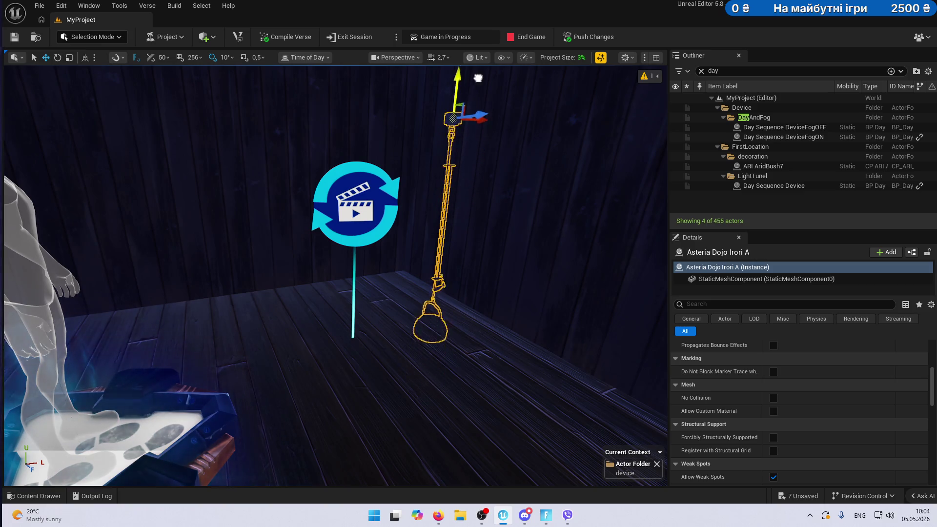
pyautogui.click(477, 108)
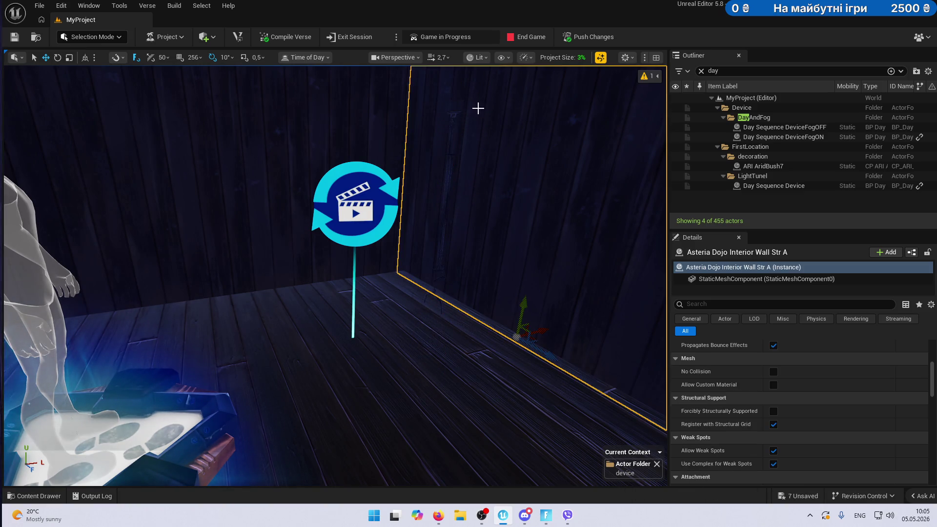
pyautogui.moveTo(504, 223); pyautogui.dragTo(505, 222)
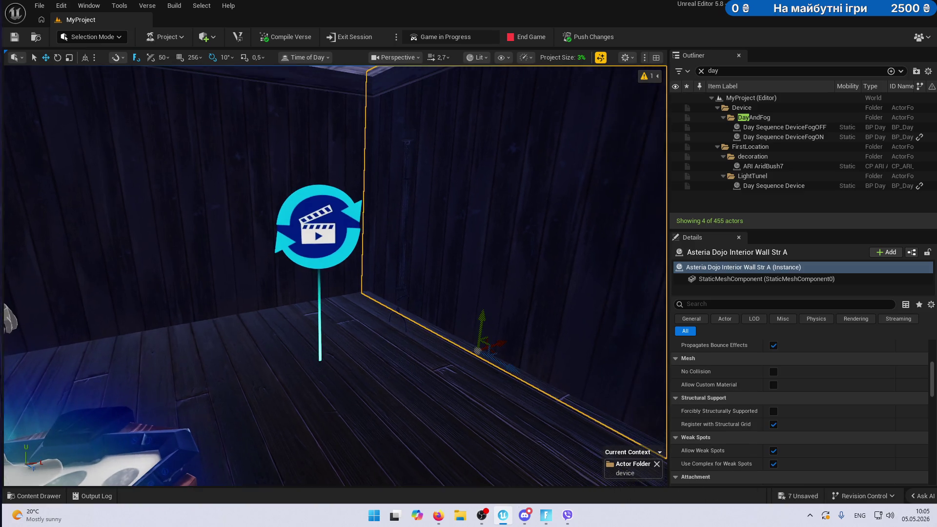
pyautogui.click(701, 70)
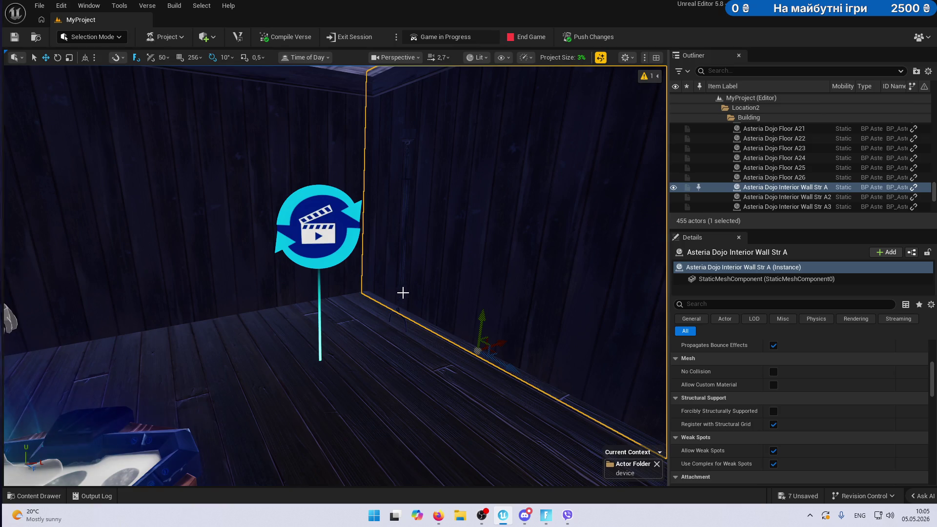
pyautogui.moveTo(401, 306)
pyautogui.mouseDown()
pyautogui.moveTo(369, 269)
pyautogui.moveTo(342, 293)
pyautogui.mouseUp()
pyautogui.click(272, 415)
pyautogui.moveTo(271, 415)
pyautogui.mouseDown()
pyautogui.moveTo(220, 371)
pyautogui.moveTo(201, 150)
pyautogui.moveTo(242, 189)
pyautogui.moveTo(230, 203)
pyautogui.moveTo(237, 241)
pyautogui.mouseUp()
pyautogui.moveTo(131, 208)
pyautogui.mouseDown()
pyautogui.moveTo(156, 312)
pyautogui.moveTo(145, 160)
pyautogui.mouseUp()
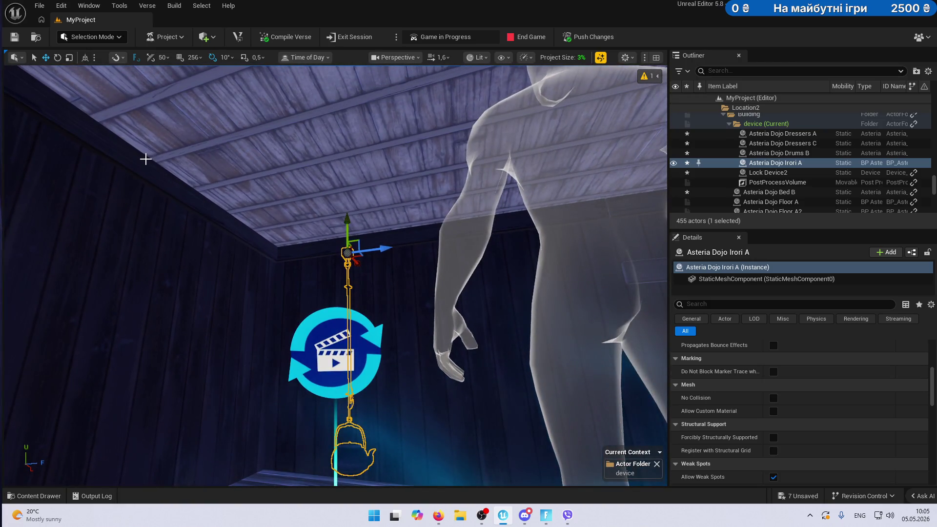
pyautogui.press('Delete')
# Reopen the Content Drawer and scroll through the CH4S2 Dojo jars and tables.
pyautogui.click(34, 495)
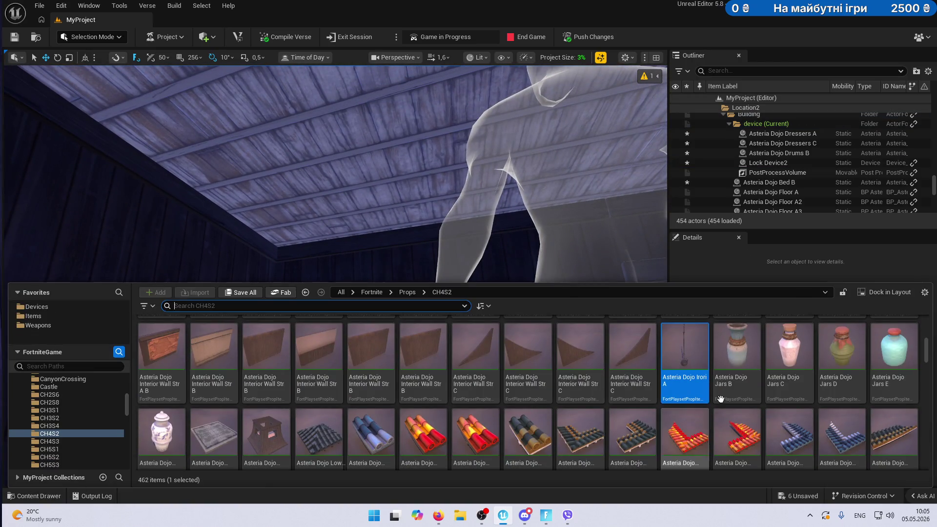
pyautogui.scroll(2, 899, 389)
pyautogui.scroll(-5, 899, 389)
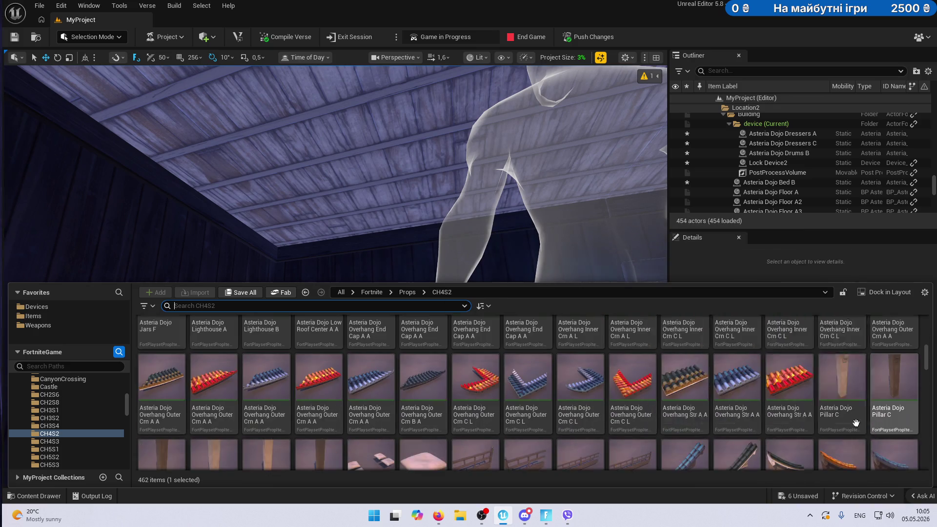
pyautogui.scroll(-6, 863, 424)
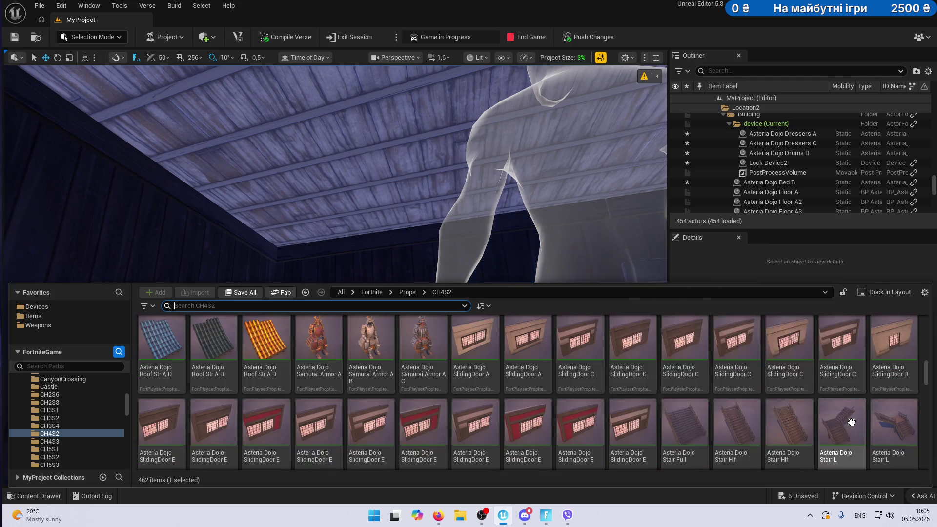
pyautogui.moveTo(685, 410)
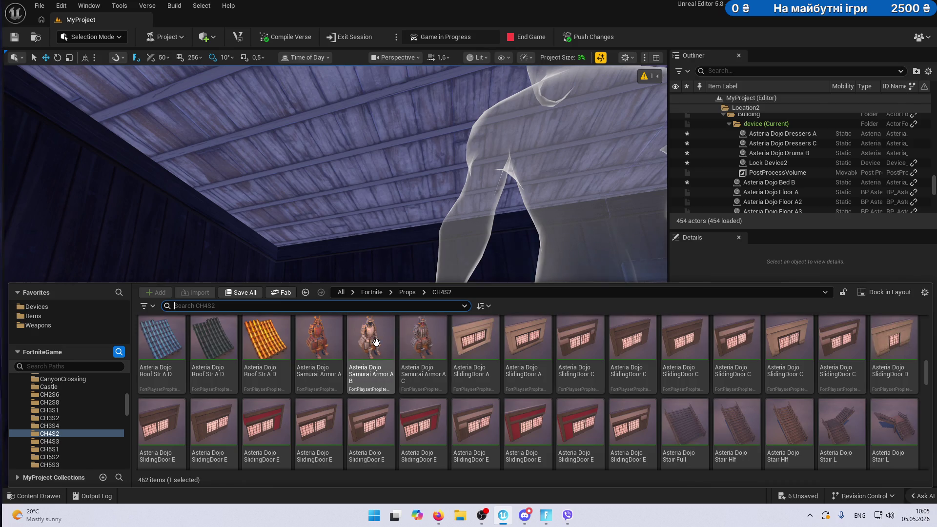
pyautogui.scroll(-3, 467, 393)
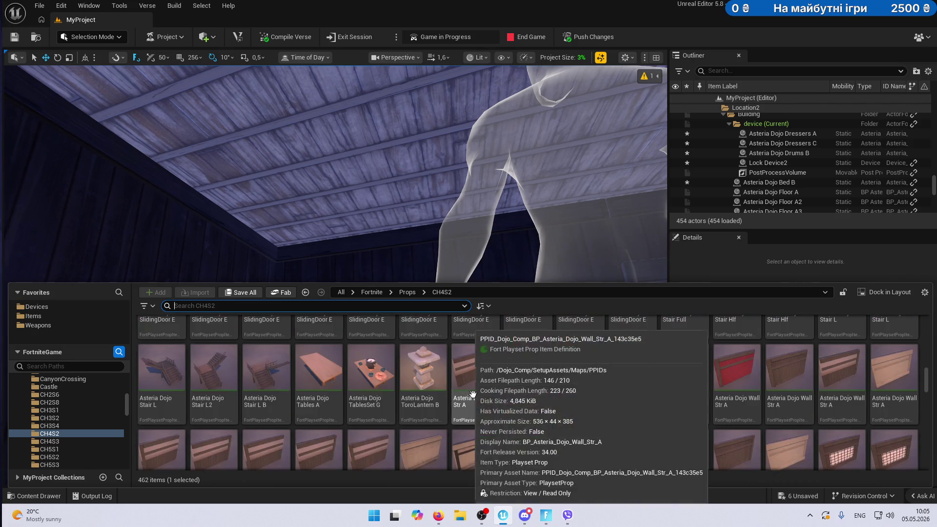
pyautogui.scroll(-5, 633, 417)
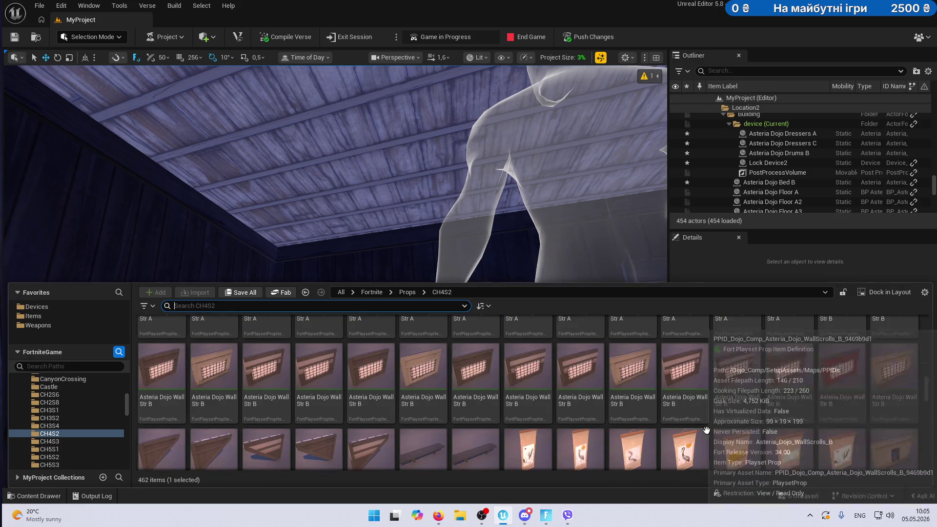
pyautogui.scroll(-4, 767, 438)
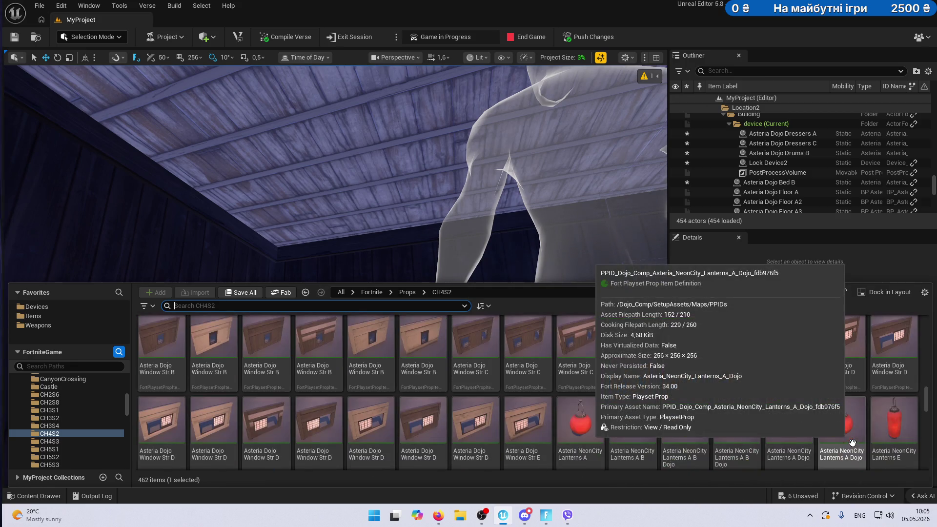
pyautogui.scroll(-2, 610, 403)
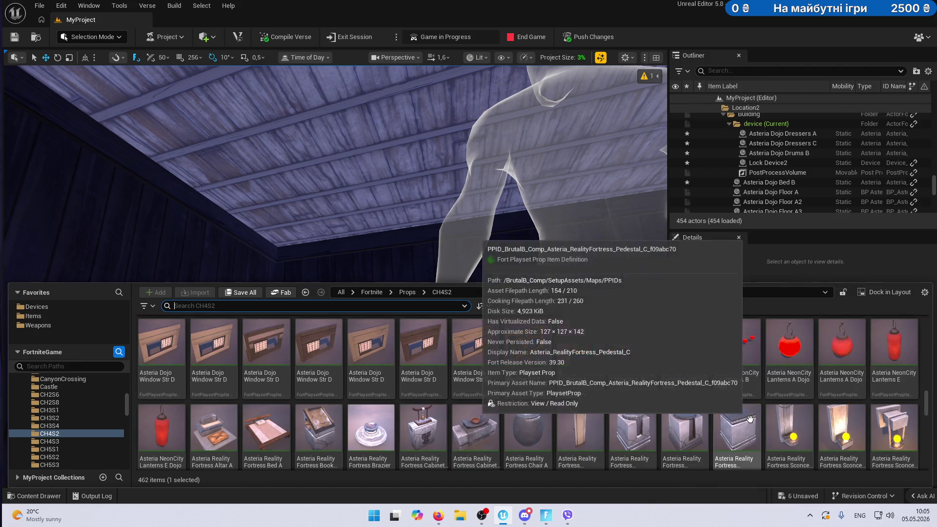
pyautogui.scroll(-2, 620, 417)
# Scroll on to the HarvestHomes lamps and drag TableLamp A into the scene.
pyautogui.scroll(-3, 586, 415)
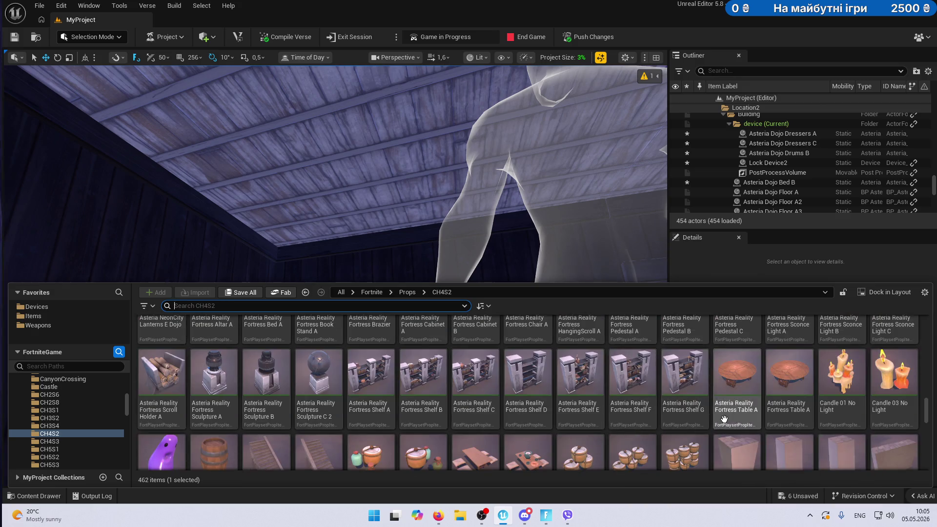
pyautogui.scroll(-2, 781, 386)
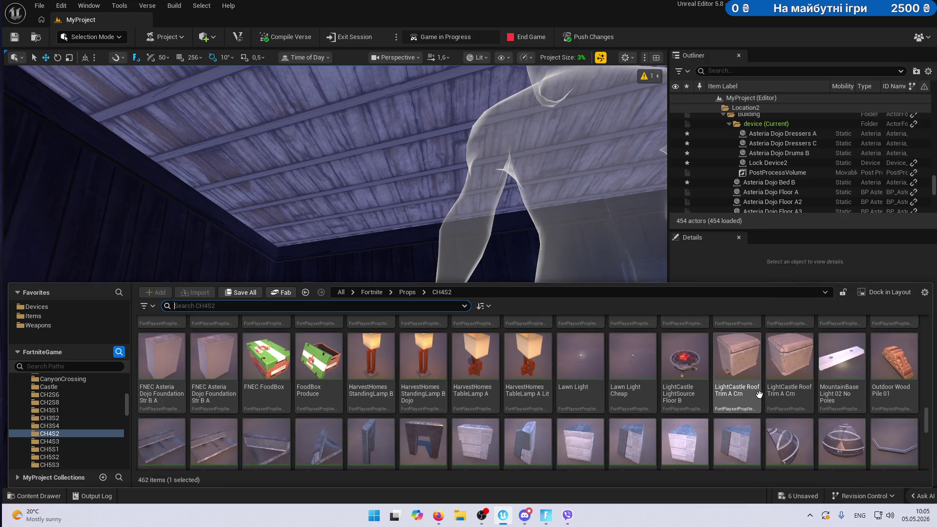
pyautogui.scroll(-5, 759, 396)
pyautogui.scroll(-2, 767, 395)
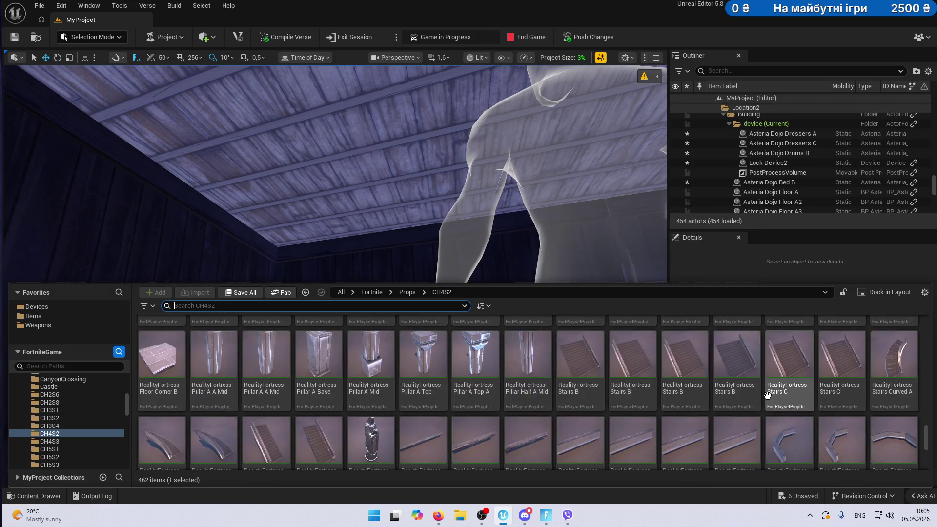
pyautogui.scroll(-5, 767, 395)
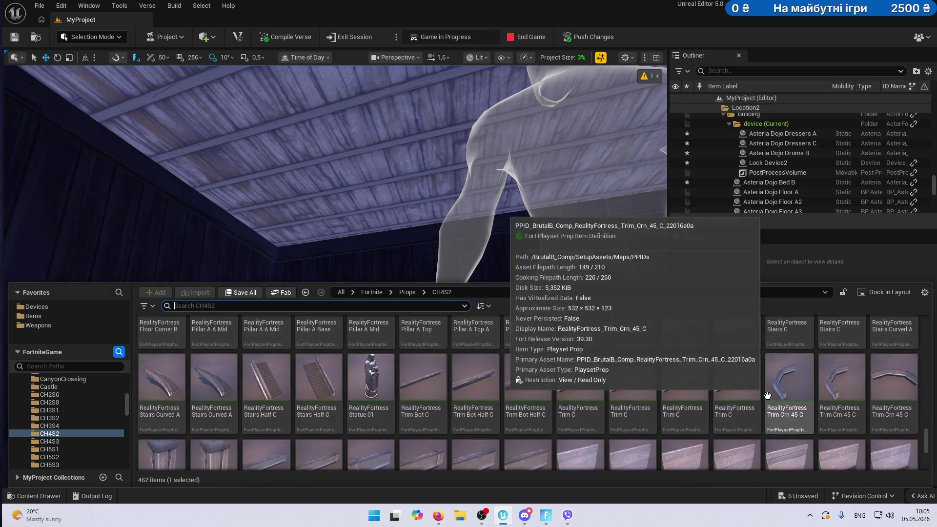
pyautogui.scroll(-1, 767, 395)
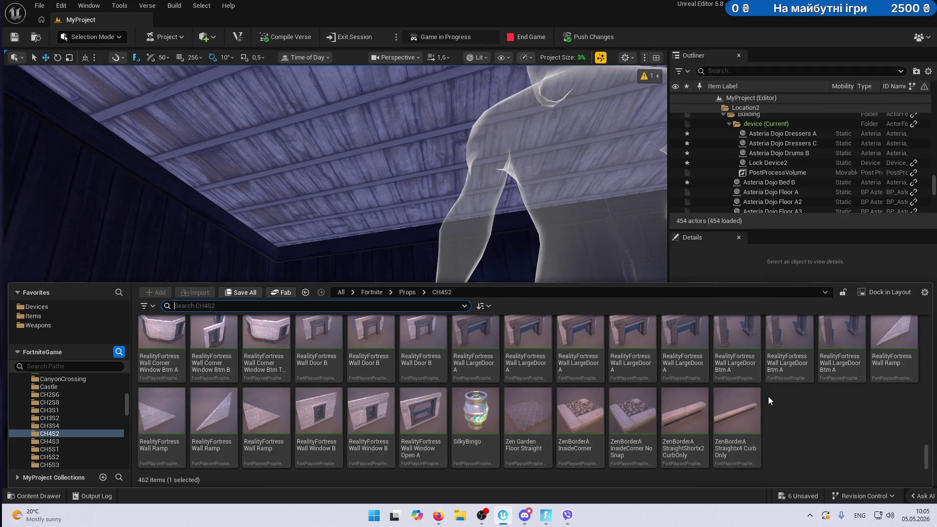
pyautogui.scroll(6, 780, 410)
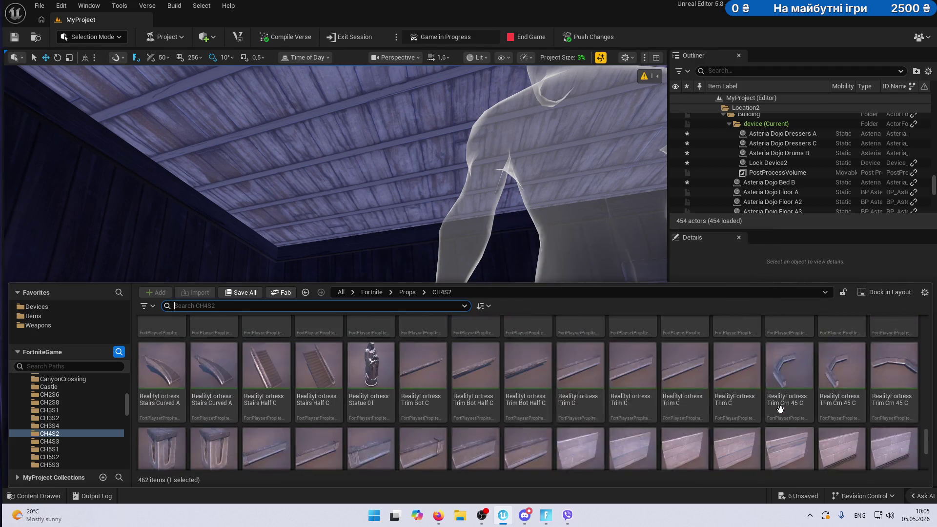
pyautogui.scroll(5, 780, 409)
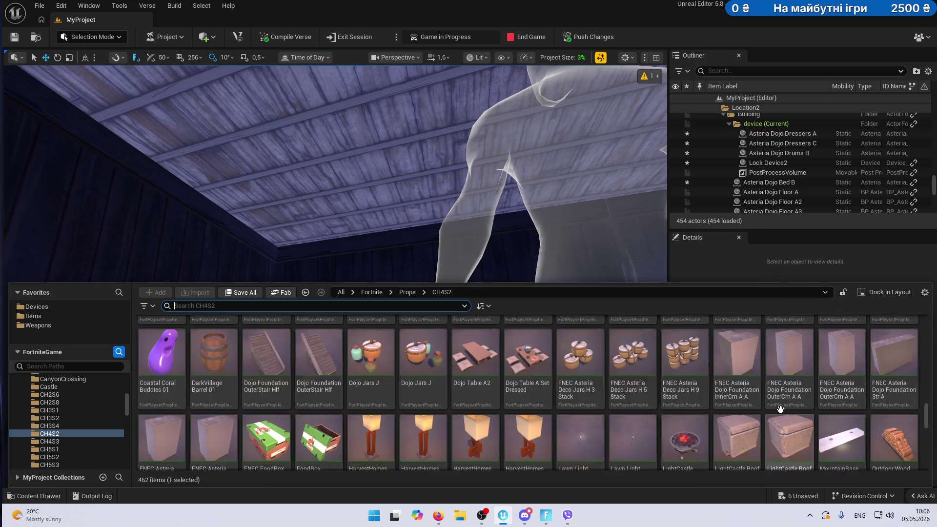
pyautogui.scroll(-1, 780, 409)
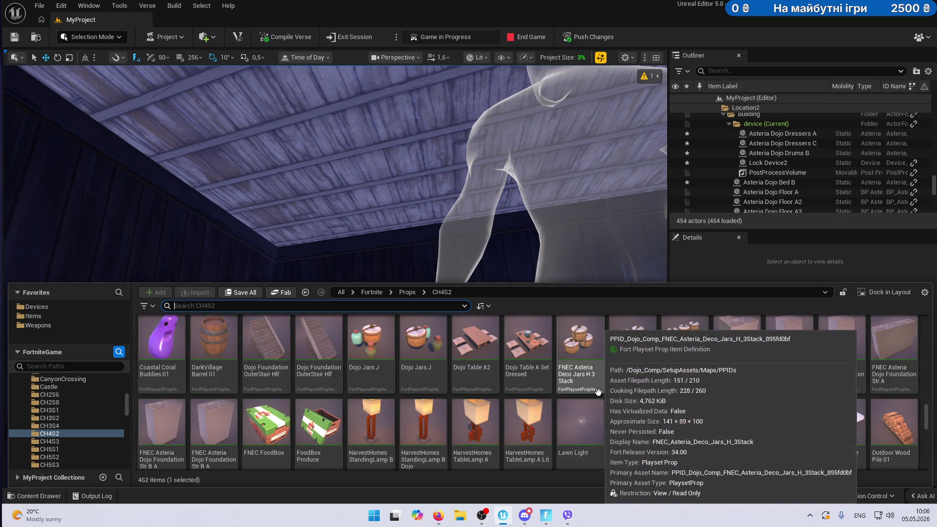
pyautogui.moveTo(538, 285)
pyautogui.mouseDown()
pyautogui.moveTo(508, 272)
pyautogui.moveTo(515, 329)
pyautogui.moveTo(502, 445)
pyautogui.mouseUp()
# Drop the TableLamp A into the bedroom and move it against the back wall.
pyautogui.moveTo(257, 389)
pyautogui.mouseDown()
pyautogui.moveTo(332, 420)
pyautogui.moveTo(257, 389)
pyautogui.mouseUp()
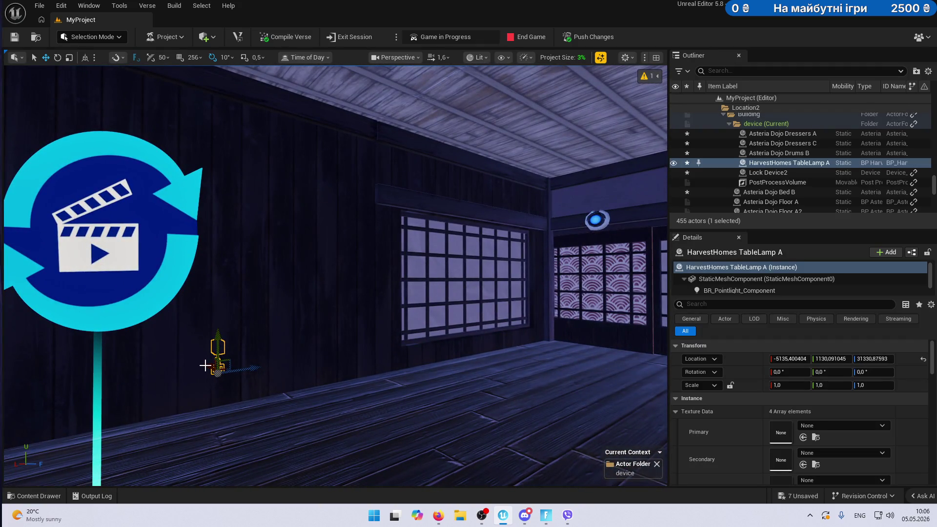
pyautogui.moveTo(451, 414)
pyautogui.mouseDown()
pyautogui.moveTo(429, 405)
pyautogui.moveTo(447, 429)
pyautogui.moveTo(450, 415)
pyautogui.mouseUp()
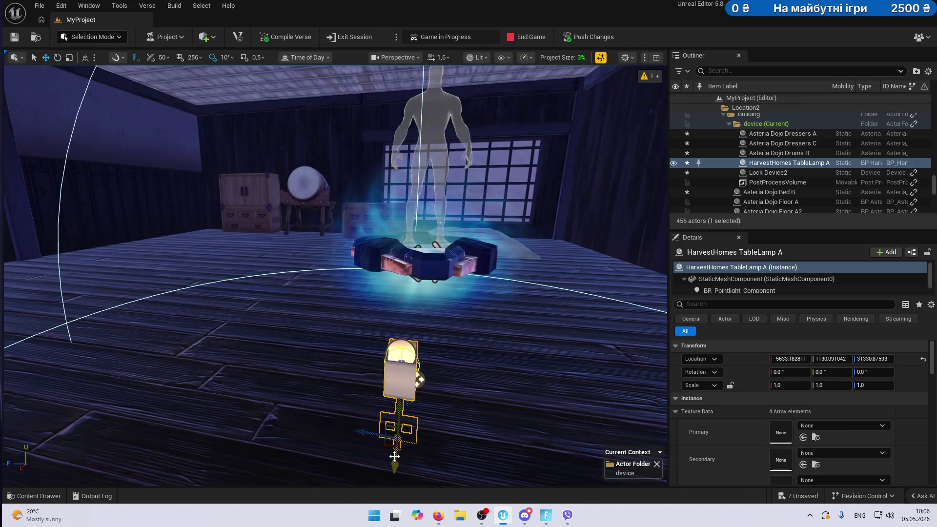
pyautogui.moveTo(426, 266)
pyautogui.mouseDown()
pyautogui.moveTo(420, 244)
pyautogui.moveTo(483, 381)
pyautogui.moveTo(362, 274)
pyautogui.moveTo(409, 299)
pyautogui.mouseUp()
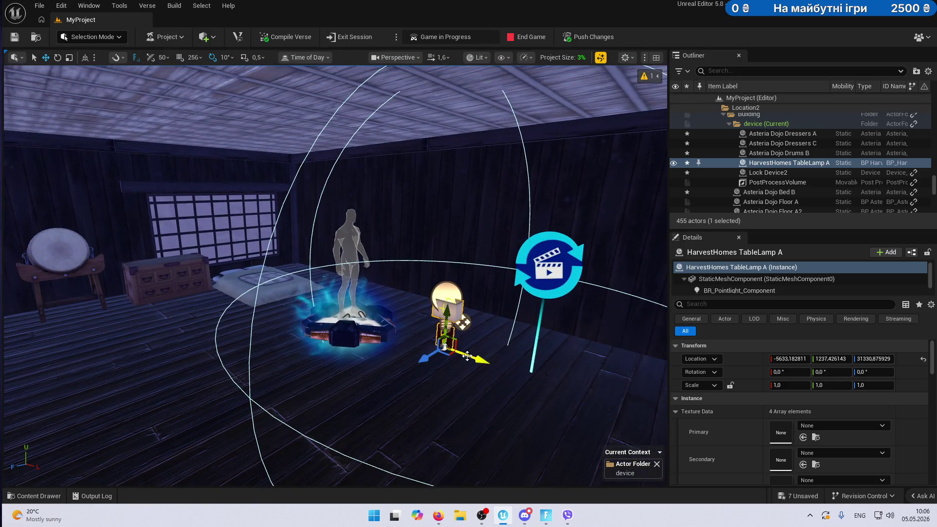
pyautogui.moveTo(467, 356); pyautogui.dragTo(262, 283)
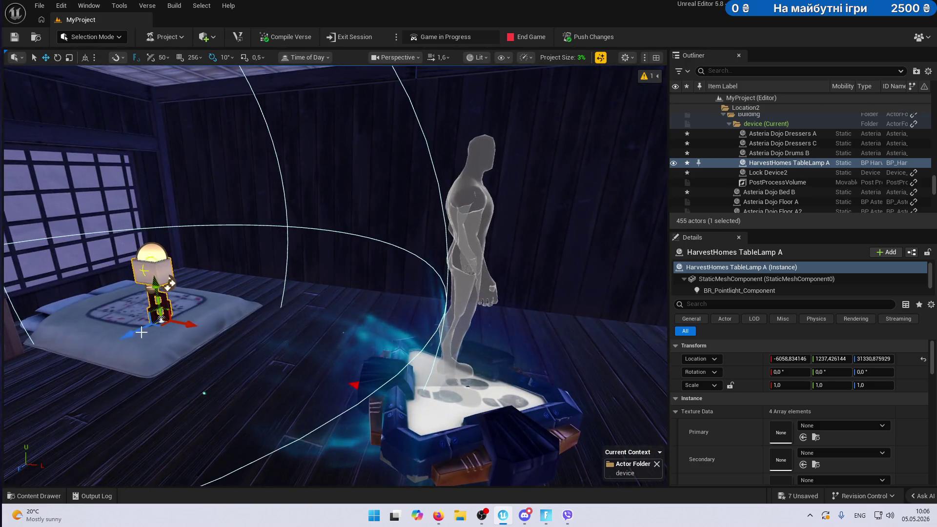
pyautogui.moveTo(141, 332)
pyautogui.mouseDown()
pyautogui.moveTo(200, 266)
pyautogui.moveTo(259, 239)
pyautogui.mouseUp()
pyautogui.press('f')
pyautogui.scroll(3, 229, 244)
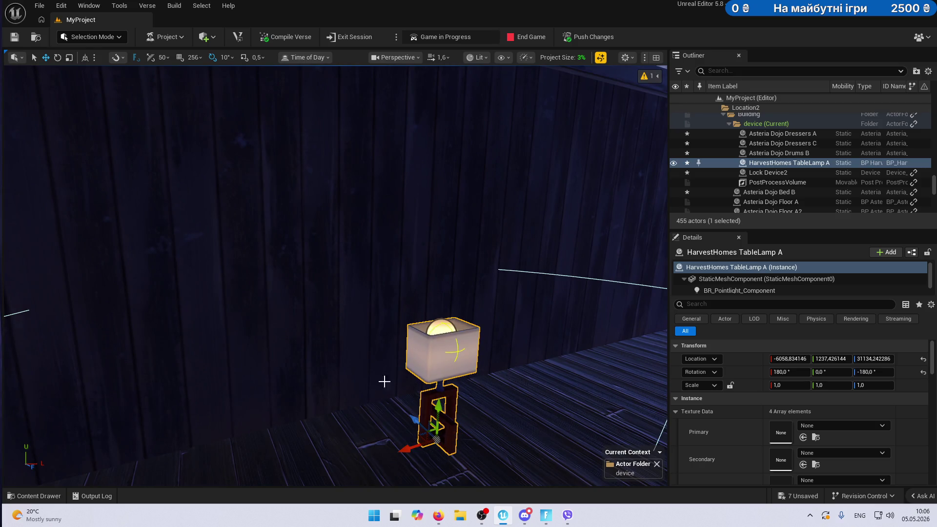
# Slide the lamp along the wall toward the window and lower it to Z 30997.85.
pyautogui.moveTo(390, 366)
pyautogui.mouseDown()
pyautogui.moveTo(397, 205)
pyautogui.moveTo(225, 360)
pyautogui.moveTo(428, 344)
pyautogui.moveTo(403, 347)
pyautogui.moveTo(465, 280)
pyautogui.moveTo(525, 295)
pyautogui.moveTo(378, 320)
pyautogui.mouseUp()
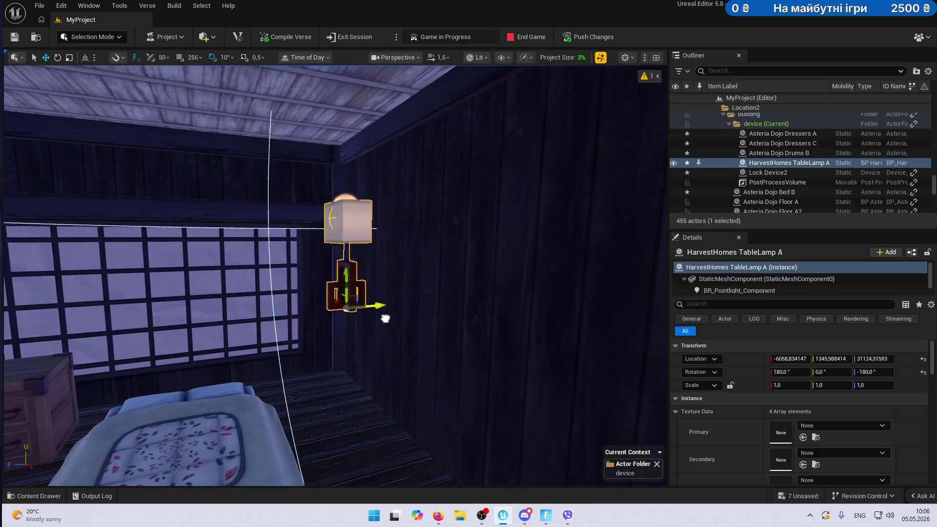
pyautogui.moveTo(489, 311)
pyautogui.mouseDown()
pyautogui.moveTo(530, 308)
pyautogui.moveTo(608, 199)
pyautogui.moveTo(450, 149)
pyautogui.mouseUp()
pyautogui.click(329, 323)
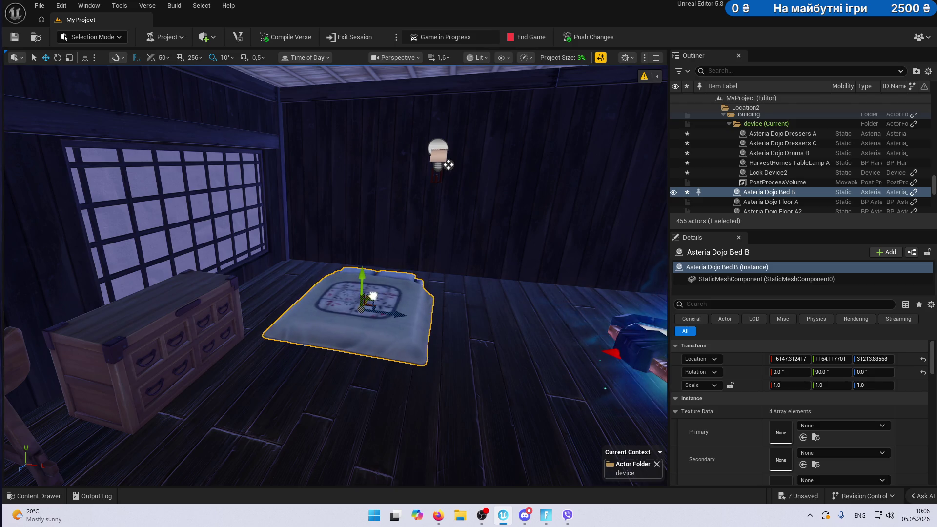
pyautogui.scroll(5, 448, 165)
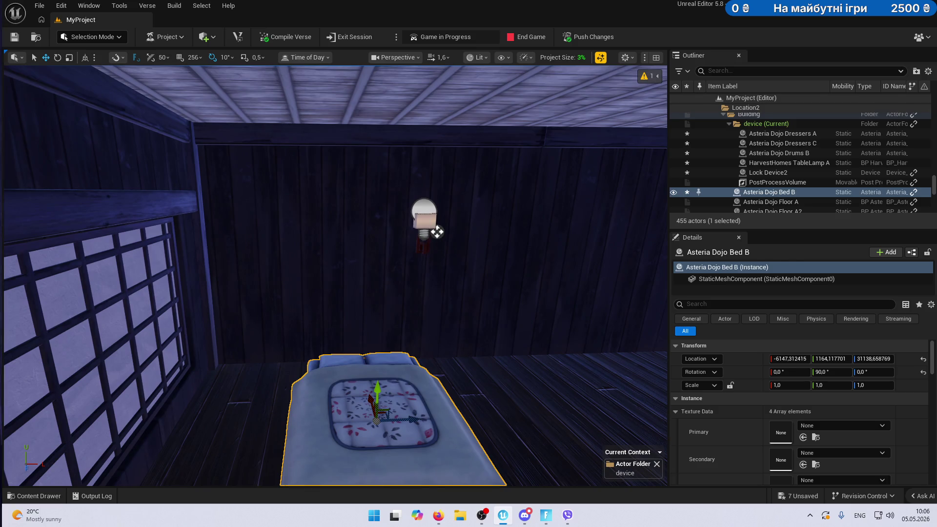
pyautogui.click(424, 219)
pyautogui.press('f')
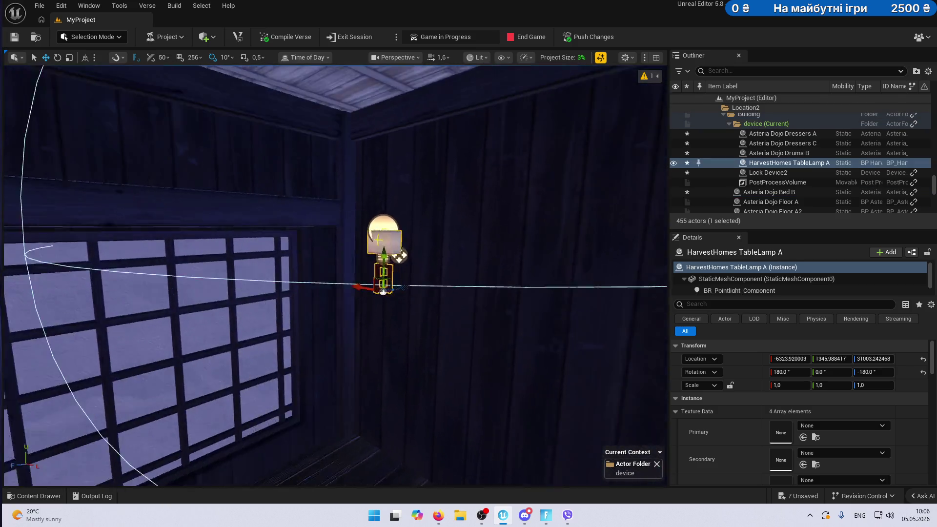
# Orbit around the wall lamp to check its position, then open the wall's context menu.
pyautogui.scroll(5, 293, 259)
pyautogui.scroll(3, 351, 254)
pyautogui.scroll(-3, 351, 254)
pyautogui.moveTo(342, 273); pyautogui.dragTo(244, 273)
pyautogui.moveTo(315, 312); pyautogui.dragTo(311, 312)
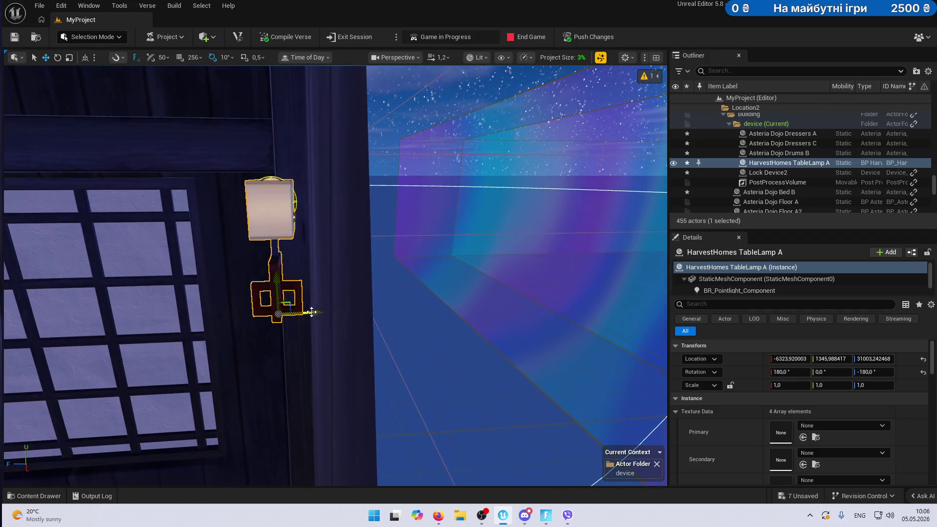
pyautogui.moveTo(306, 216)
pyautogui.mouseDown()
pyautogui.moveTo(195, 210)
pyautogui.moveTo(176, 229)
pyautogui.moveTo(195, 234)
pyautogui.moveTo(186, 273)
pyautogui.moveTo(220, 273)
pyautogui.mouseUp()
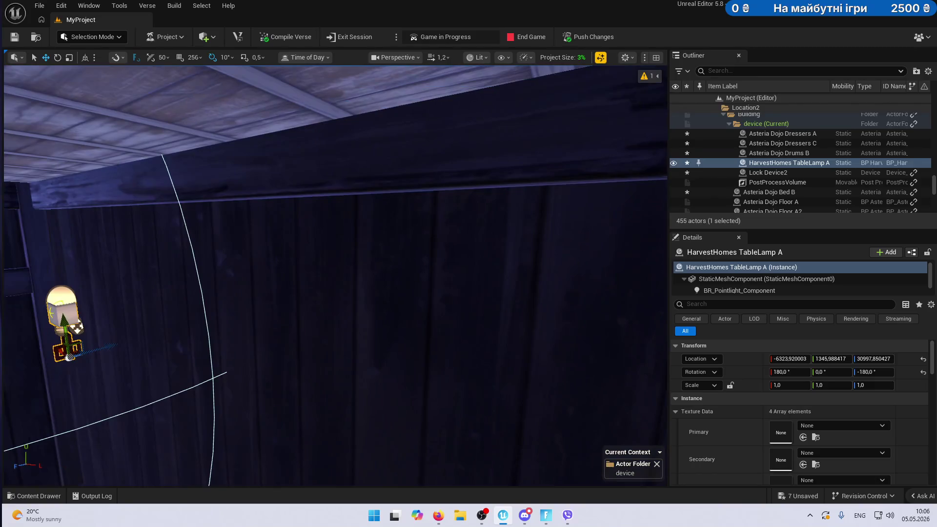
pyautogui.click(363, 178)
pyautogui.rightClick(363, 178)
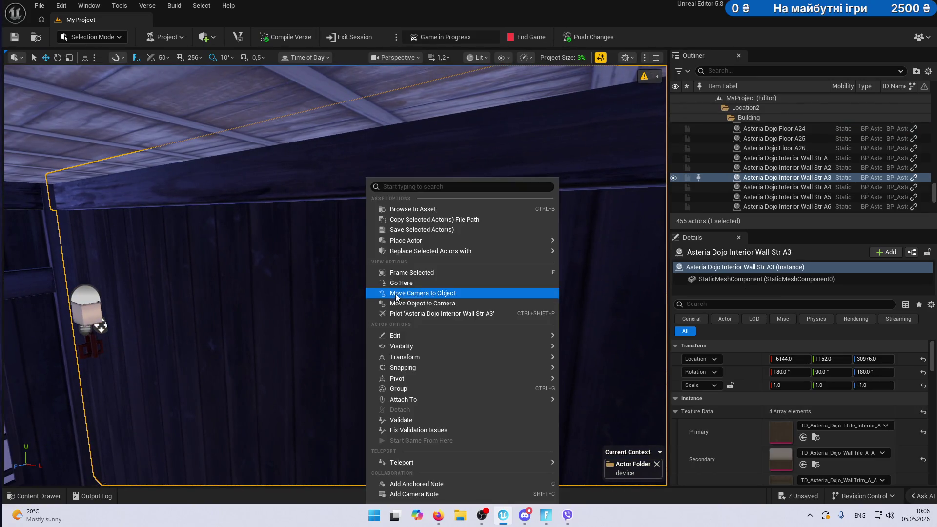
# Alt-drag the table lamp to create TableLamp A2 further along the wall.
pyautogui.click(386, 276)
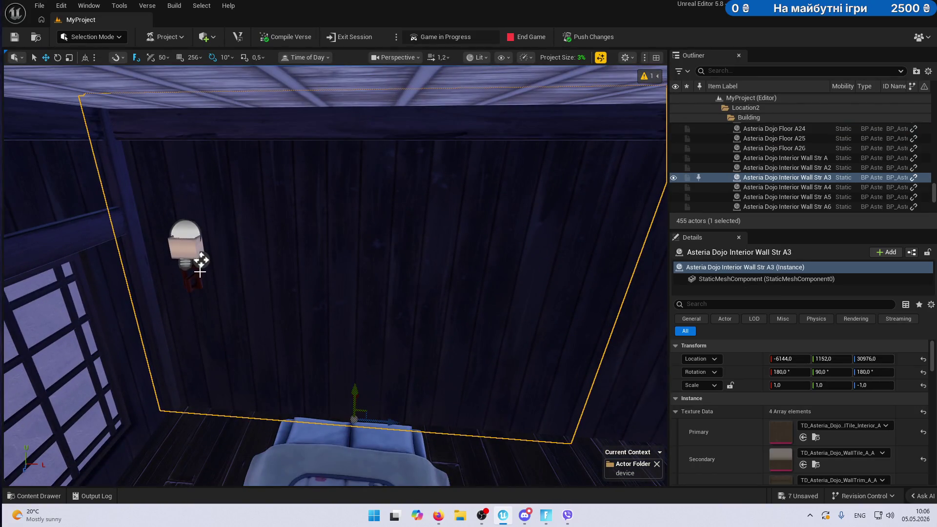
pyautogui.click(188, 262)
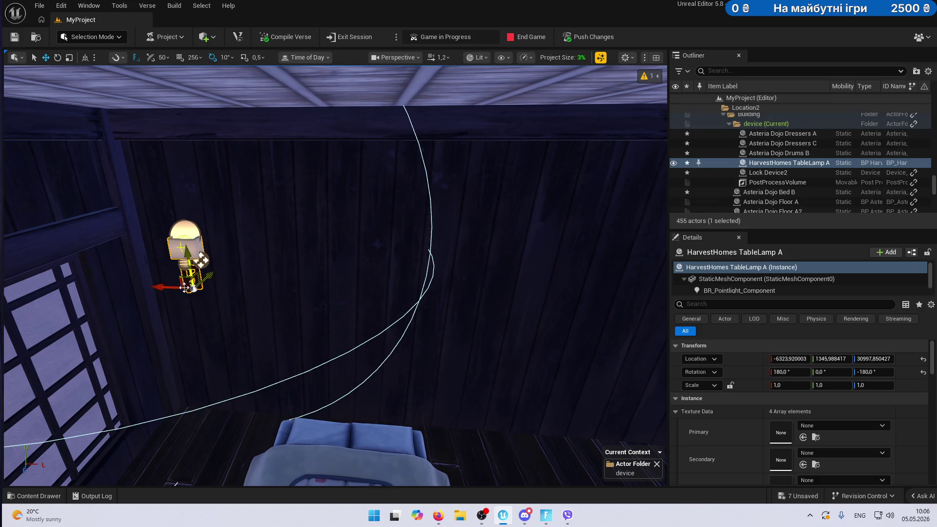
pyautogui.moveTo(173, 286)
pyautogui.keyDown('alt'); pyautogui.mouseDown()
pyautogui.moveTo(412, 272)
pyautogui.moveTo(484, 351)
pyautogui.moveTo(436, 351)
pyautogui.moveTo(497, 356)
pyautogui.moveTo(485, 388)
pyautogui.moveTo(432, 407)
pyautogui.moveTo(481, 405)
pyautogui.mouseUp(); pyautogui.keyUp('alt')
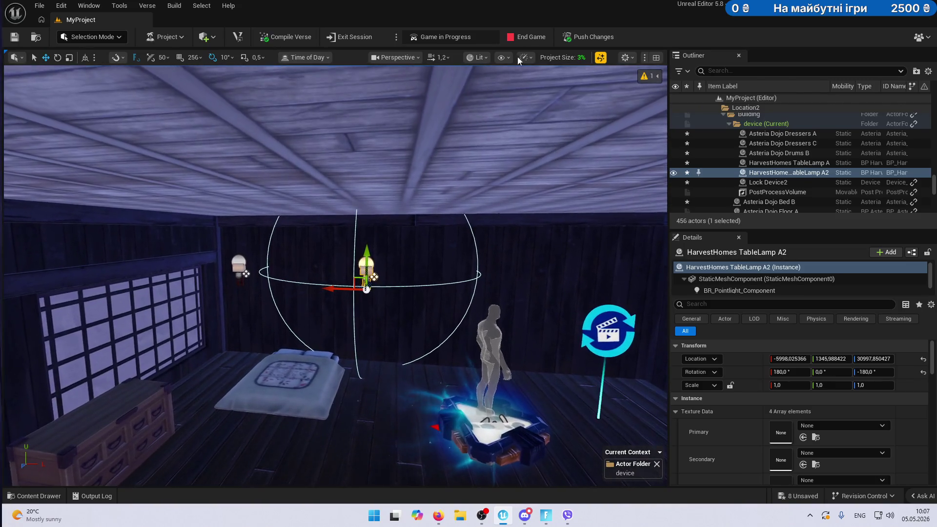
# End the running game session and fly the view into the corridor.
pyautogui.click(529, 32)
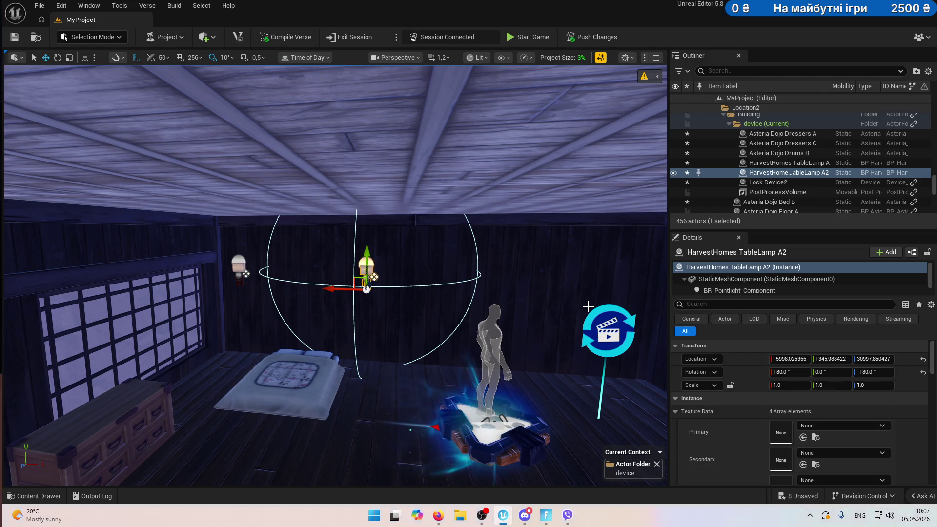
pyautogui.press('w')
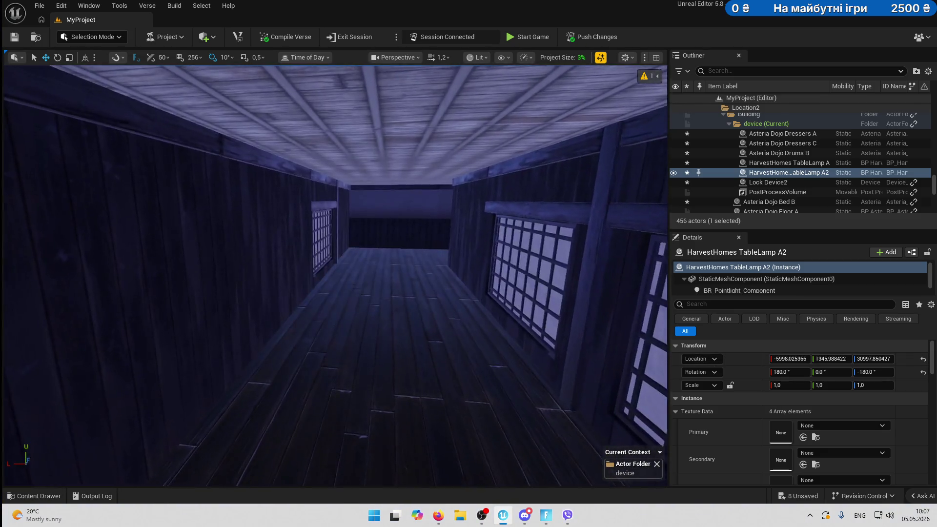
pyautogui.moveTo(522, 305)
pyautogui.mouseDown()
pyautogui.moveTo(561, 304)
pyautogui.moveTo(523, 305)
pyautogui.mouseUp()
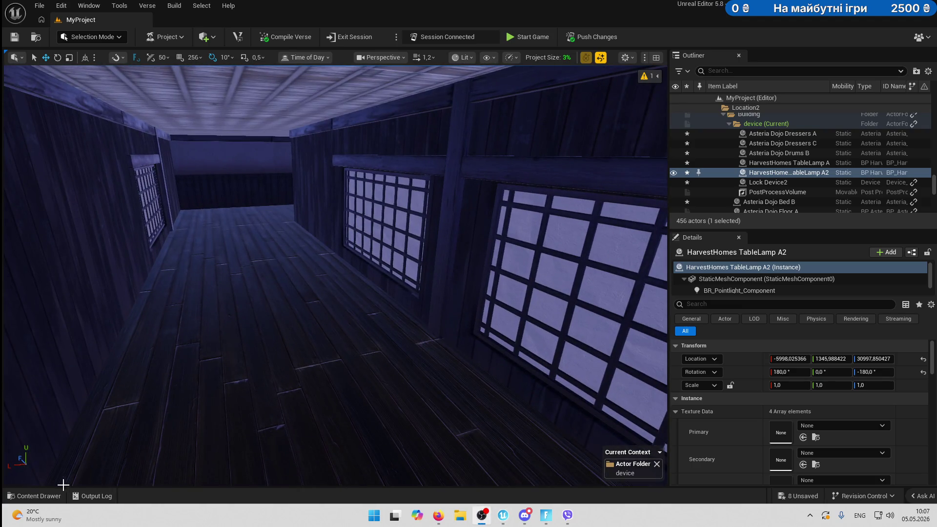
pyautogui.click(48, 497)
# Place a red NeonCity Lanterns A B string in the corridor, rotated 90° horizontal.
pyautogui.scroll(-10, 428, 405)
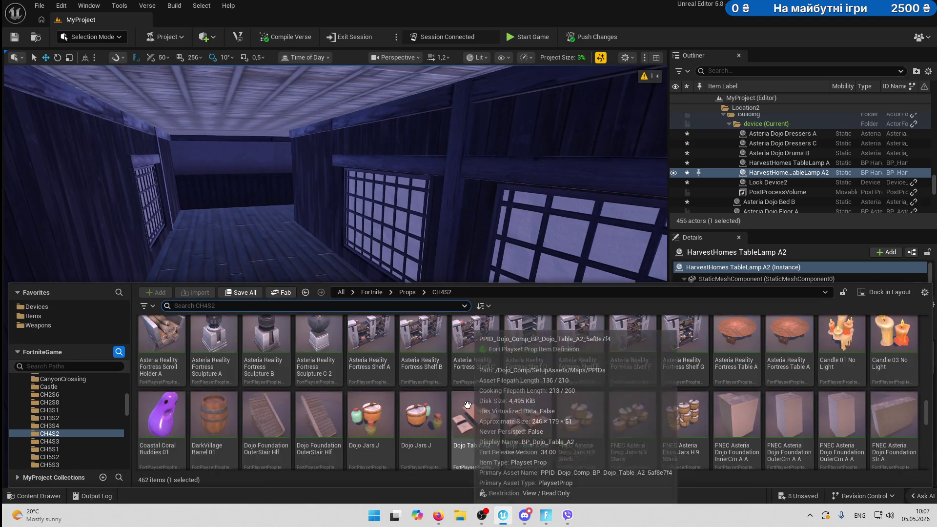
pyautogui.scroll(1, 685, 402)
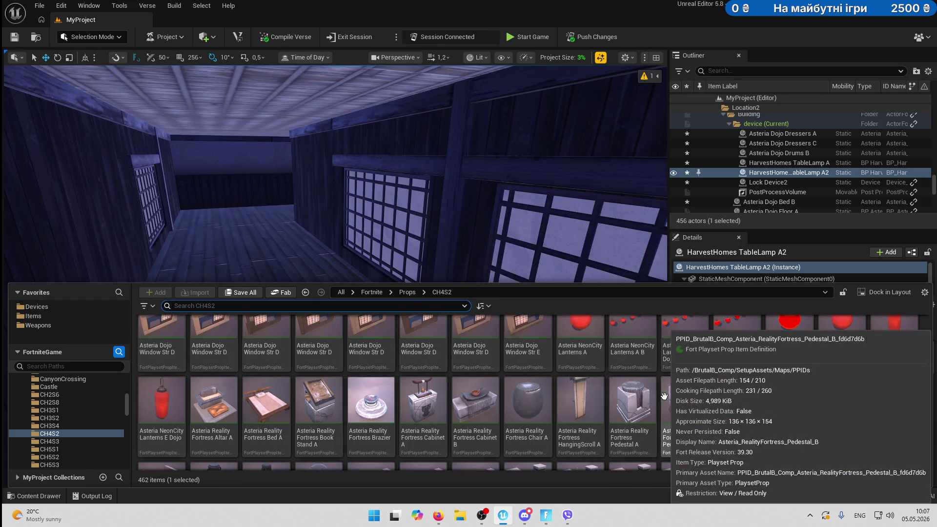
pyautogui.scroll(2, 732, 415)
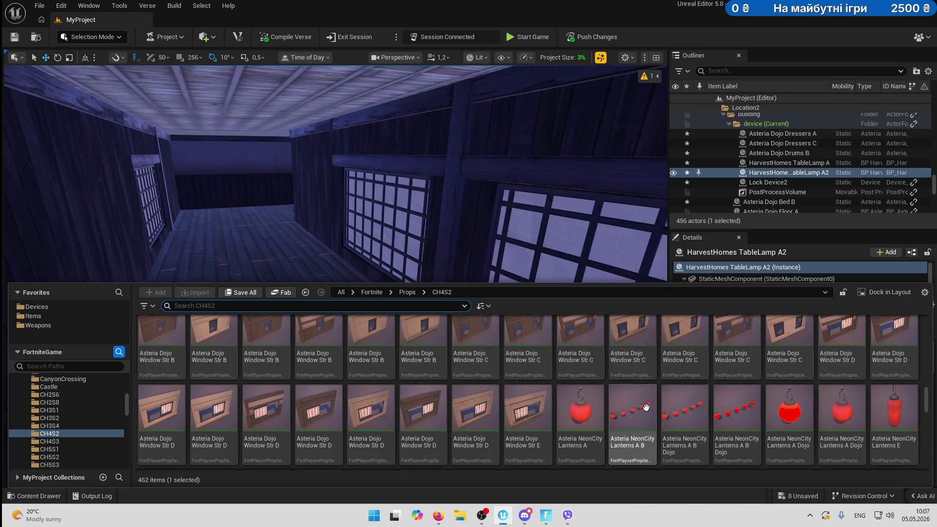
pyautogui.moveTo(626, 416)
pyautogui.mouseDown()
pyautogui.moveTo(547, 239)
pyautogui.moveTo(483, 254)
pyautogui.moveTo(279, 364)
pyautogui.moveTo(295, 381)
pyautogui.moveTo(266, 215)
pyautogui.moveTo(269, 156)
pyautogui.mouseUp()
pyautogui.moveTo(259, 220); pyautogui.dragTo(234, 225)
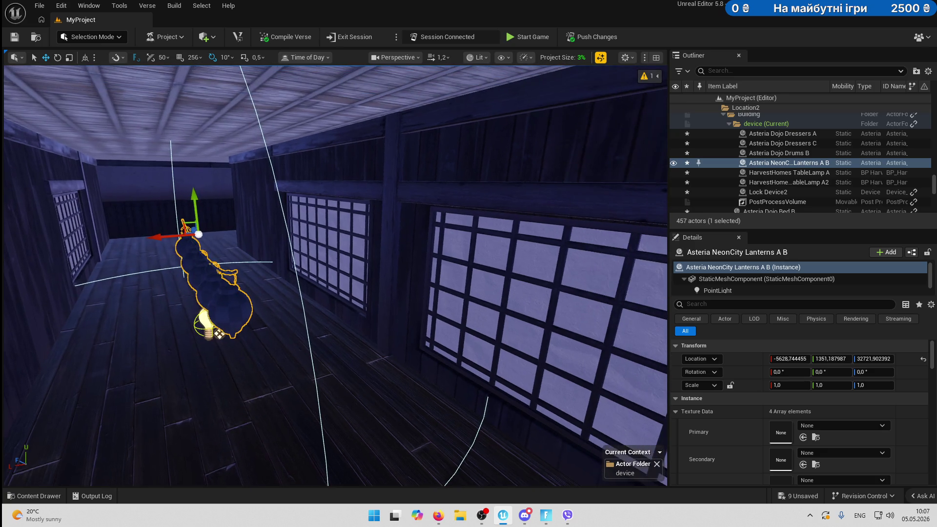
pyautogui.moveTo(171, 250)
pyautogui.mouseDown()
pyautogui.moveTo(235, 251)
pyautogui.moveTo(267, 203)
pyautogui.moveTo(268, 133)
pyautogui.moveTo(274, 146)
pyautogui.moveTo(283, 136)
pyautogui.moveTo(303, 142)
pyautogui.moveTo(337, 244)
pyautogui.moveTo(224, 225)
pyautogui.mouseUp()
pyautogui.press('f')
# Add a single Lanterns A Dojo lantern to the corridor by the windows.
pyautogui.moveTo(259, 301)
pyautogui.mouseDown()
pyautogui.moveTo(229, 290)
pyautogui.moveTo(292, 298)
pyautogui.moveTo(270, 315)
pyautogui.mouseUp()
pyautogui.click(38, 496)
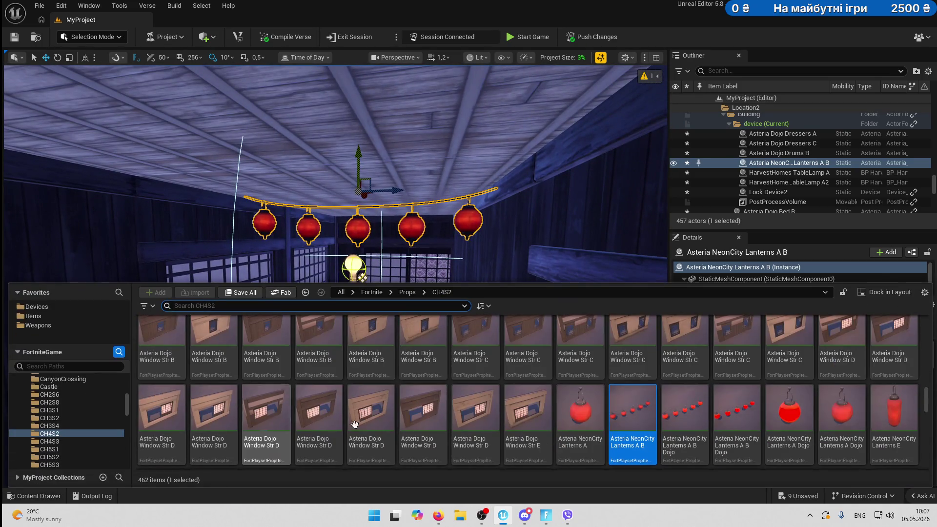
pyautogui.moveTo(798, 424)
pyautogui.mouseDown()
pyautogui.moveTo(552, 286)
pyautogui.moveTo(432, 264)
pyautogui.mouseUp()
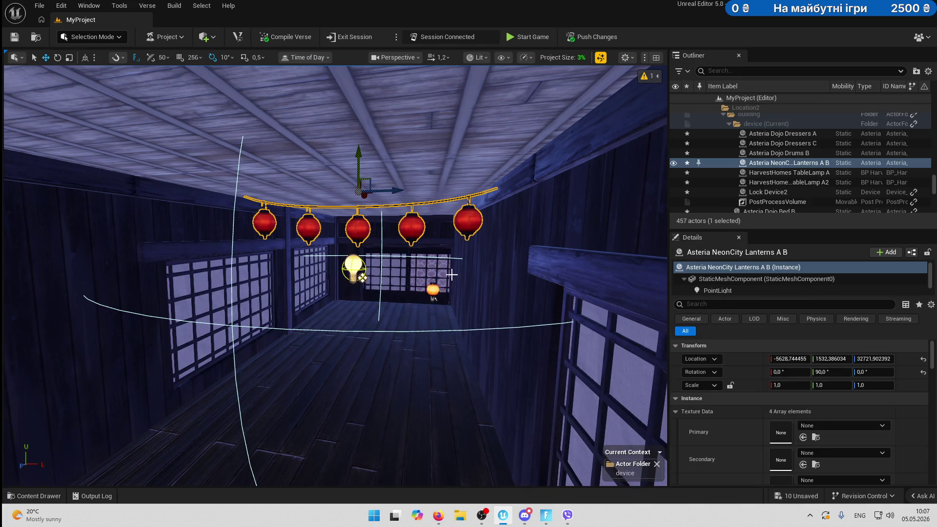
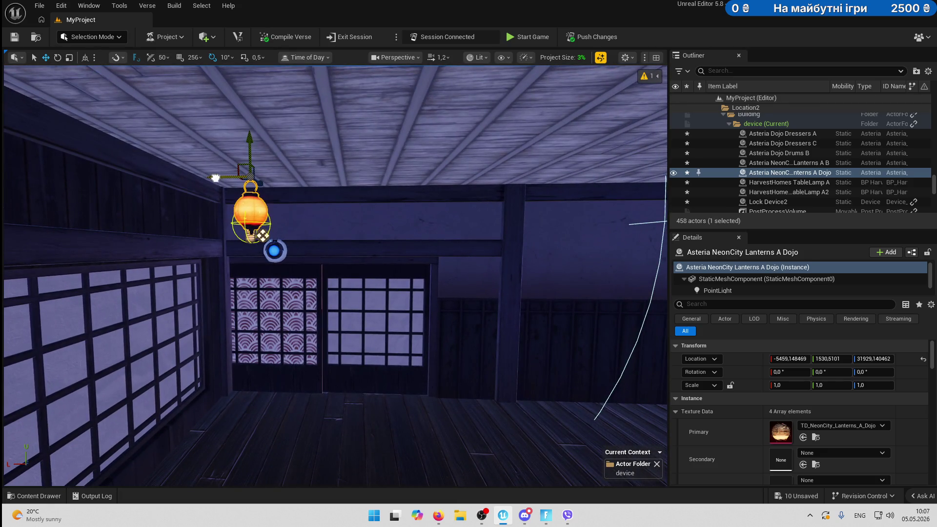
# Add a second orange ceiling lantern and drop a Lanterns E asset into the hallway.
pyautogui.keyDown('alt'); pyautogui.moveTo(215, 177); pyautogui.dragTo(451, 202); pyautogui.keyUp('alt')
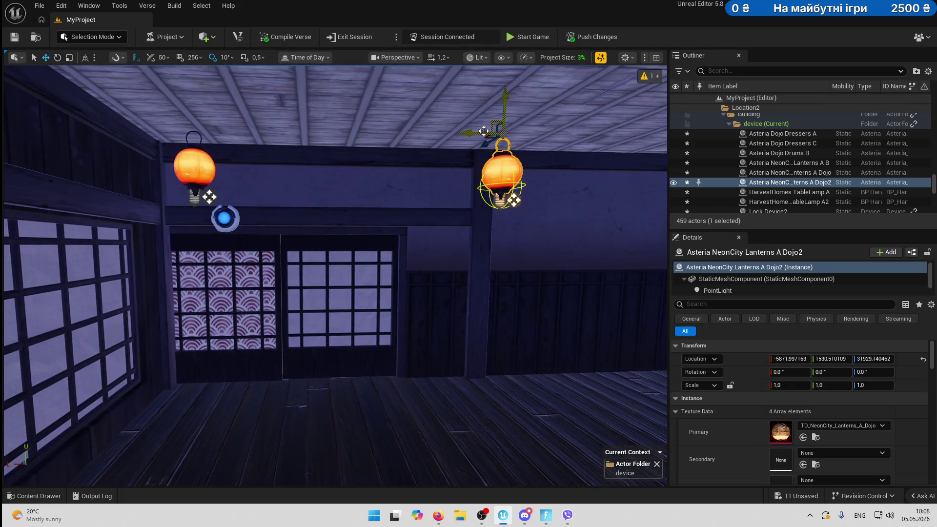
pyautogui.moveTo(485, 131); pyautogui.dragTo(389, 152)
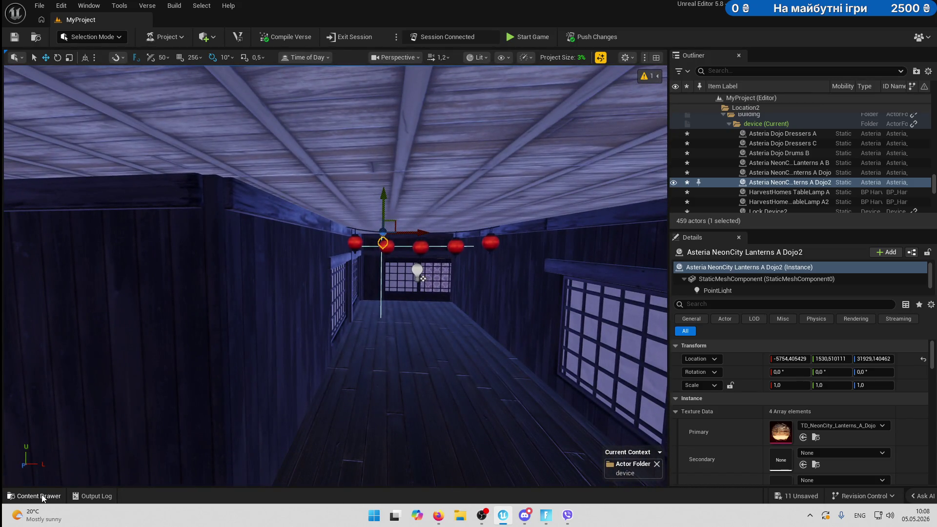
pyautogui.click(43, 497)
pyautogui.moveTo(898, 418)
pyautogui.mouseDown()
pyautogui.moveTo(830, 385)
pyautogui.moveTo(374, 259)
pyautogui.moveTo(327, 423)
pyautogui.moveTo(353, 394)
pyautogui.moveTo(359, 358)
pyautogui.moveTo(260, 426)
pyautogui.moveTo(345, 456)
pyautogui.moveTo(405, 442)
pyautogui.mouseUp()
# Position the red Lanterns E high against the hallway wall.
pyautogui.scroll(-6, 404, 443)
pyautogui.moveTo(382, 386); pyautogui.dragTo(382, 386)
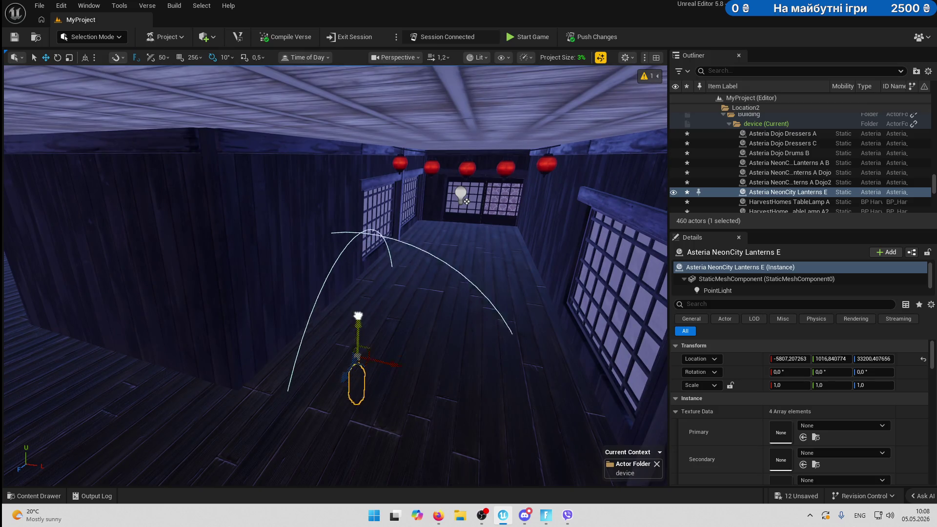
pyautogui.moveTo(358, 321); pyautogui.dragTo(378, 172)
pyautogui.moveTo(370, 254); pyautogui.dragTo(291, 322)
pyautogui.moveTo(269, 222); pyautogui.dragTo(271, 81)
pyautogui.scroll(-2, 271, 80)
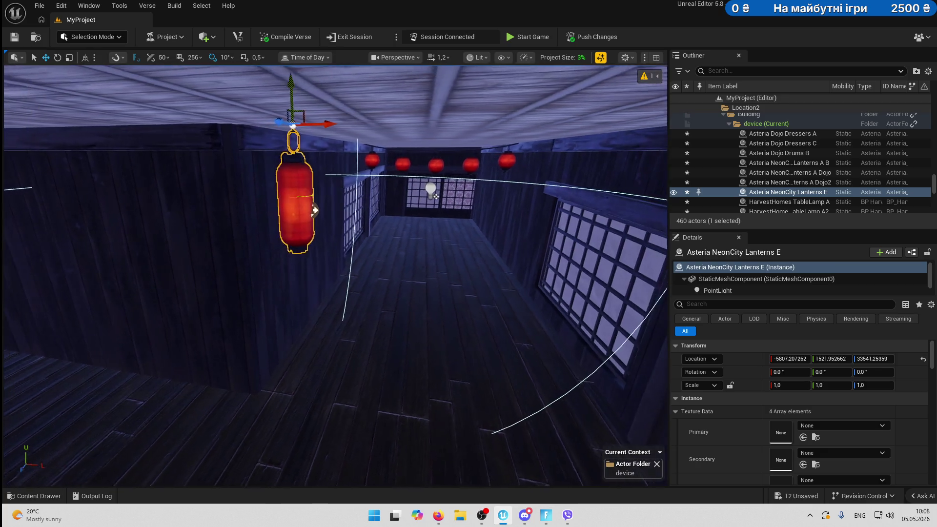
pyautogui.moveTo(307, 138); pyautogui.dragTo(644, 88)
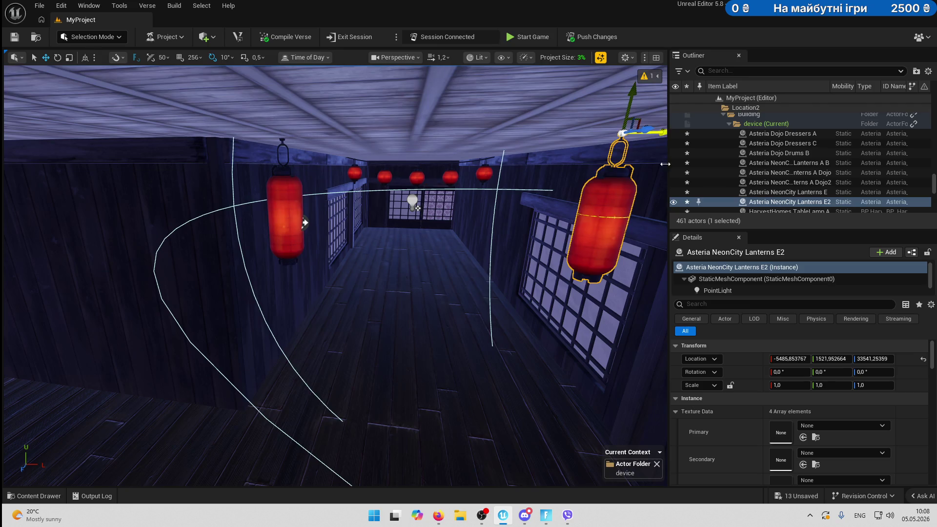
# Duplicate the red lantern onto the opposite wall, then select the Day Sequence Device.
pyautogui.press('f')
pyautogui.moveTo(482, 210); pyautogui.dragTo(482, 200)
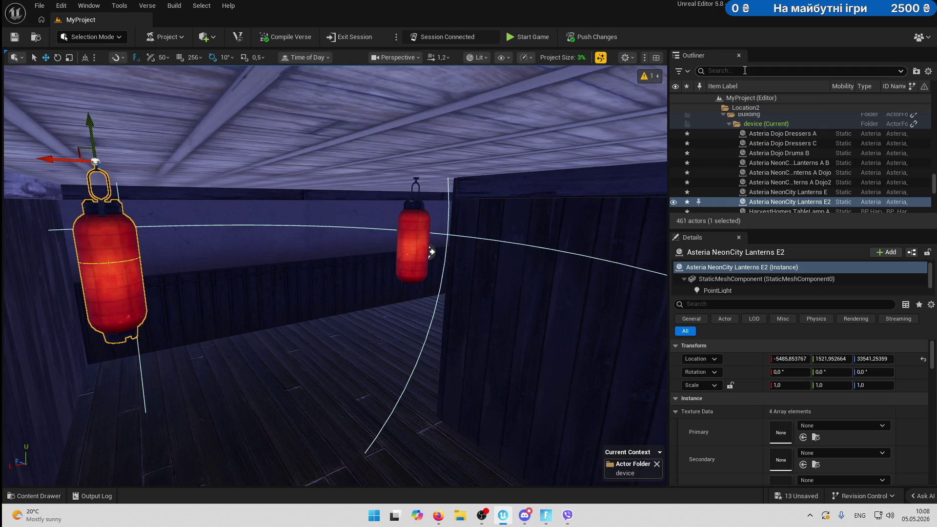
pyautogui.moveTo(462, 175); pyautogui.dragTo(481, 193)
pyautogui.click(358, 248)
pyautogui.moveTo(357, 248); pyautogui.dragTo(357, 269)
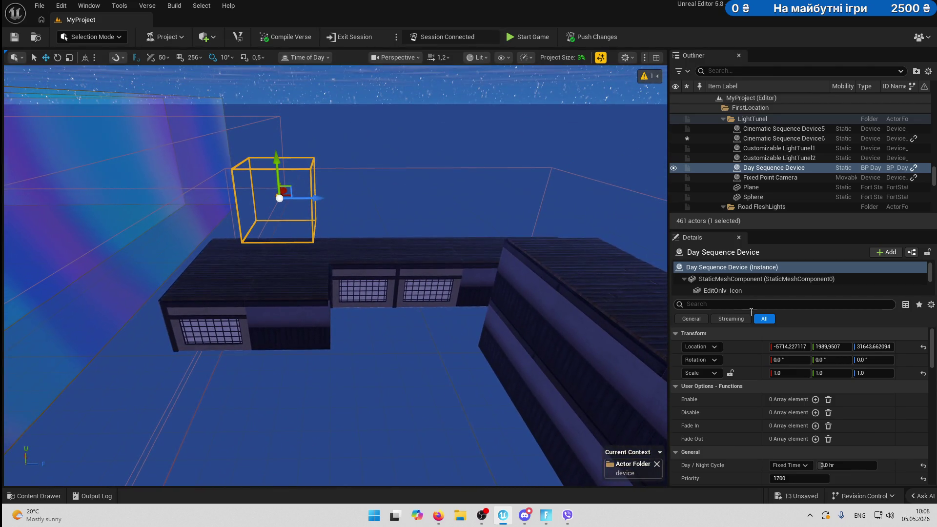
# Enable the Day Sequence Device's trigger volume and stretch its box much taller.
pyautogui.scroll(-5, 860, 414)
pyautogui.click(810, 381)
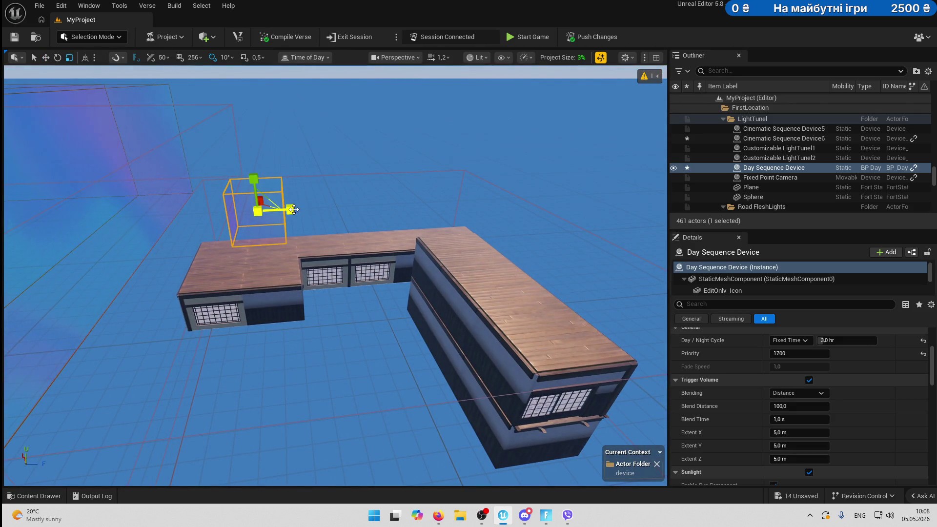
pyautogui.moveTo(270, 214)
pyautogui.mouseDown()
pyautogui.moveTo(176, 230)
pyautogui.moveTo(340, 248)
pyautogui.moveTo(491, 186)
pyautogui.mouseUp()
pyautogui.moveTo(450, 152); pyautogui.dragTo(450, 119)
pyautogui.moveTo(414, 179); pyautogui.dragTo(398, 175)
# Move the trigger box down over the dojo building and set Extent X to 105.
pyautogui.moveTo(311, 152)
pyautogui.mouseDown()
pyautogui.moveTo(356, 160)
pyautogui.moveTo(341, 156)
pyautogui.moveTo(339, 172)
pyautogui.moveTo(312, 174)
pyautogui.mouseUp()
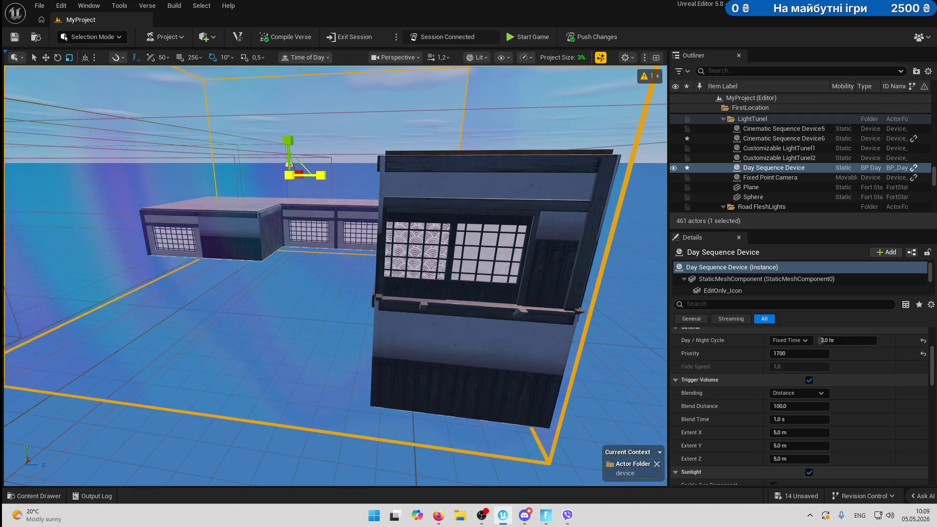
pyautogui.moveTo(311, 177)
pyautogui.mouseDown()
pyautogui.moveTo(266, 174)
pyautogui.moveTo(318, 190)
pyautogui.mouseUp()
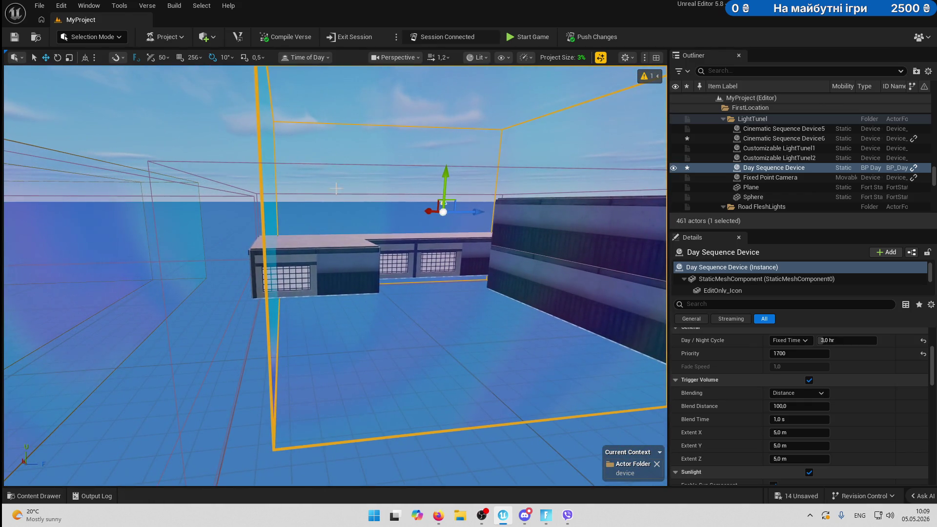
pyautogui.moveTo(476, 212); pyautogui.dragTo(345, 233)
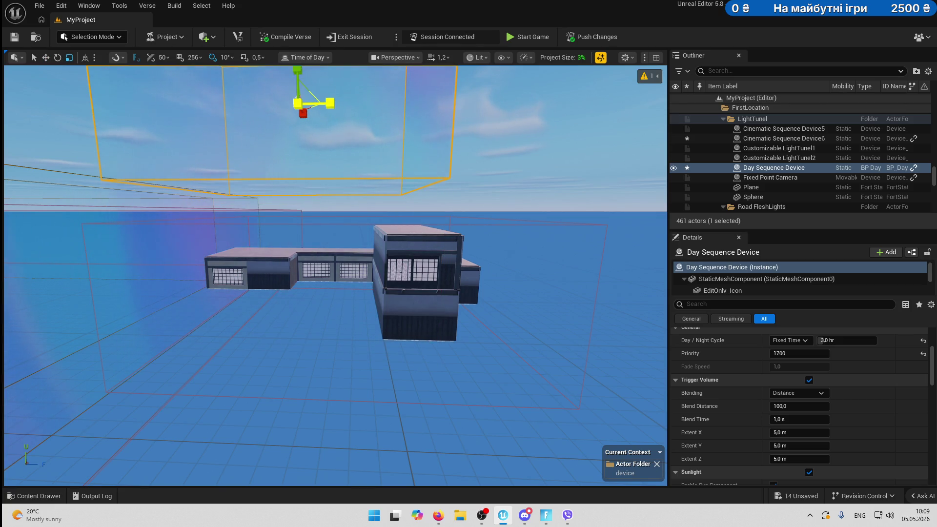
pyautogui.moveTo(294, 145)
pyautogui.mouseDown()
pyautogui.moveTo(294, 97)
pyautogui.moveTo(295, 195)
pyautogui.moveTo(295, 161)
pyautogui.moveTo(268, 190)
pyautogui.moveTo(288, 78)
pyautogui.mouseUp()
pyautogui.press('w')
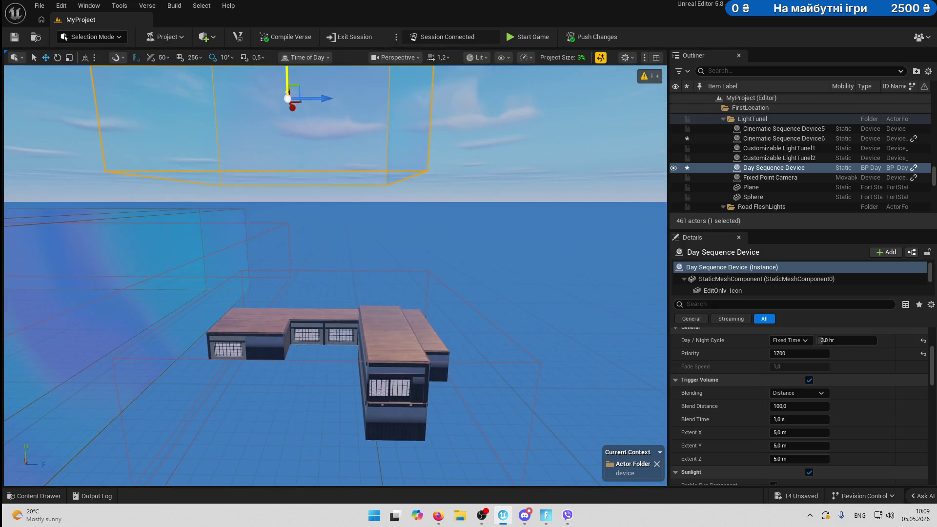
pyautogui.moveTo(303, 111); pyautogui.dragTo(302, 88)
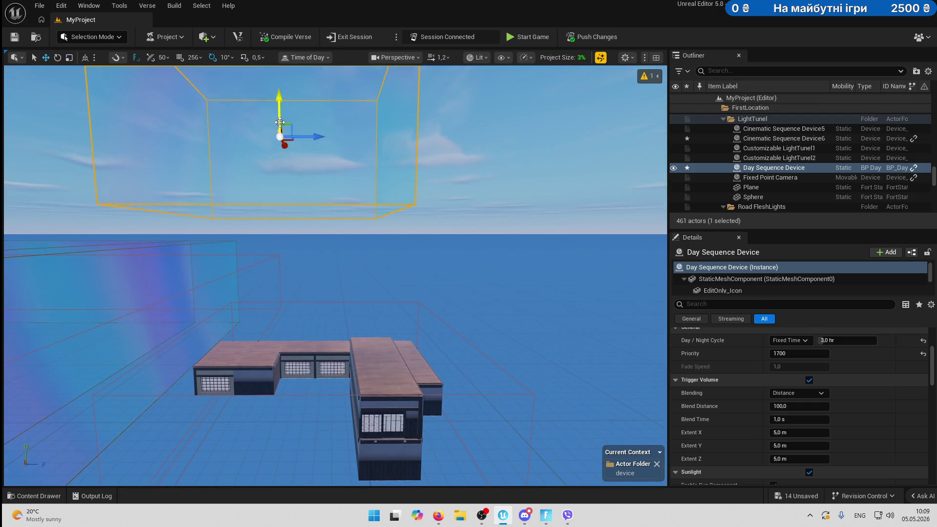
pyautogui.moveTo(291, 202); pyautogui.dragTo(299, 348)
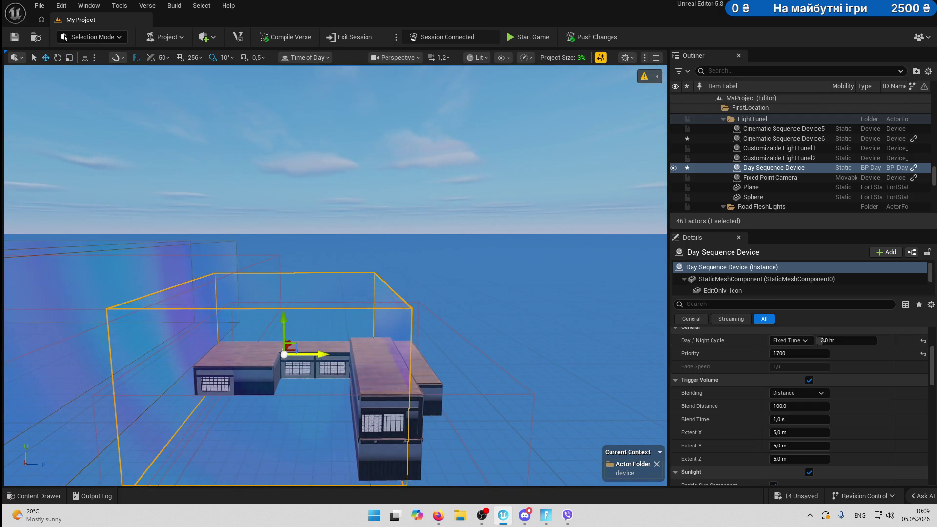
pyautogui.write('105')
pyautogui.press('Return')
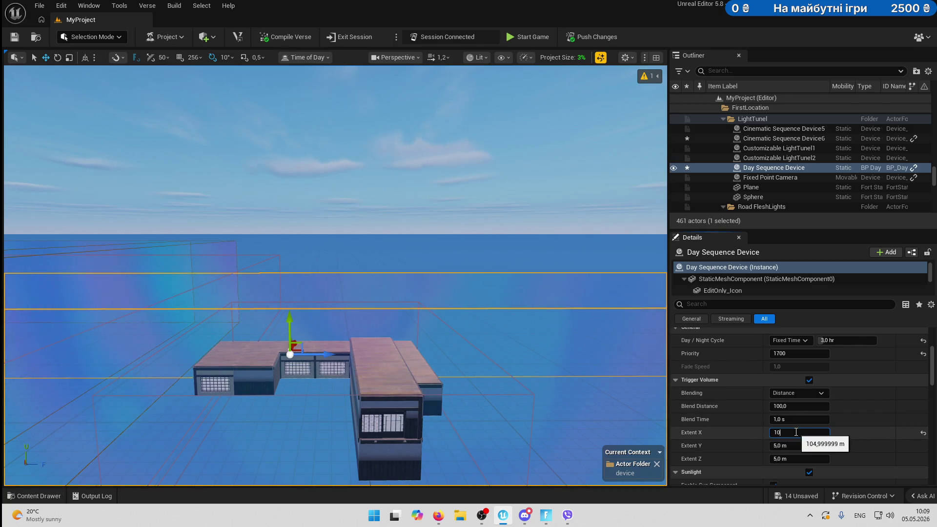
# Shrink the trigger volume's Extent X to 8,0 m.
pyautogui.scroll(-5, 298, 380)
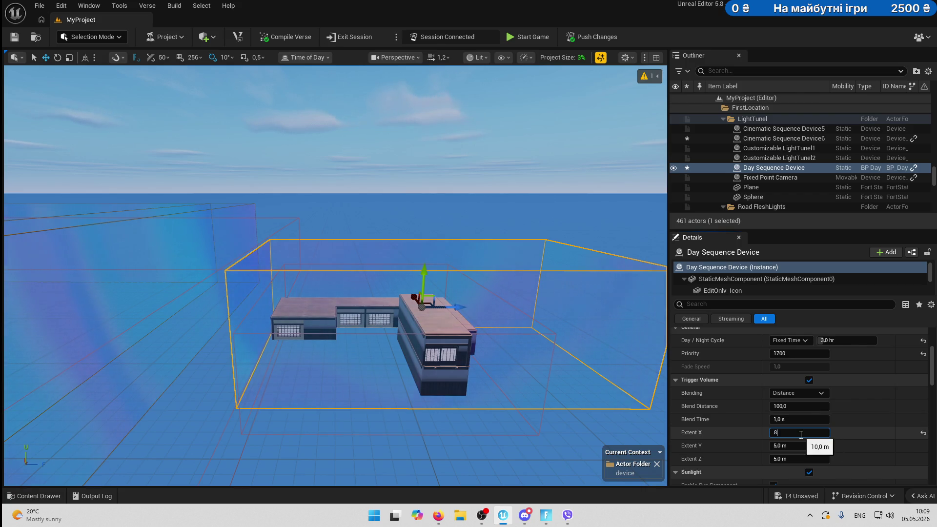
pyautogui.moveTo(457, 306); pyautogui.dragTo(427, 306)
pyautogui.press('f')
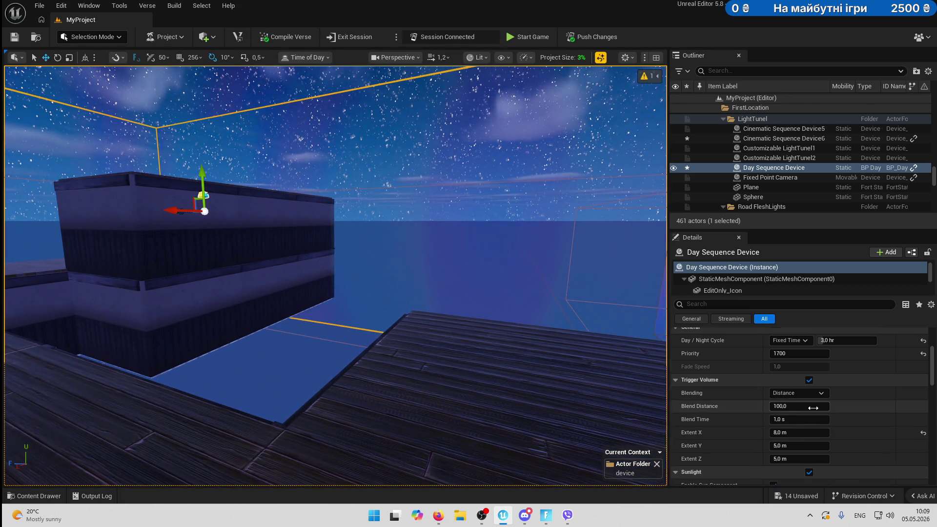
# Lower the Sky section's Star Brightness from 5.0 to 0,2.
pyautogui.scroll(-3, 837, 417)
pyautogui.scroll(-10, 852, 413)
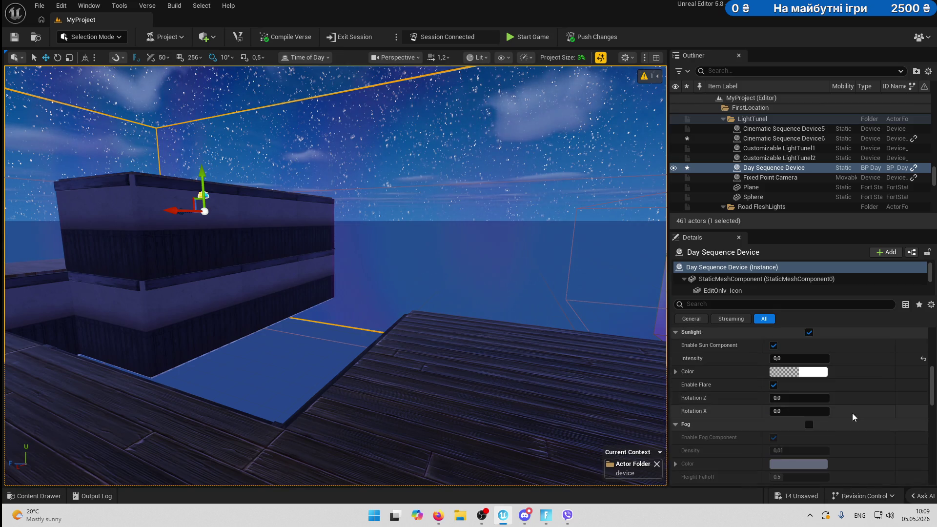
pyautogui.scroll(-10, 853, 413)
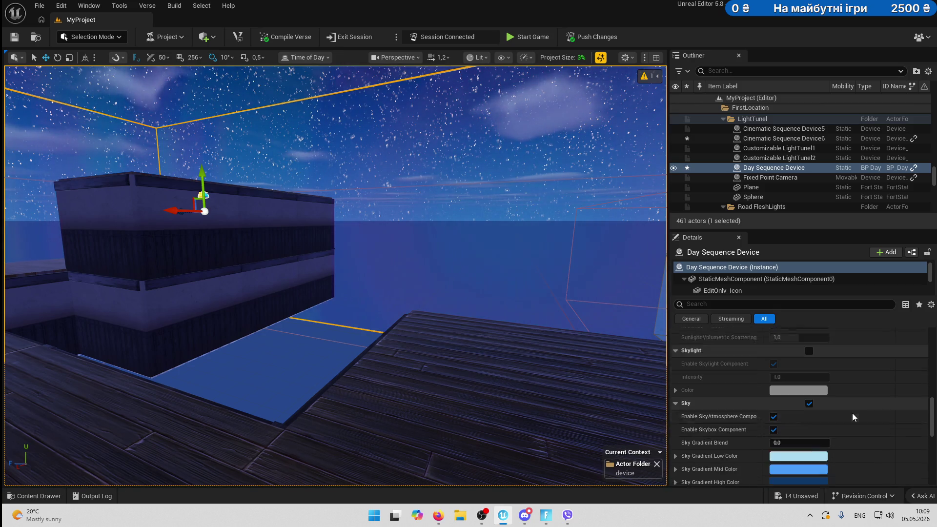
pyautogui.scroll(-3, 853, 413)
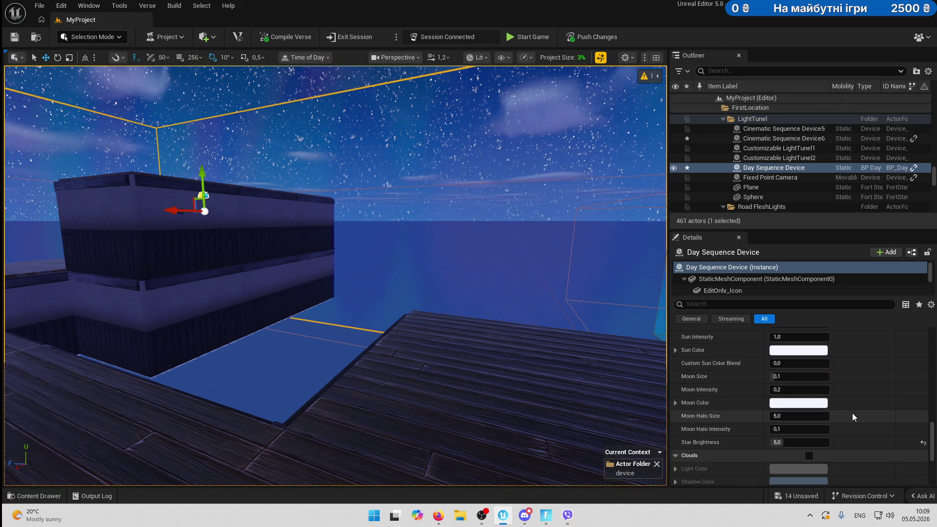
pyautogui.click(811, 442)
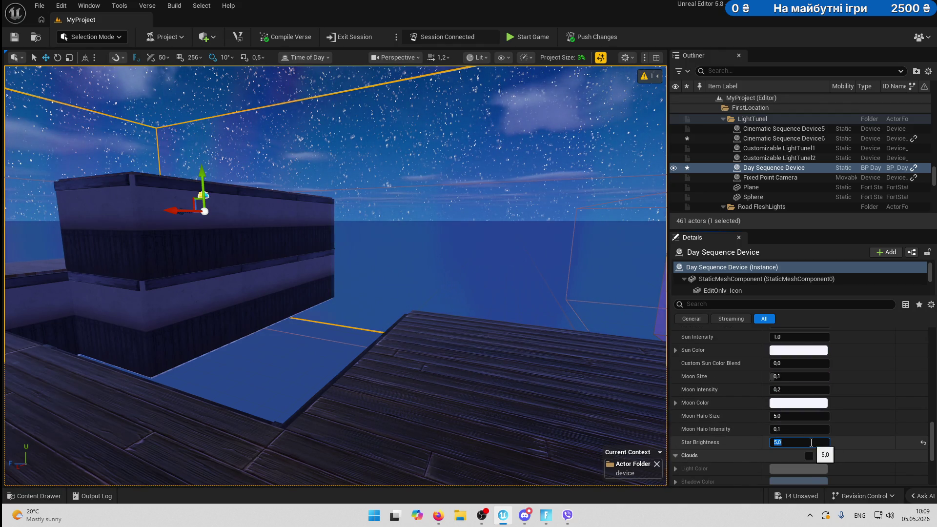
pyautogui.write('0,2')
pyautogui.press('Return')
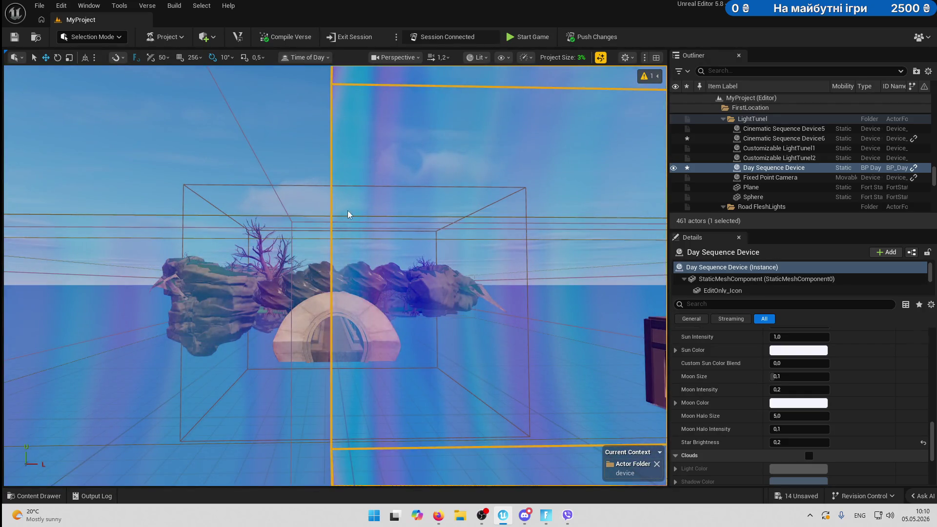
# Select the ten dojo props and lanterns and move them to Location2 > Building.
pyautogui.click(348, 214)
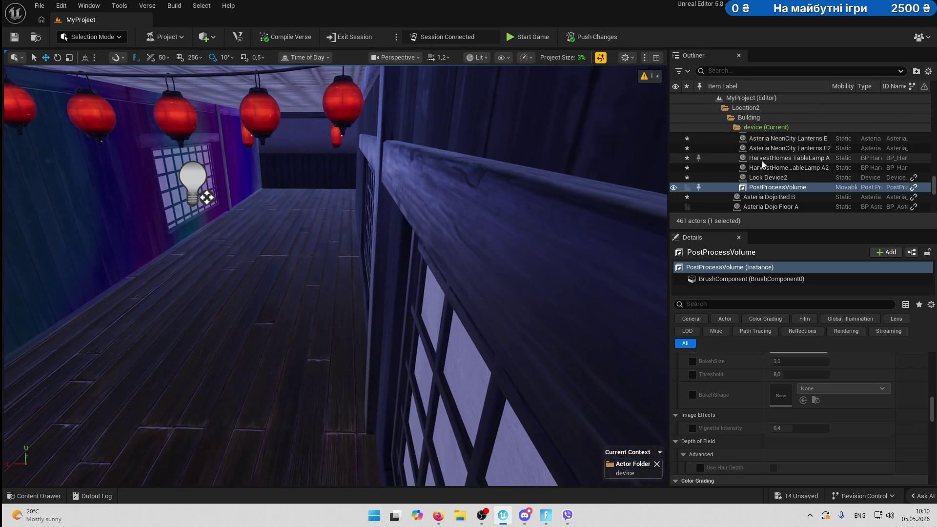
pyautogui.click(801, 168)
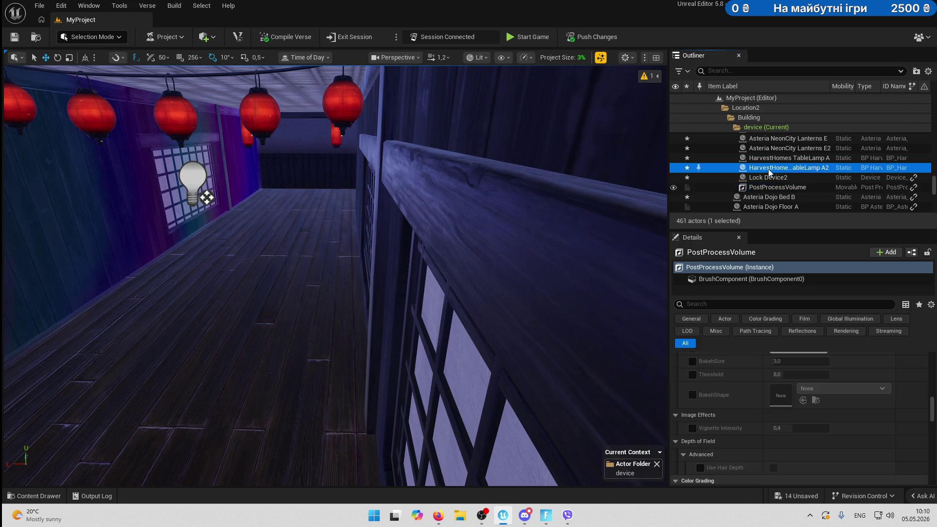
pyautogui.scroll(4, 805, 183)
pyautogui.keyDown('shift'); pyautogui.click(800, 144); pyautogui.keyUp('shift')
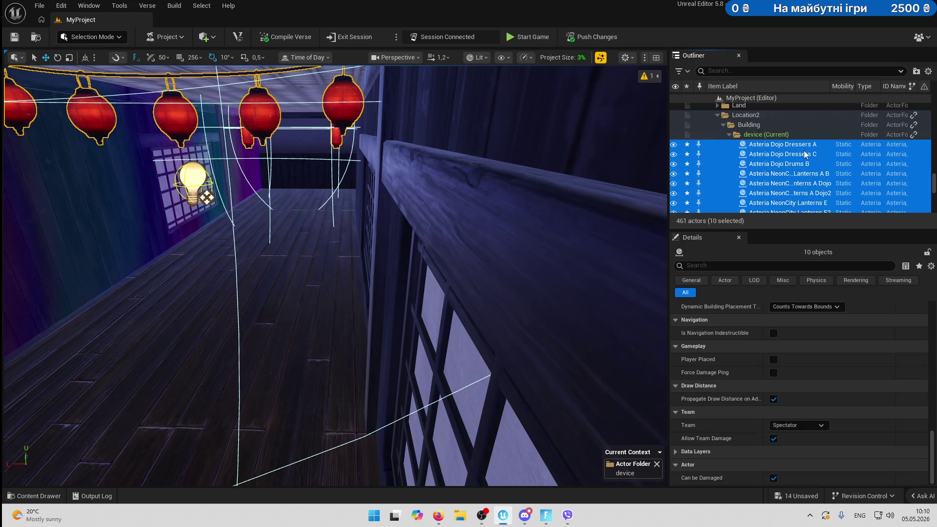
pyautogui.rightClick(793, 147)
pyautogui.moveTo(708, 461)
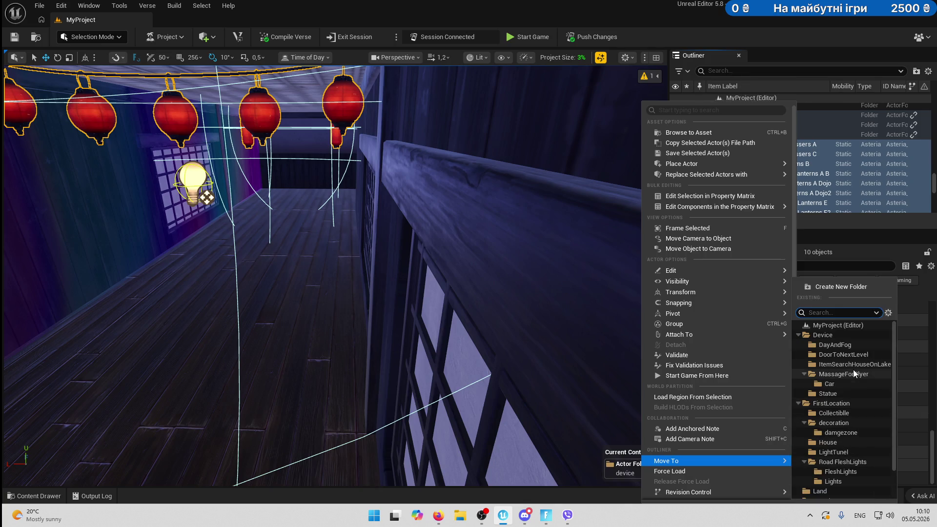
pyautogui.scroll(-2, 862, 448)
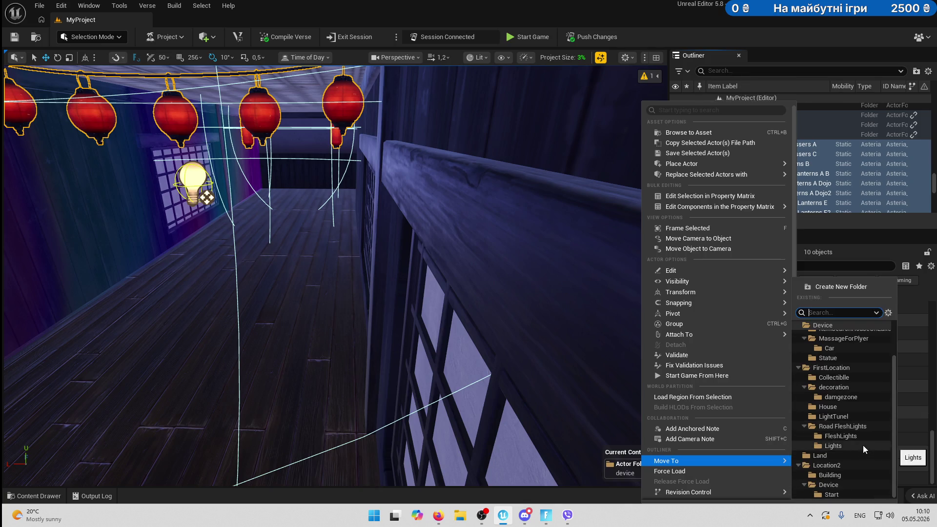
pyautogui.click(839, 477)
pyautogui.press('f')
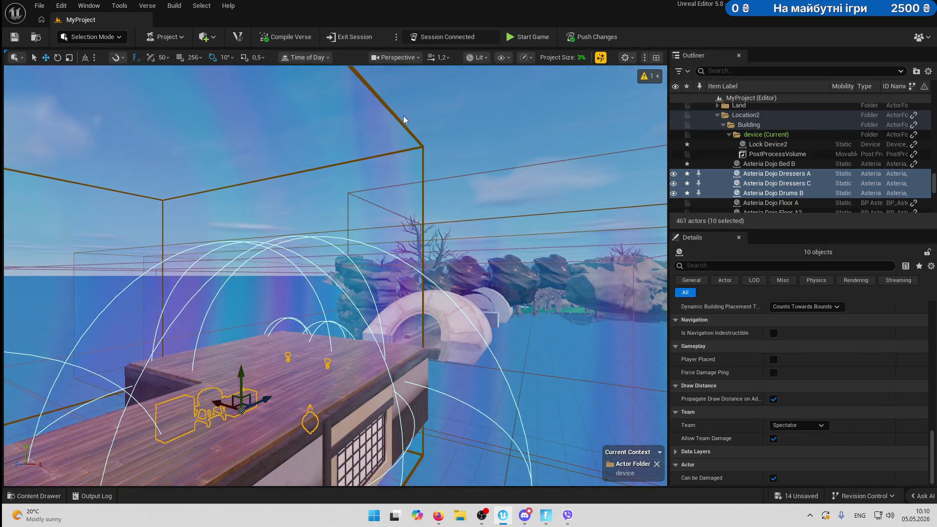
pyautogui.click(782, 183)
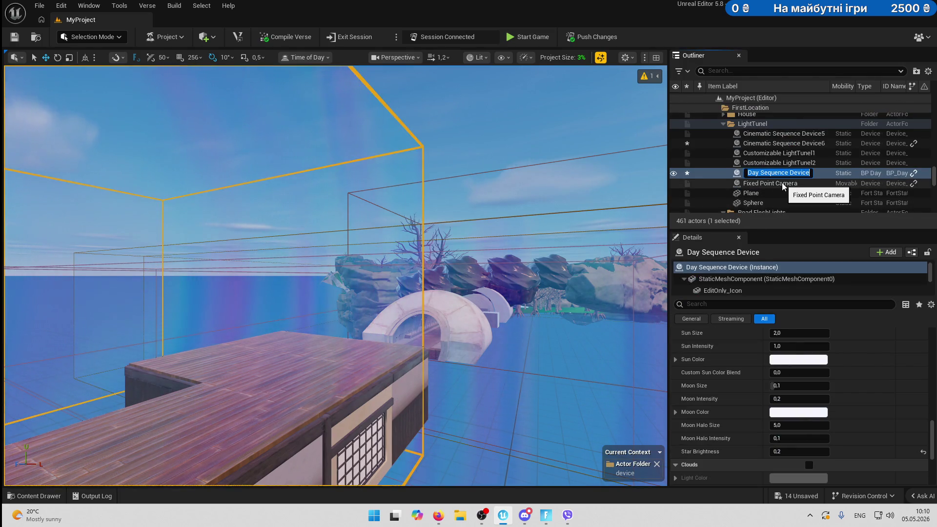
# Rename the device to 'Day Sequence DeviceLocation2'.
pyautogui.press('End')
pyautogui.write('Lo')
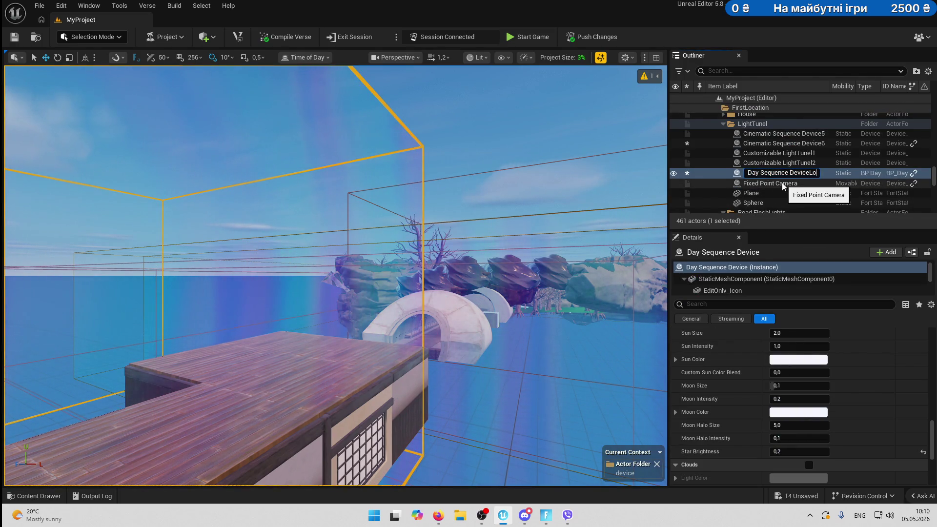
pyautogui.write('cation2')
pyautogui.press('Return')
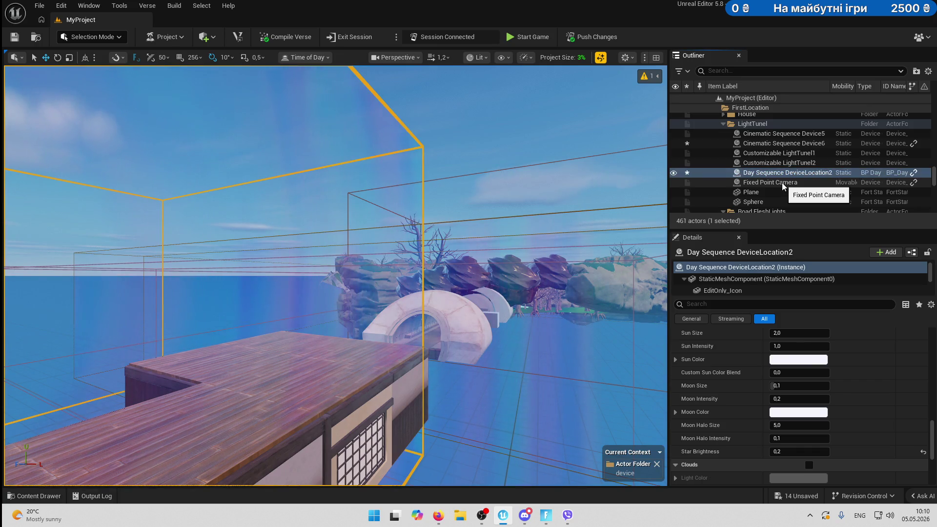
# Reselect Day Sequence DeviceLocation2 in the Outliner after dismissing stray menus.
pyautogui.rightClick(789, 171)
pyautogui.click(816, 174)
pyautogui.rightClick(815, 174)
pyautogui.moveTo(777, 176)
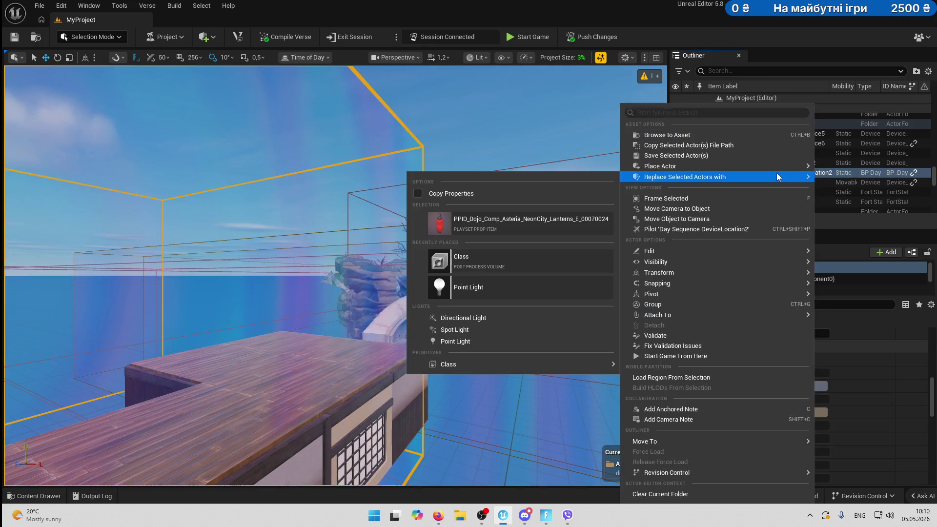
pyautogui.click(830, 176)
pyautogui.click(818, 182)
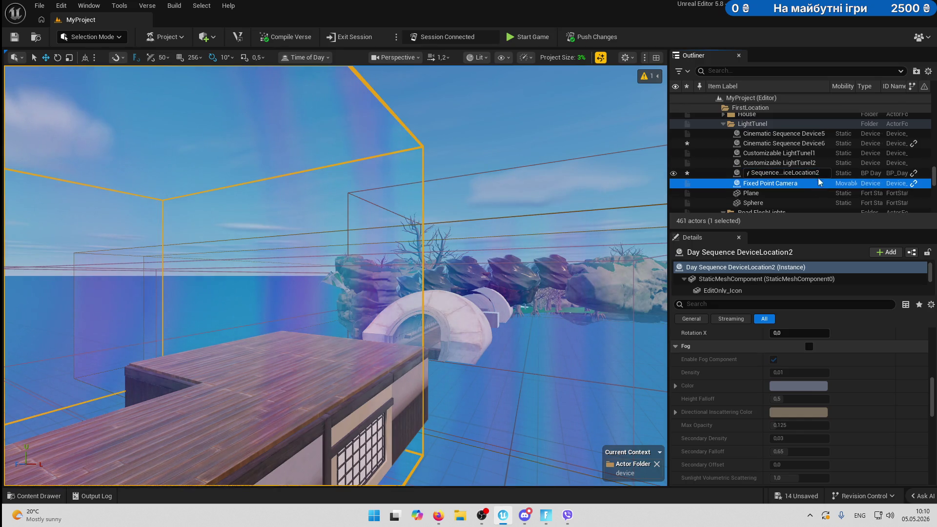
pyautogui.click(747, 175)
pyautogui.click(746, 177)
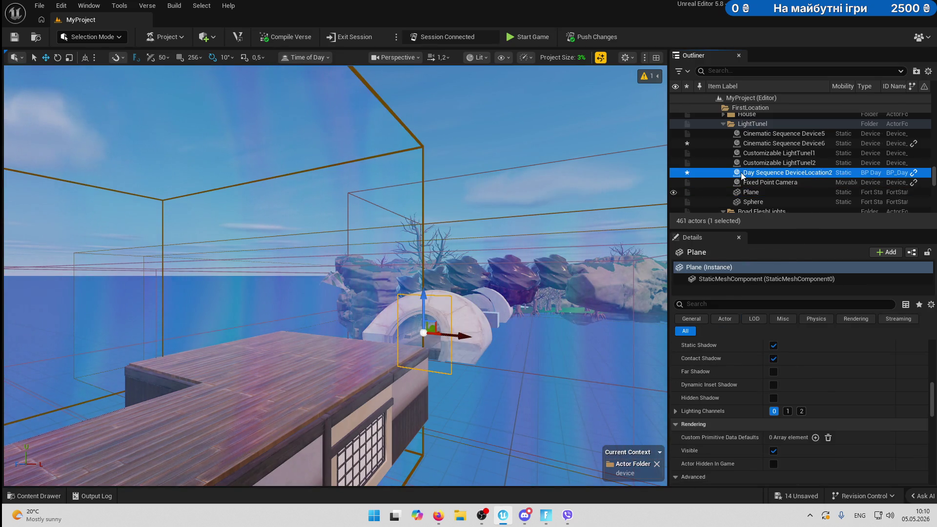
# Move Day Sequence DeviceLocation2 into the Location2 > Building > device folder.
pyautogui.rightClick(746, 177)
pyautogui.moveTo(634, 442)
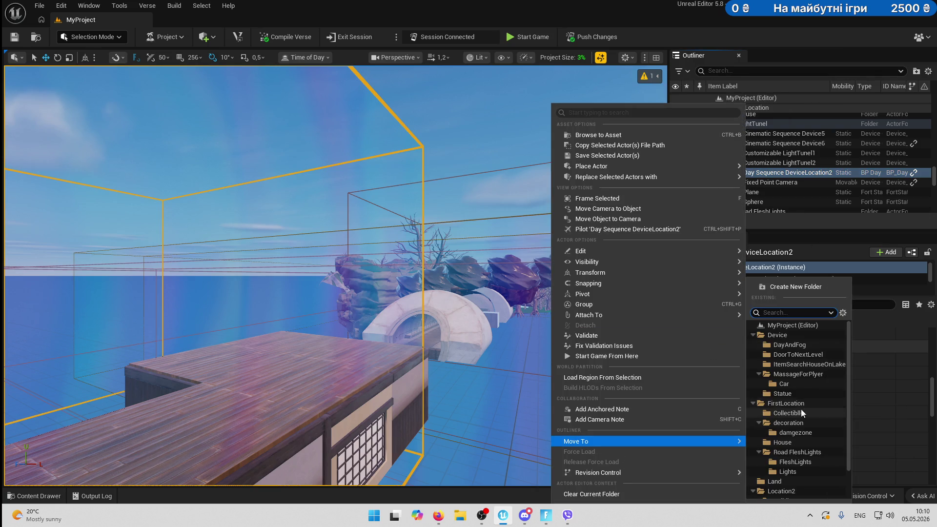
pyautogui.scroll(-2, 803, 455)
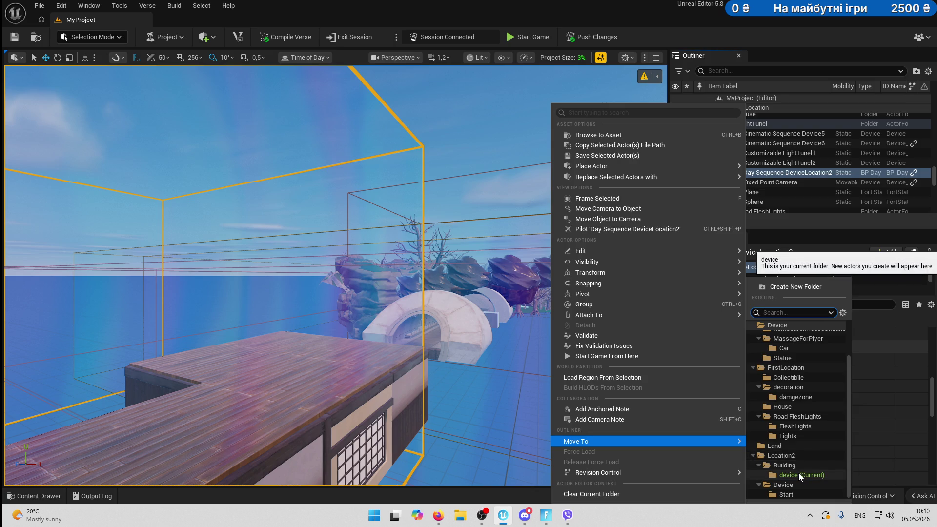
pyautogui.click(799, 473)
pyautogui.press('f')
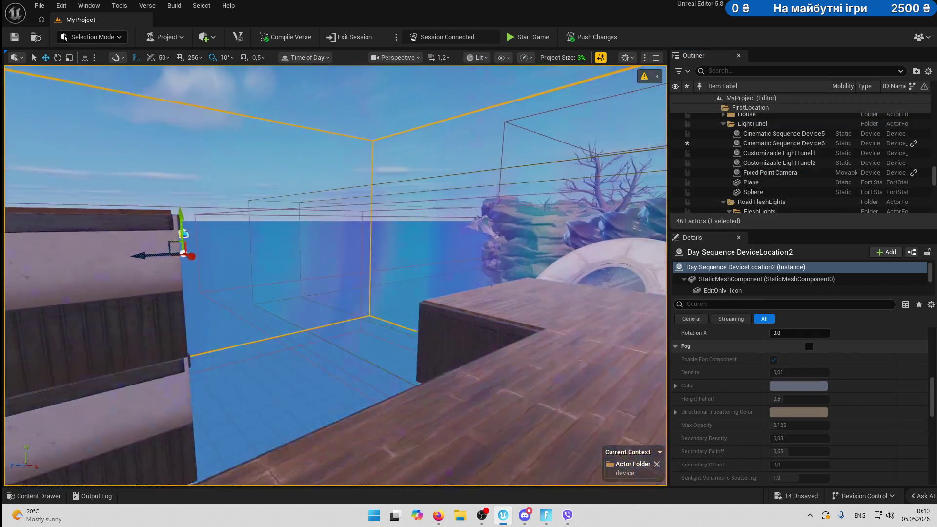
pyautogui.scroll(-10, 364, 236)
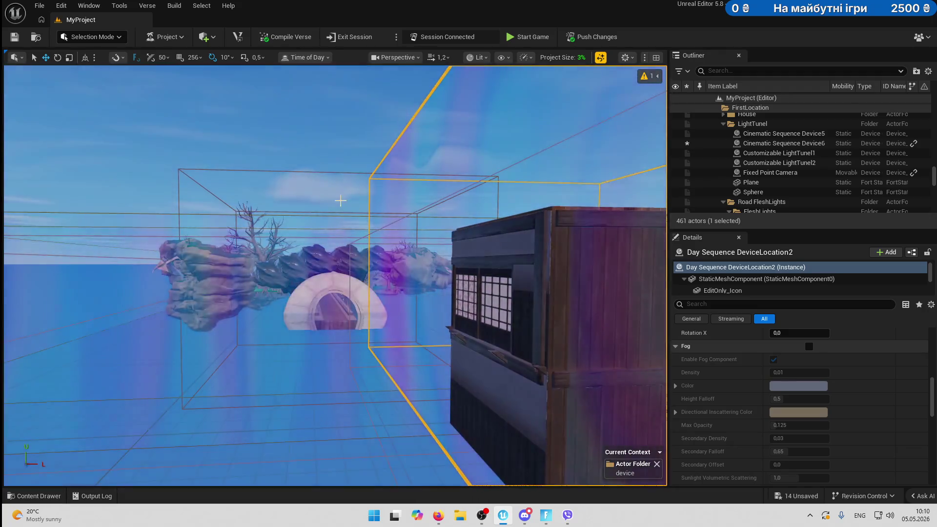
# Rename the post-process volume to PostProcessVolumeLocation2.
pyautogui.click(364, 236)
pyautogui.press('F2')
pyautogui.press('End')
pyautogui.write('Loc')
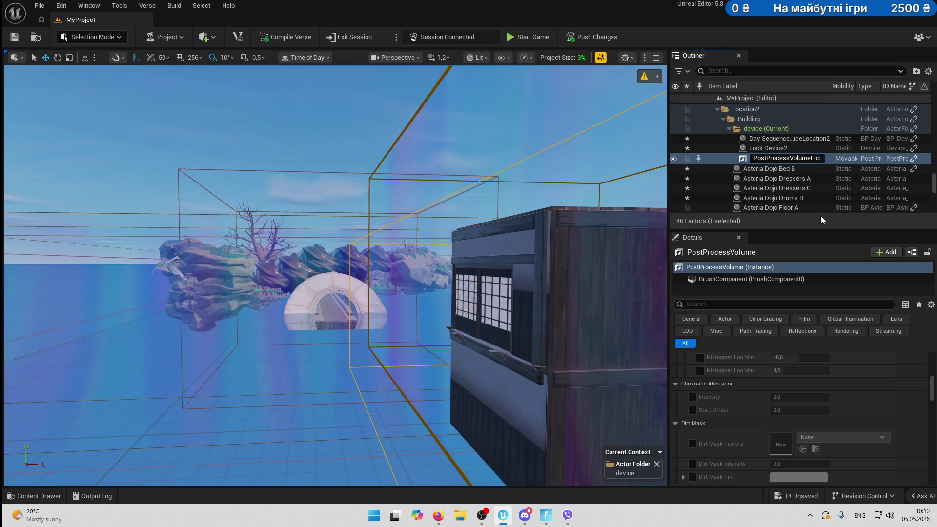
pyautogui.write('ation2')
pyautogui.press('Return')
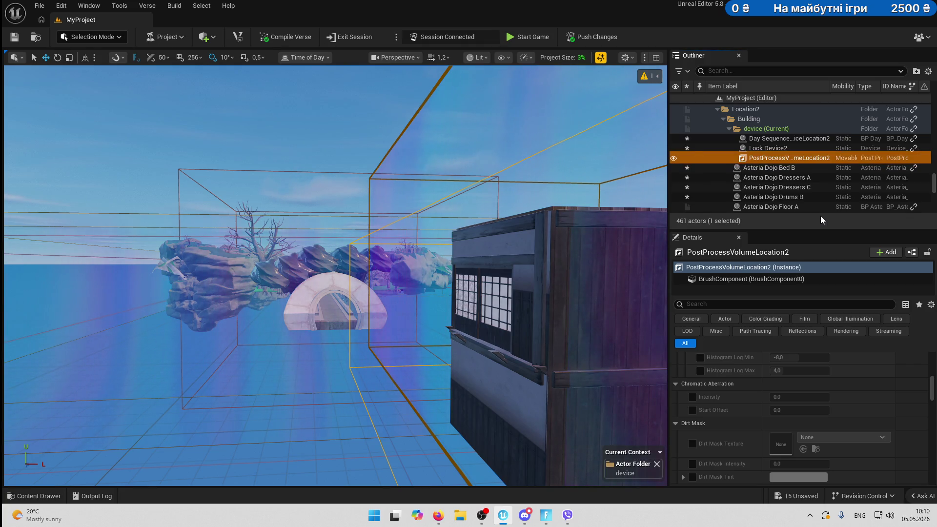
# Enable the Min and Max Brightness overrides and set both to 0,2.
pyautogui.scroll(15, 853, 382)
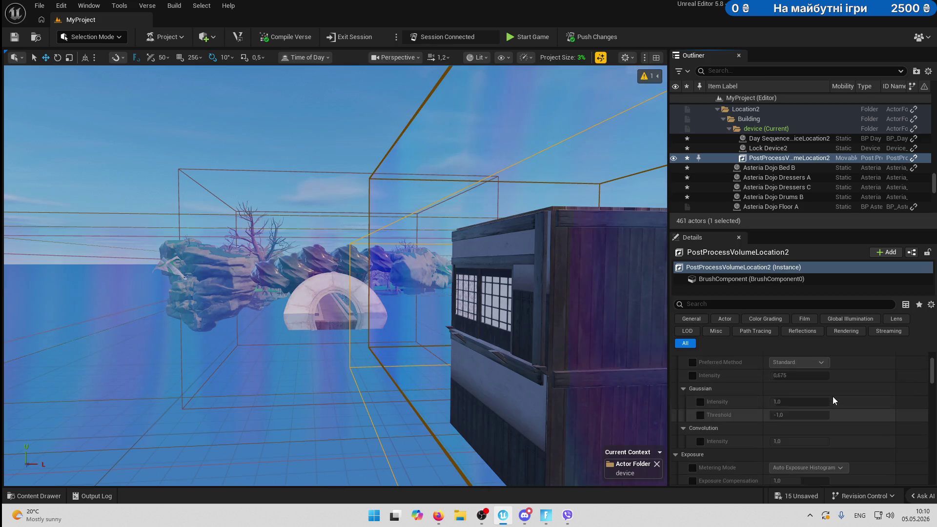
pyautogui.scroll(-5, 833, 397)
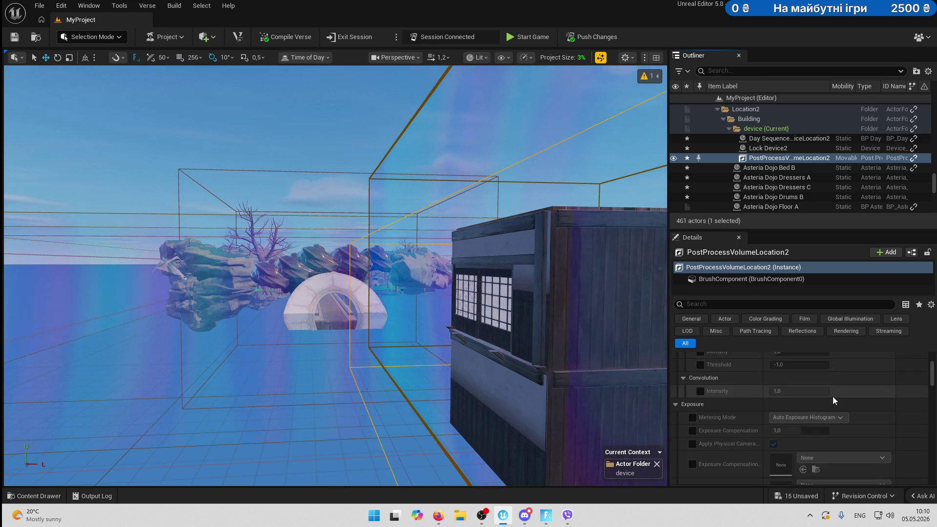
pyautogui.scroll(-6, 832, 396)
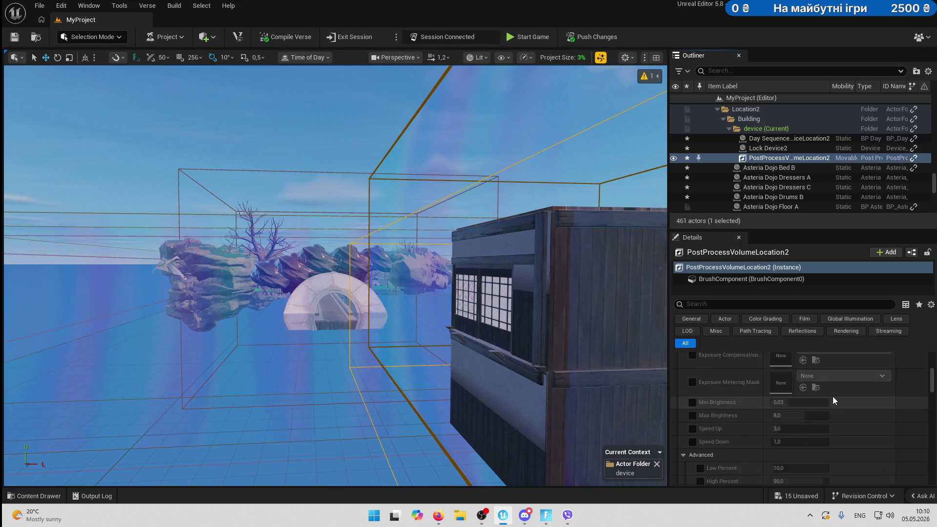
pyautogui.scroll(-5, 833, 396)
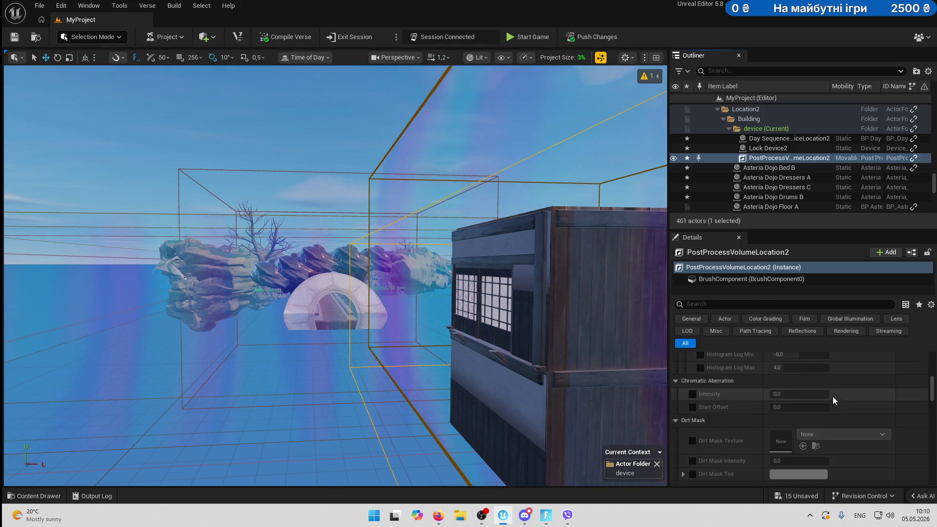
pyautogui.scroll(3, 833, 396)
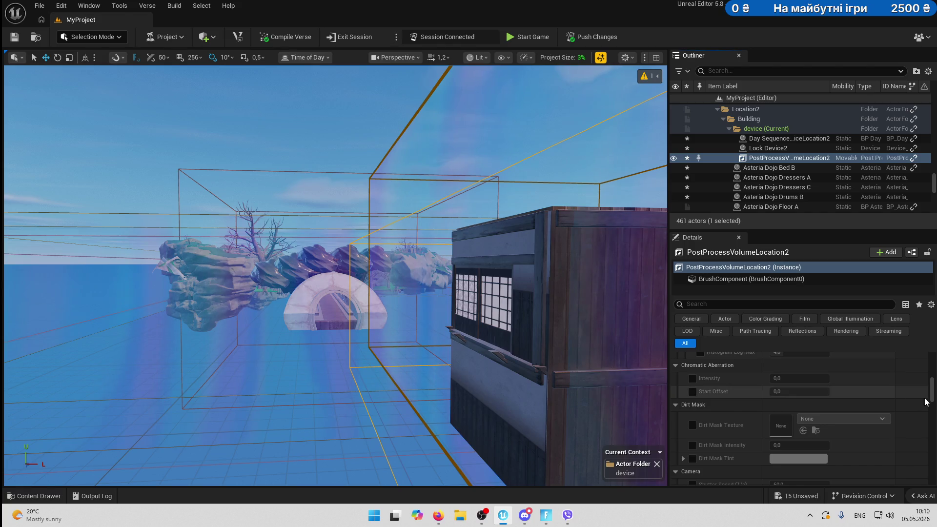
pyautogui.scroll(5, 844, 417)
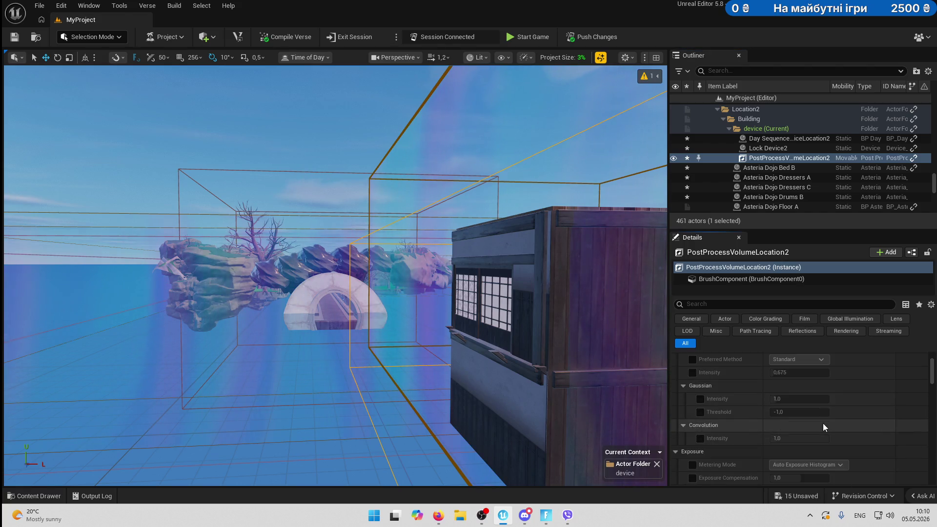
pyautogui.scroll(-4, 821, 423)
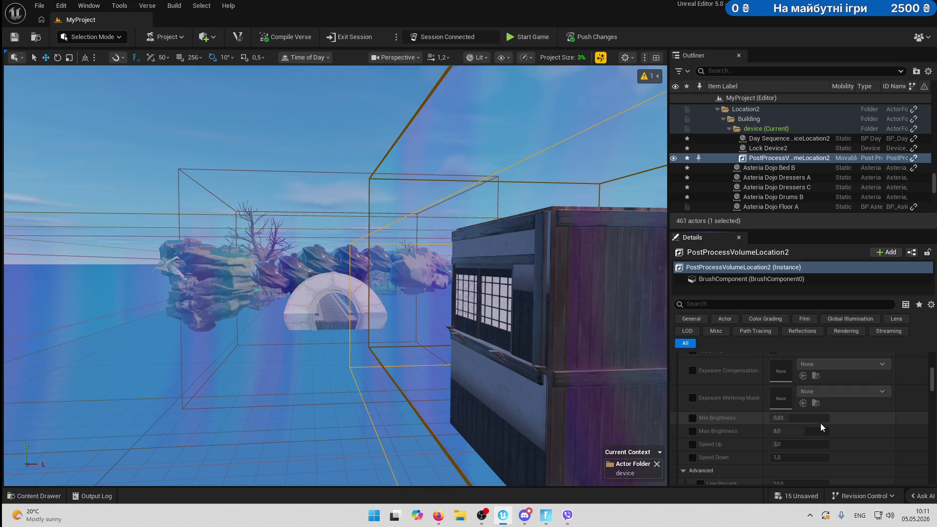
pyautogui.click(692, 417)
pyautogui.click(692, 431)
pyautogui.press('w')
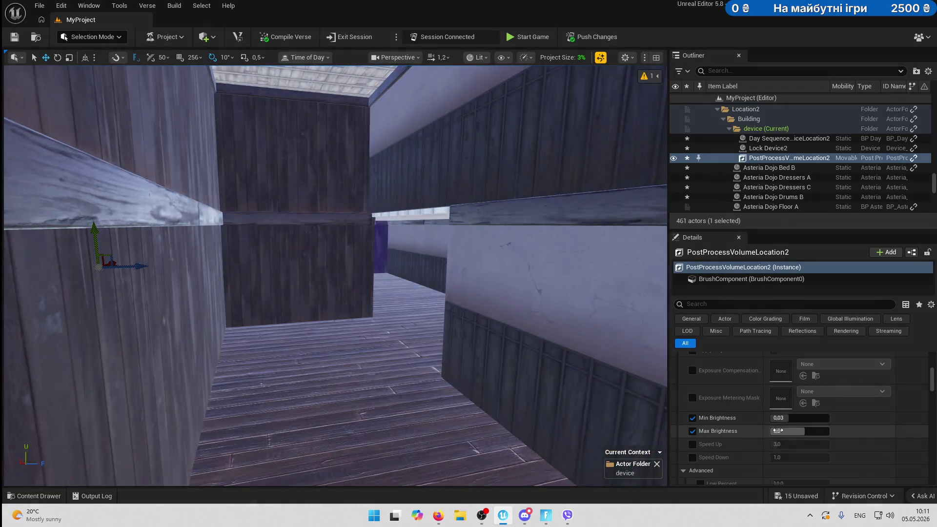
pyautogui.moveTo(803, 431); pyautogui.dragTo(780, 430)
pyautogui.click(780, 431)
pyautogui.click(789, 419)
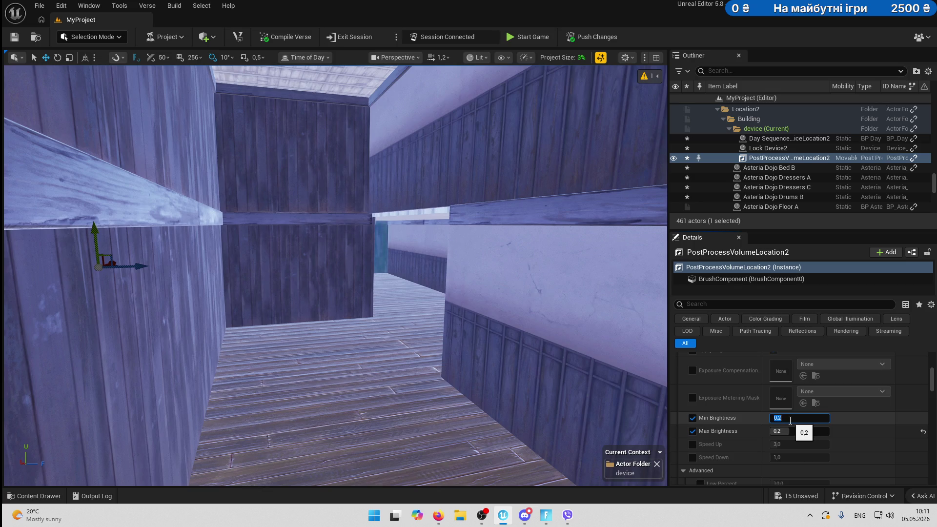
pyautogui.press('Return')
pyautogui.press('w')
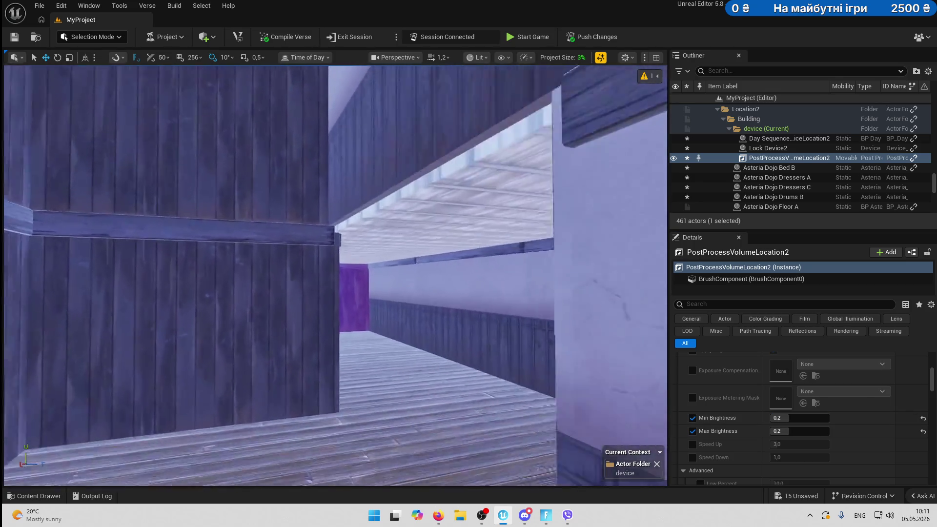
# Enable Vignette Intensity on the post-process volume.
pyautogui.scroll(-3, 887, 437)
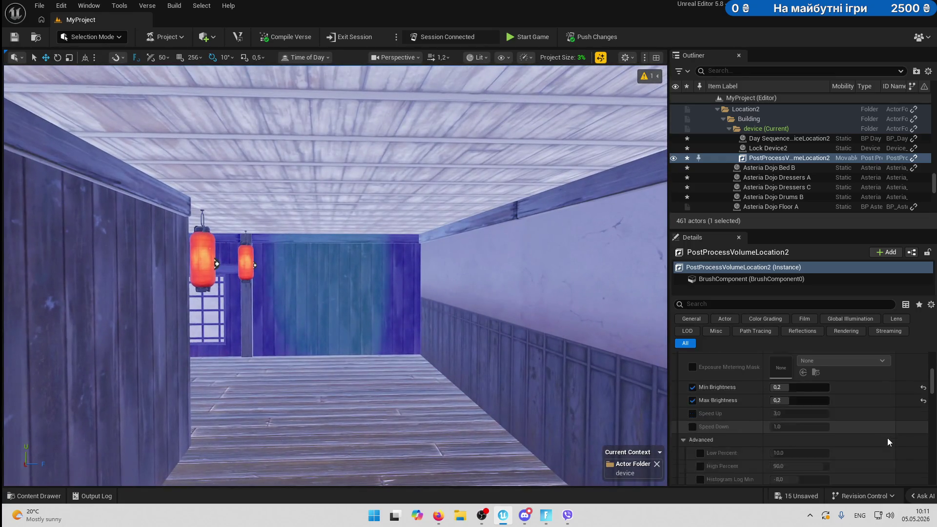
pyautogui.scroll(-5, 888, 438)
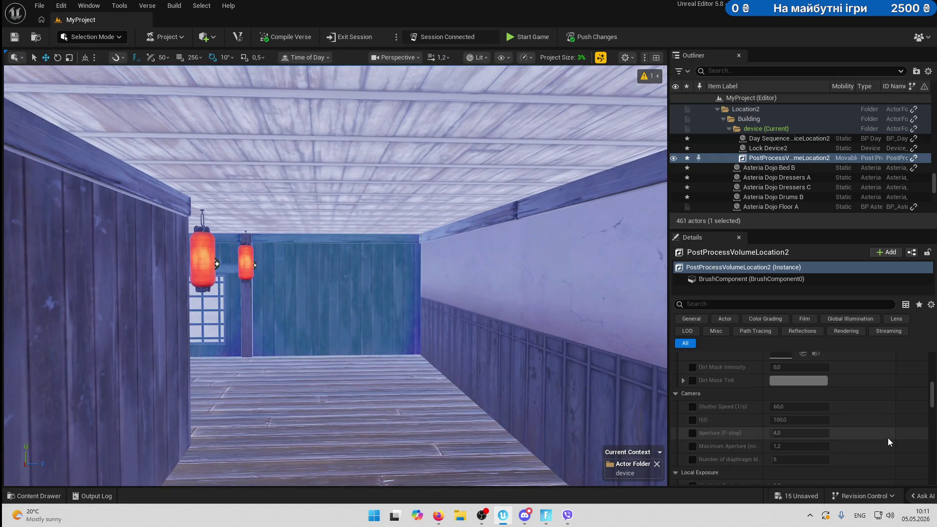
pyautogui.scroll(-5, 888, 438)
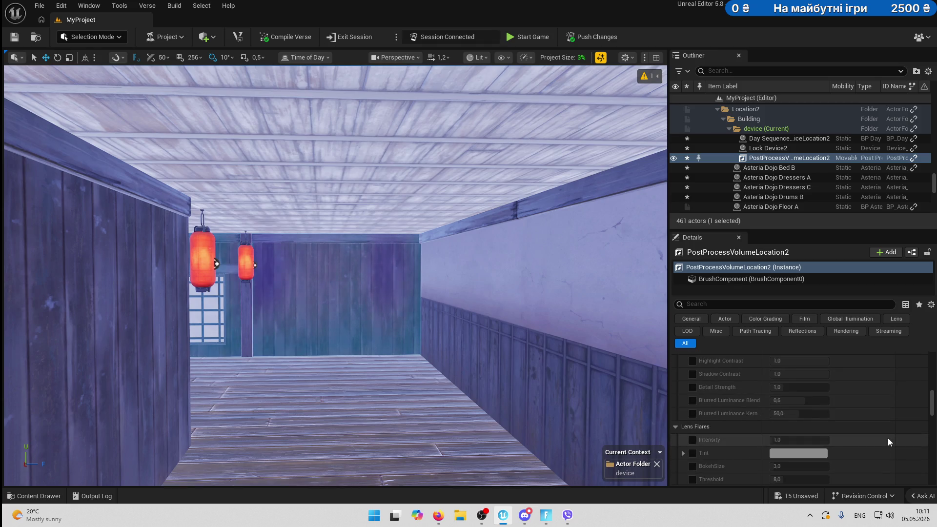
pyautogui.scroll(-4, 888, 438)
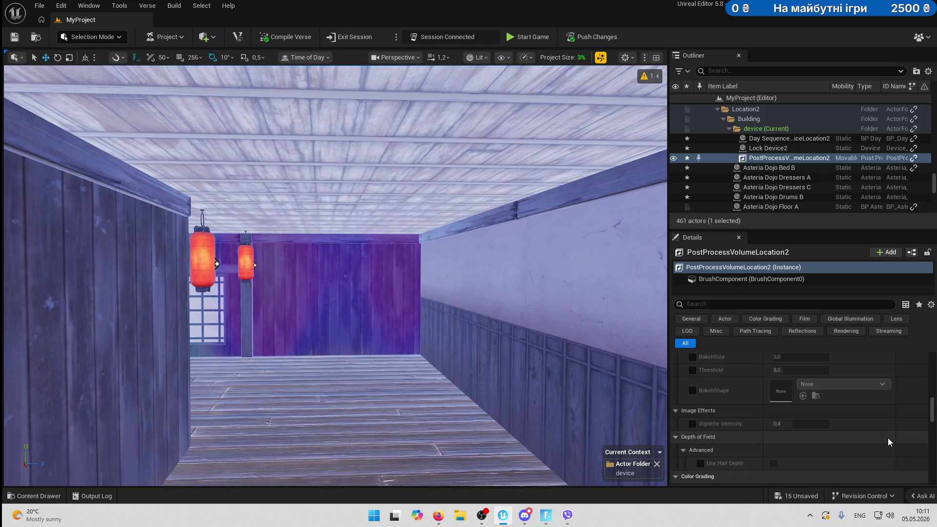
pyautogui.click(693, 424)
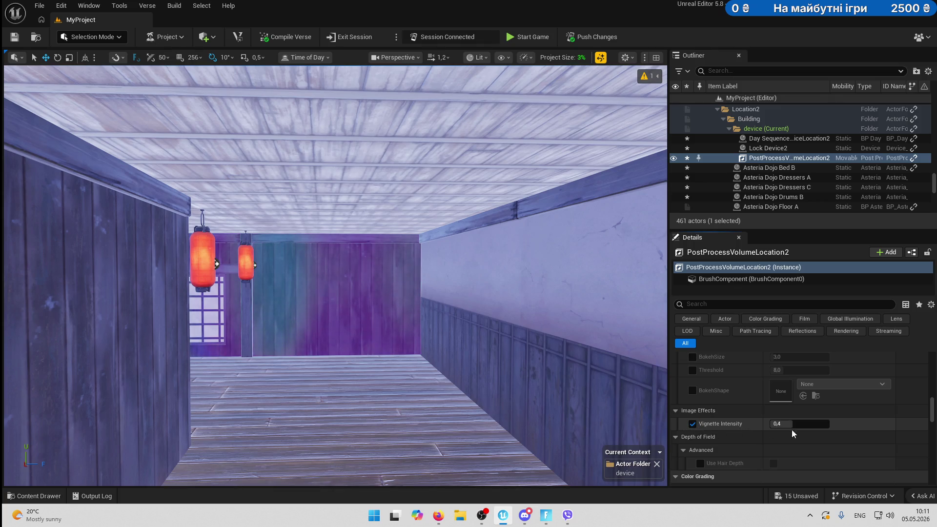
pyautogui.scroll(-5, 740, 447)
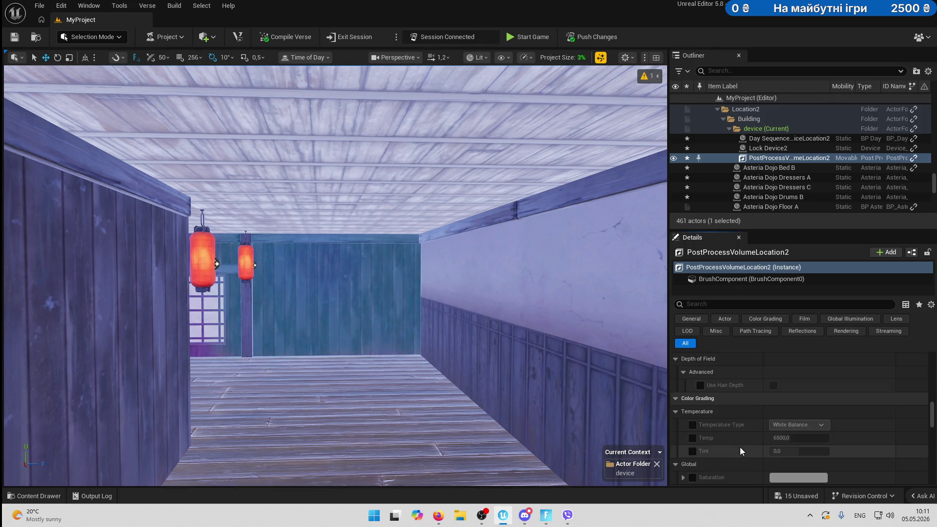
pyautogui.scroll(-5, 740, 447)
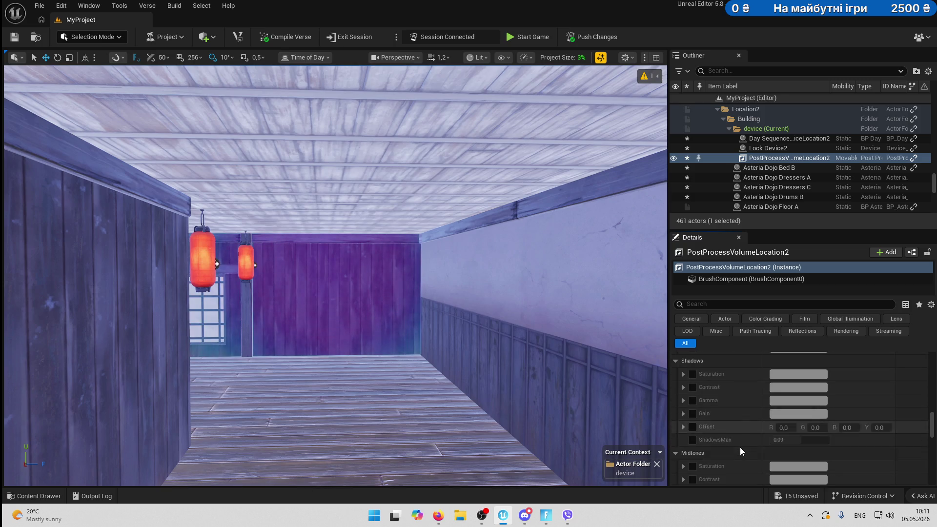
pyautogui.scroll(-6, 740, 447)
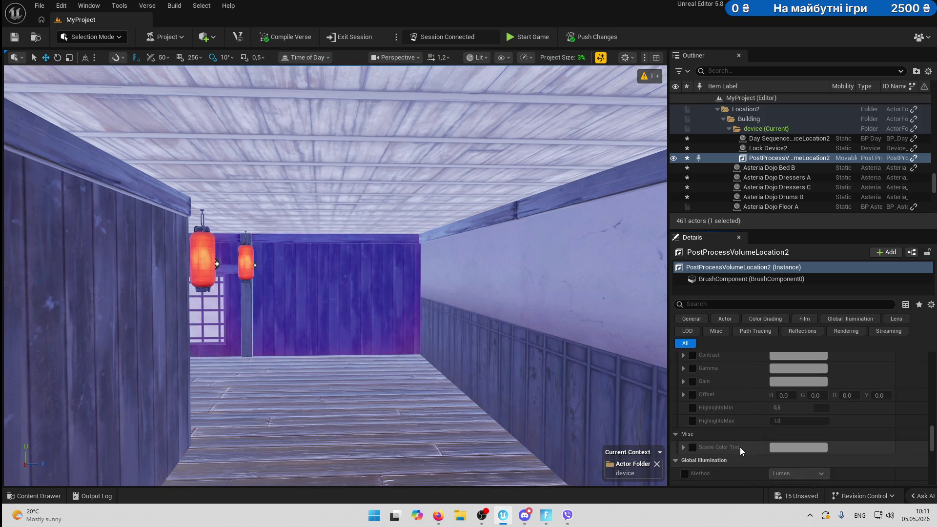
pyautogui.scroll(-2, 740, 448)
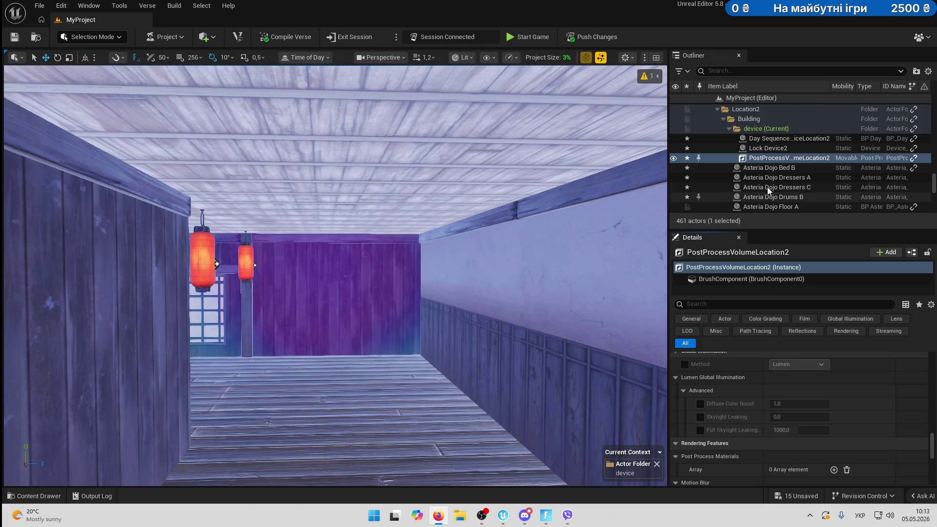
pyautogui.click(775, 140)
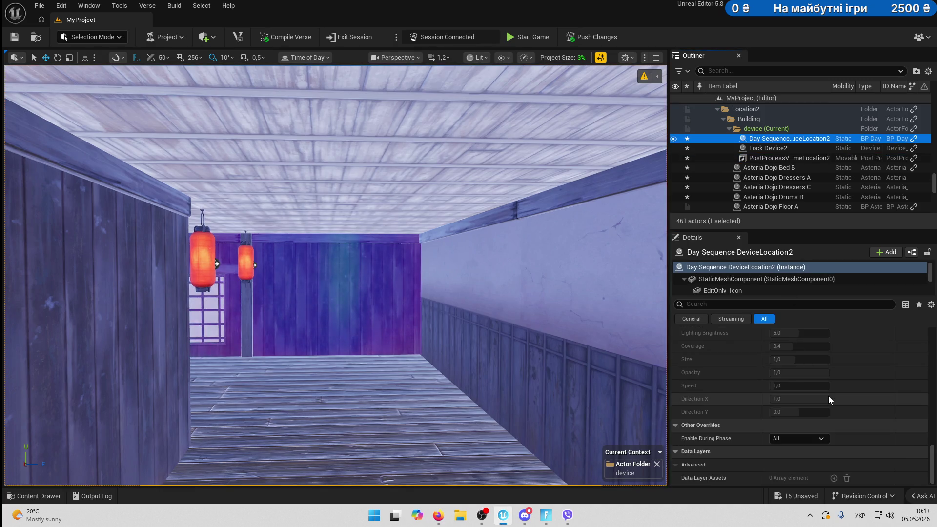
# Enable the day sequence Skylight, drop its intensity to 0,0, and inspect the darkened dojo.
pyautogui.scroll(5, 827, 397)
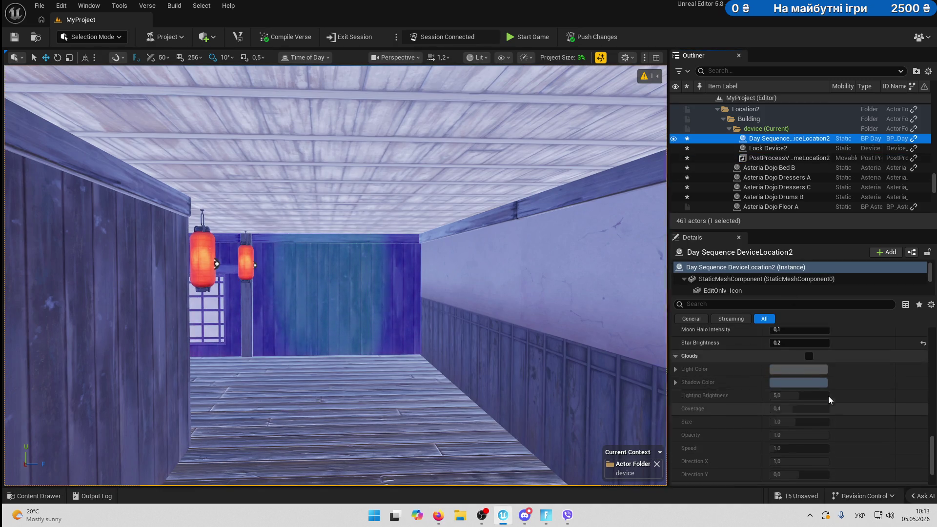
pyautogui.scroll(5, 828, 396)
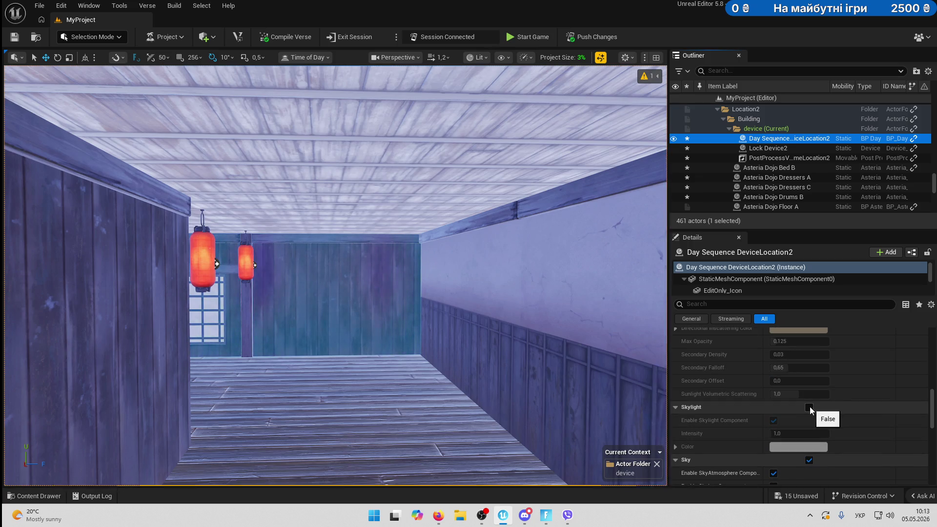
pyautogui.scroll(5, 810, 405)
pyautogui.scroll(10, 811, 406)
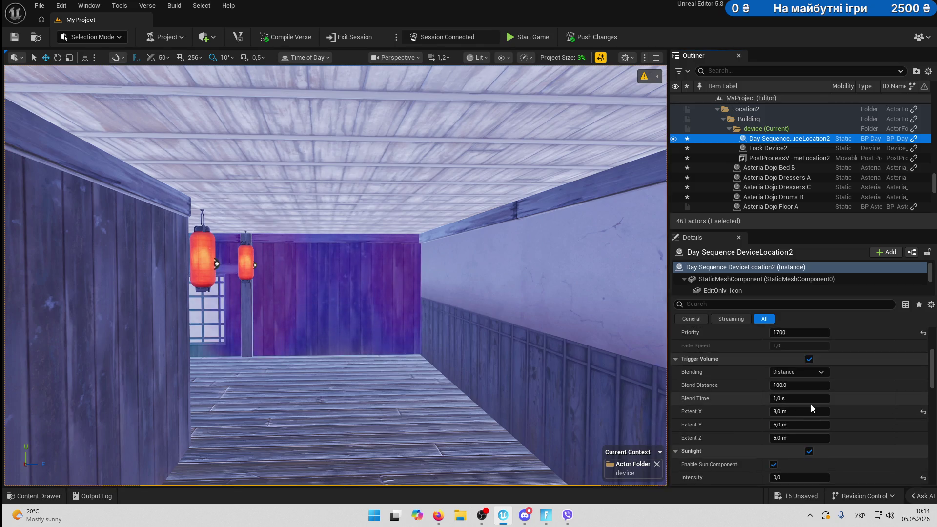
pyautogui.scroll(-5, 810, 405)
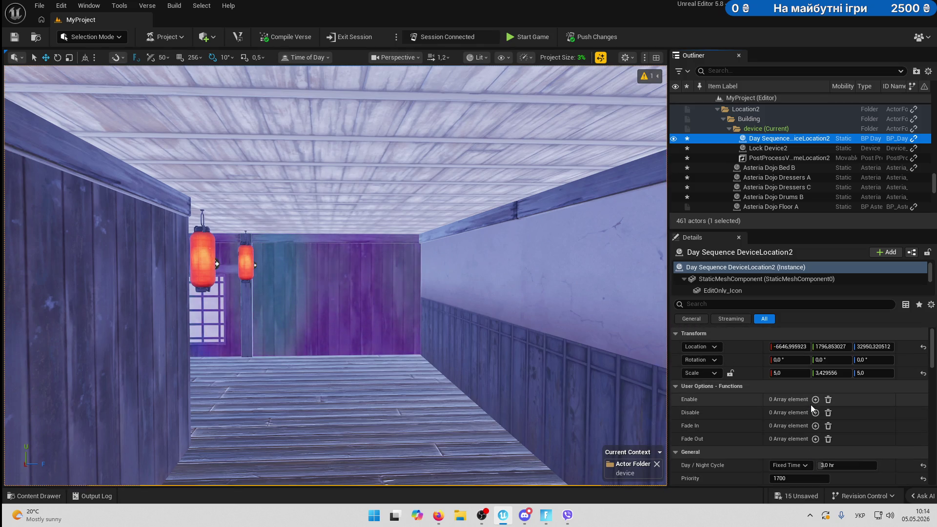
pyautogui.scroll(-2, 810, 404)
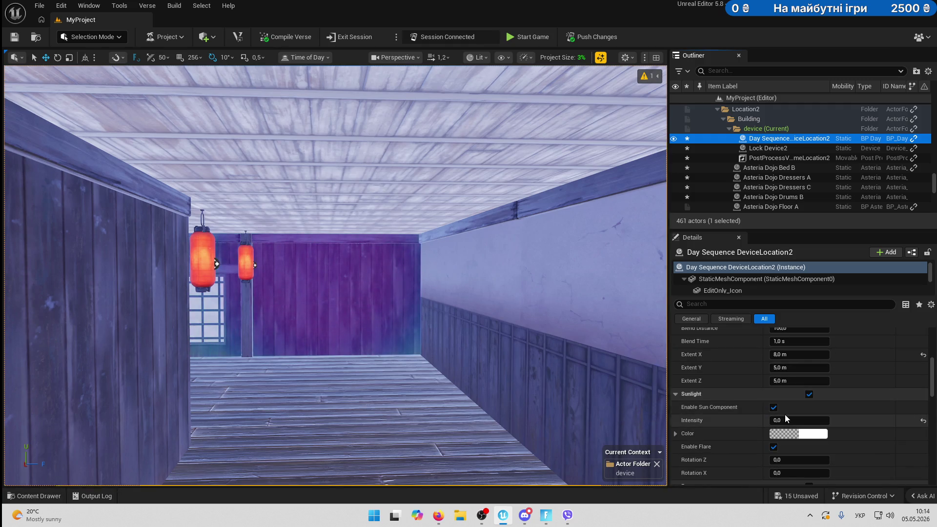
pyautogui.scroll(-5, 860, 414)
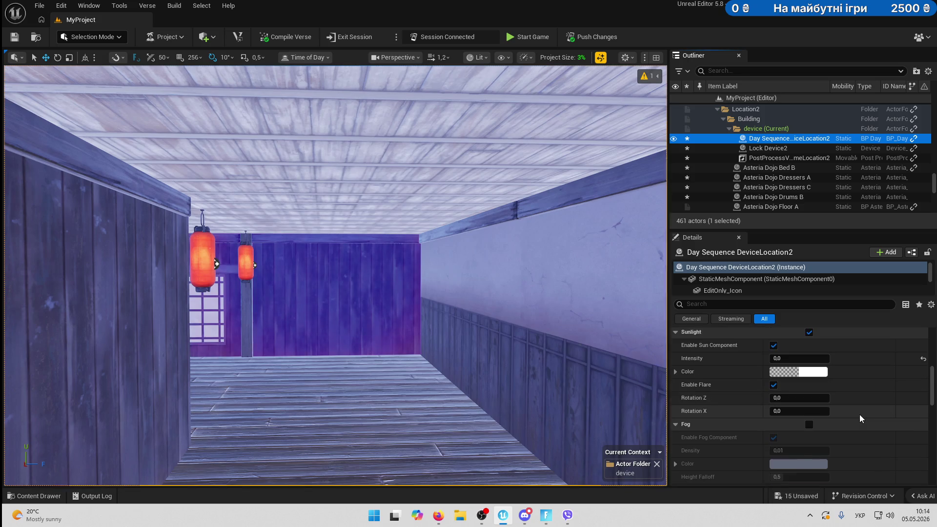
pyautogui.scroll(-4, 859, 415)
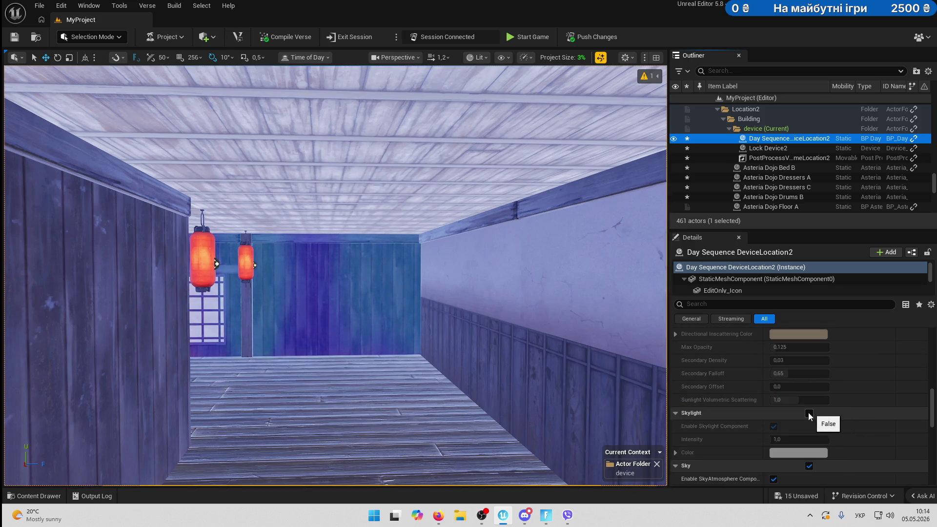
pyautogui.click(808, 414)
pyautogui.moveTo(796, 439); pyautogui.dragTo(762, 439)
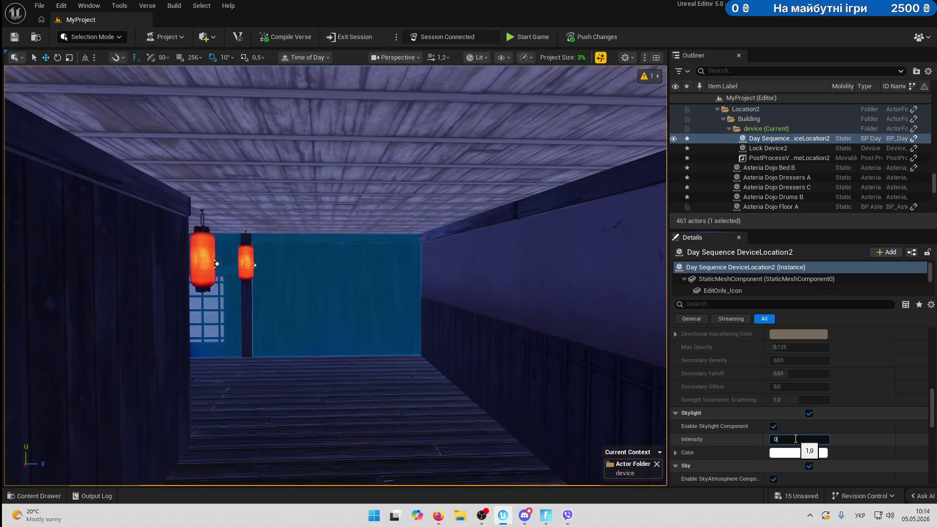
pyautogui.click(796, 439)
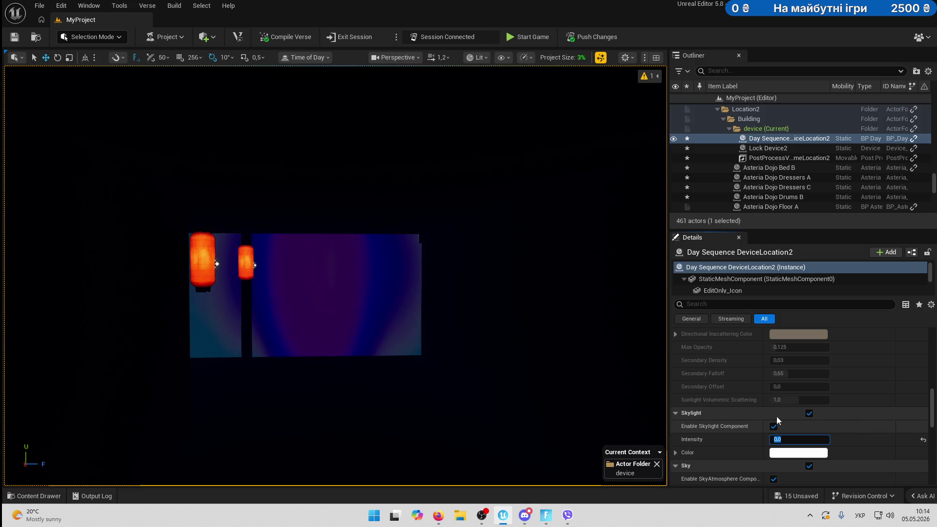
pyautogui.moveTo(389, 318)
pyautogui.mouseDown()
pyautogui.moveTo(362, 318)
pyautogui.moveTo(391, 318)
pyautogui.moveTo(390, 273)
pyautogui.moveTo(386, 317)
pyautogui.moveTo(376, 317)
pyautogui.moveTo(371, 337)
pyautogui.moveTo(288, 317)
pyautogui.moveTo(630, 419)
pyautogui.mouseUp()
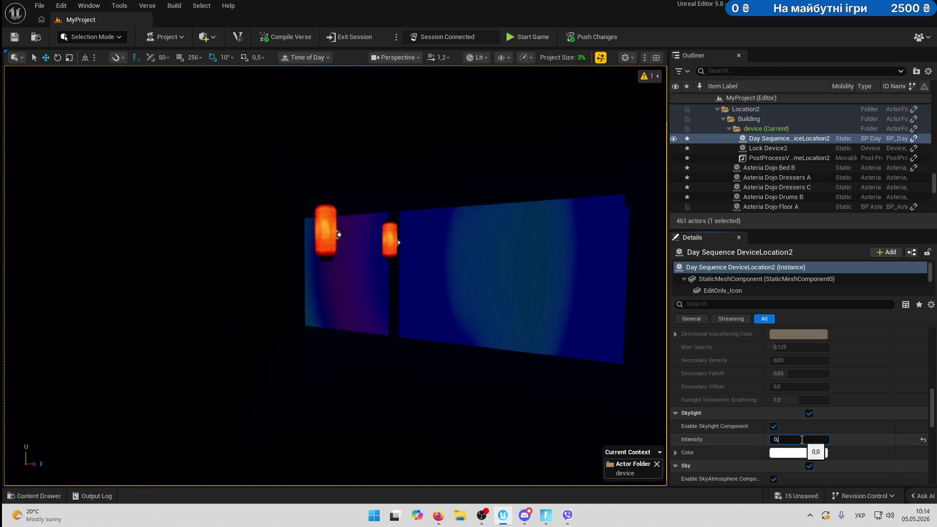
# Set Skylight Intensity to 0,2.
pyautogui.write('0,2')
pyautogui.press('Return')
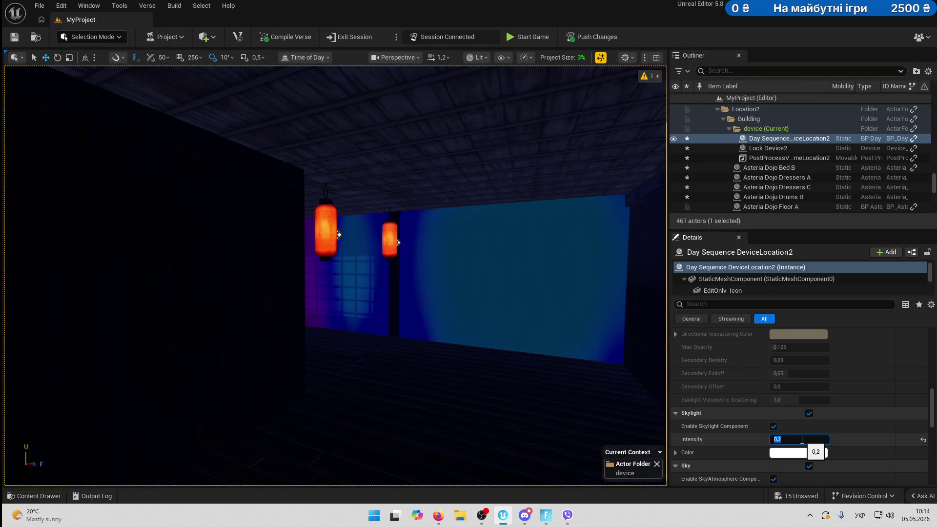
pyautogui.press('f')
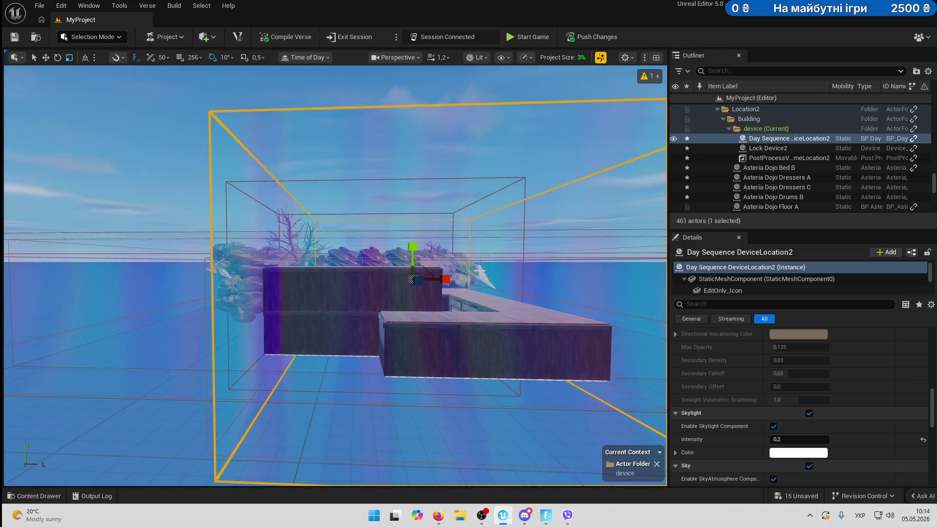
# Resize the trigger volume to Extent Y 7 m and Extent Z 6 m.
pyautogui.scroll(5, 813, 384)
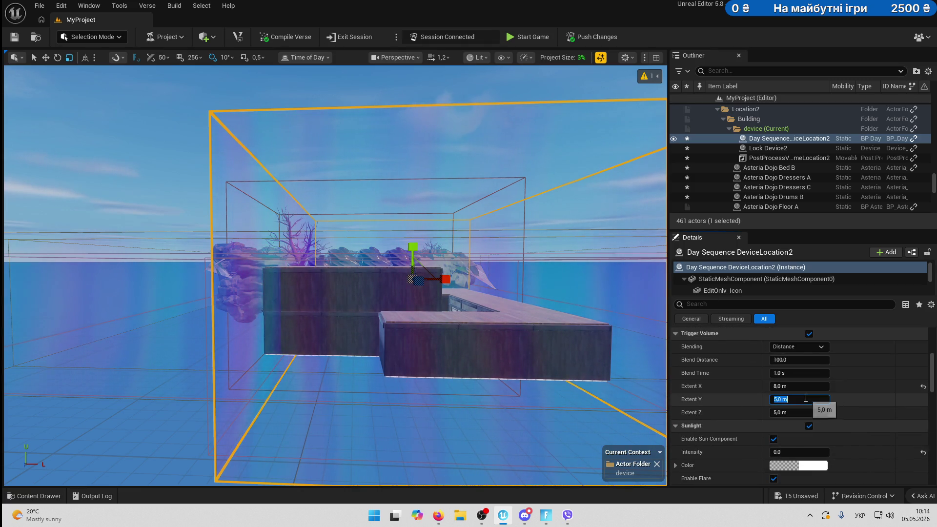
pyautogui.press('Return')
pyautogui.click(802, 412)
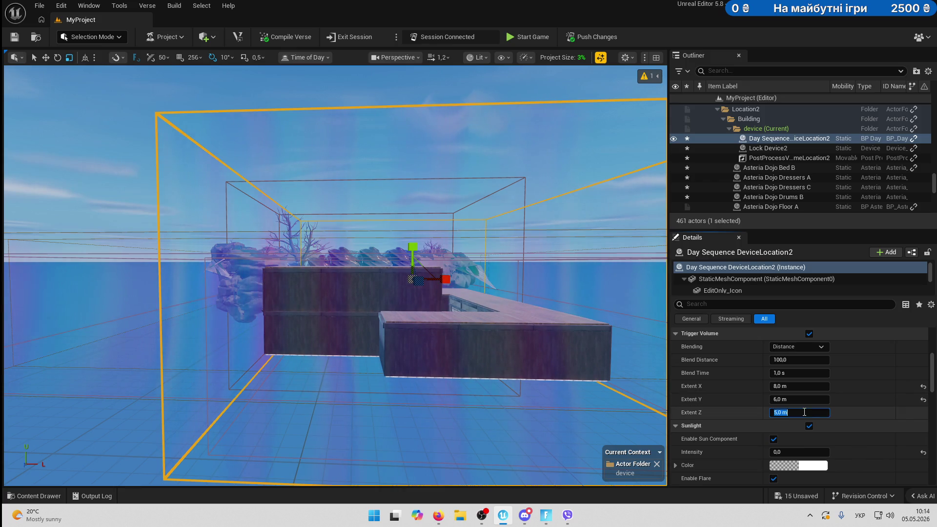
pyautogui.write('6')
pyautogui.press('Return')
pyautogui.click(805, 397)
pyautogui.write('7')
pyautogui.press('Return')
pyautogui.moveTo(655, 354); pyautogui.dragTo(642, 190)
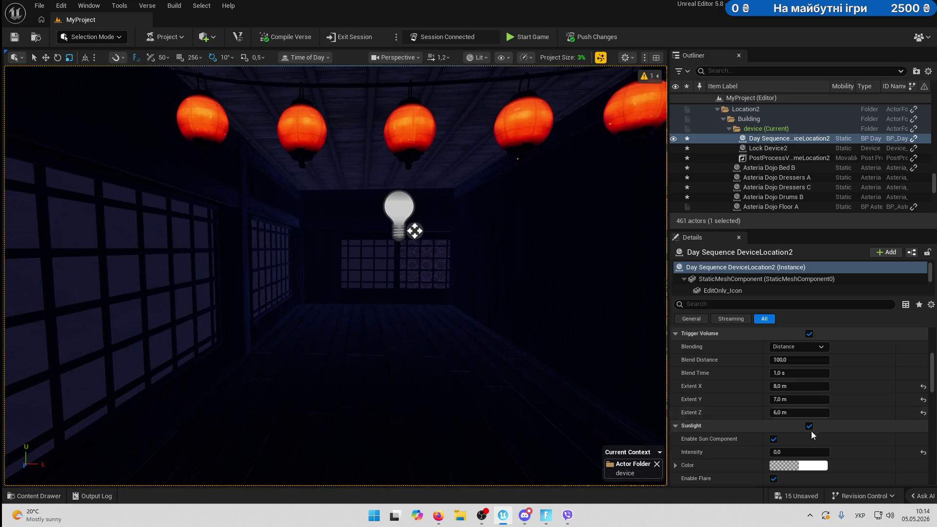
# Return Skylight Intensity to 0,0.
pyautogui.scroll(-3, 819, 436)
pyautogui.scroll(5, 825, 435)
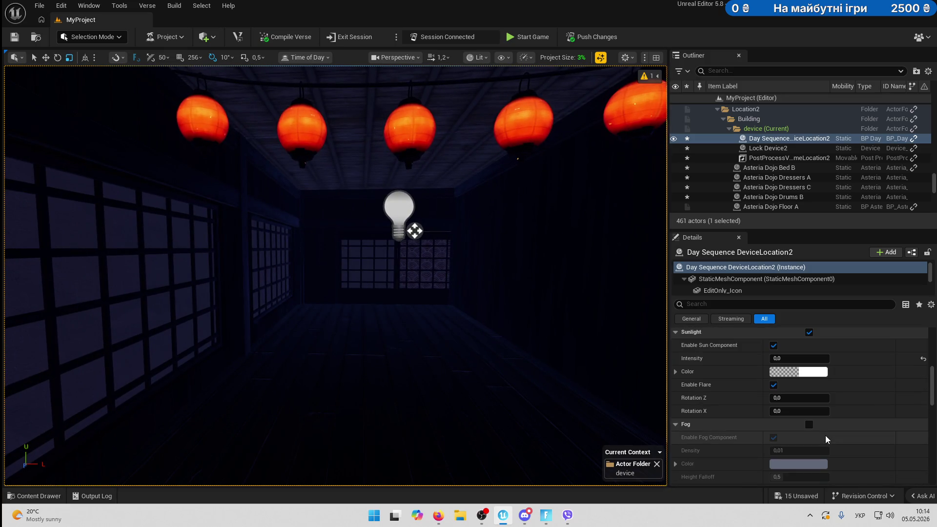
pyautogui.scroll(-5, 825, 435)
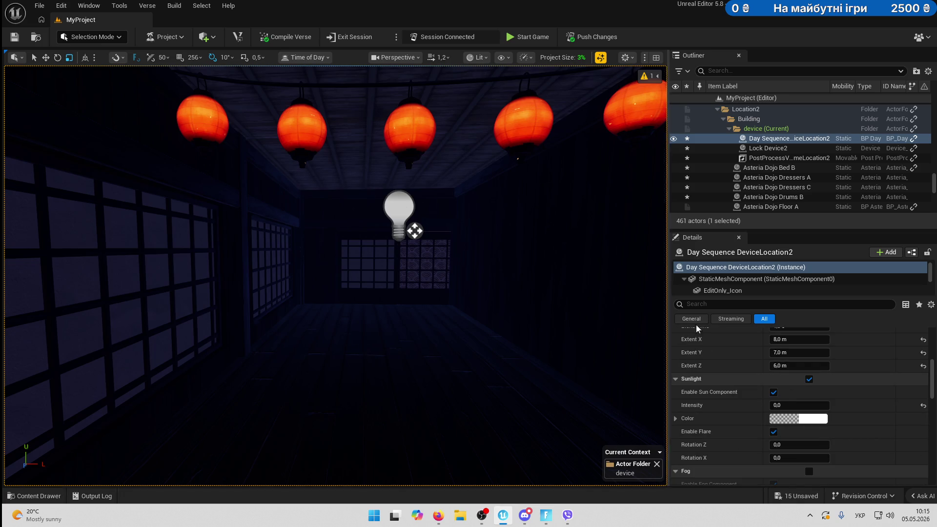
pyautogui.scroll(-3, 875, 407)
pyautogui.scroll(3, 875, 407)
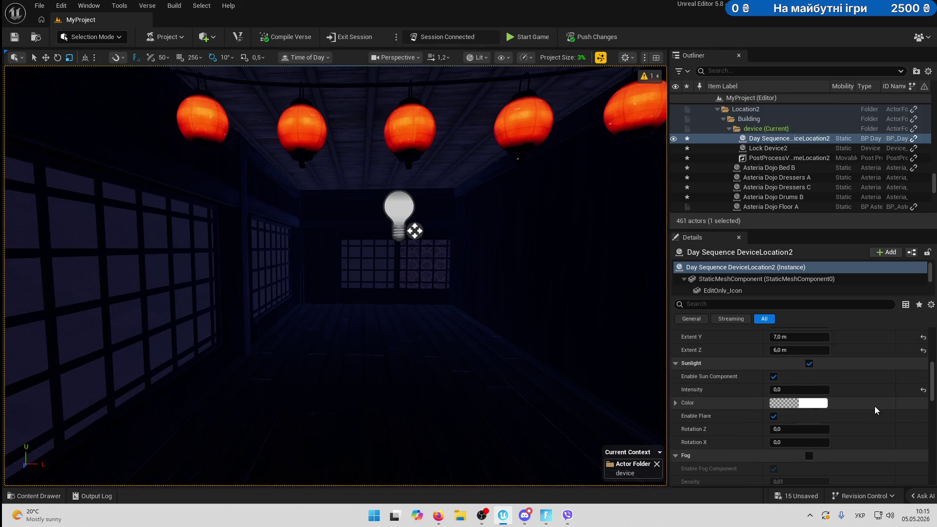
pyautogui.scroll(-12, 874, 406)
pyautogui.click(788, 439)
pyautogui.press('Return')
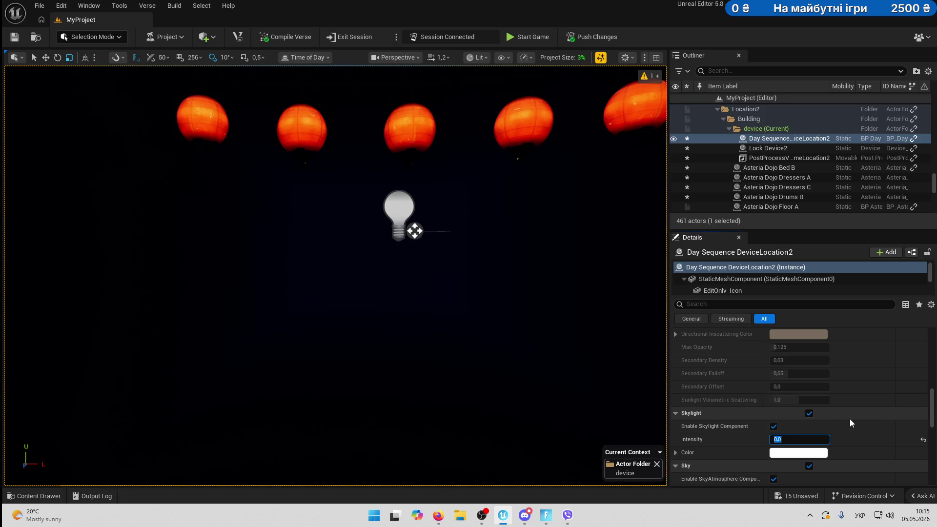
pyautogui.click(887, 432)
# Review the Sky and Moon settings, where Moon Intensity reads 0,2.
pyautogui.scroll(-3, 888, 432)
pyautogui.scroll(-1, 813, 414)
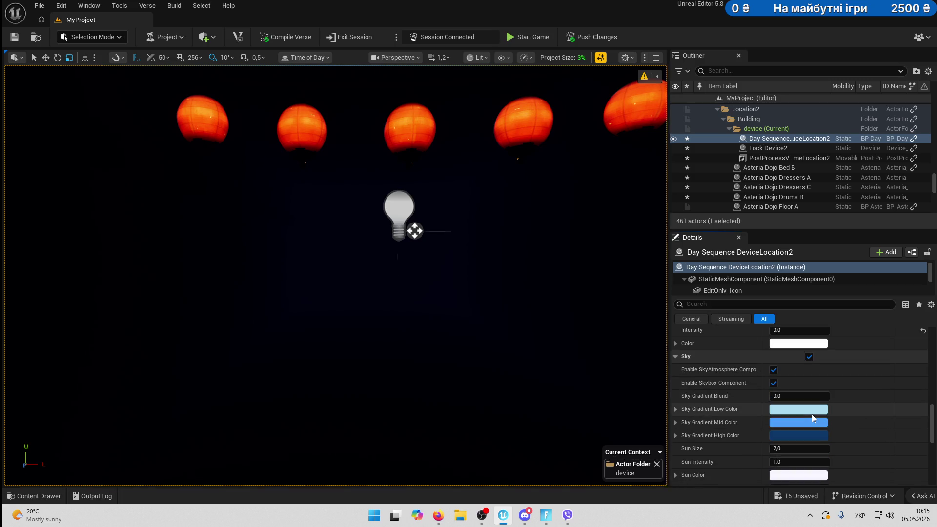
pyautogui.scroll(-1, 812, 414)
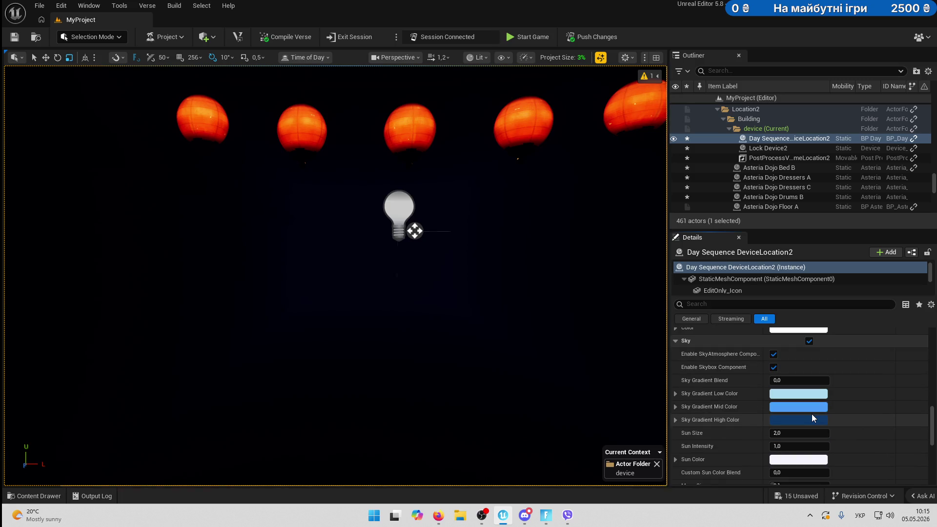
pyautogui.scroll(-1, 812, 418)
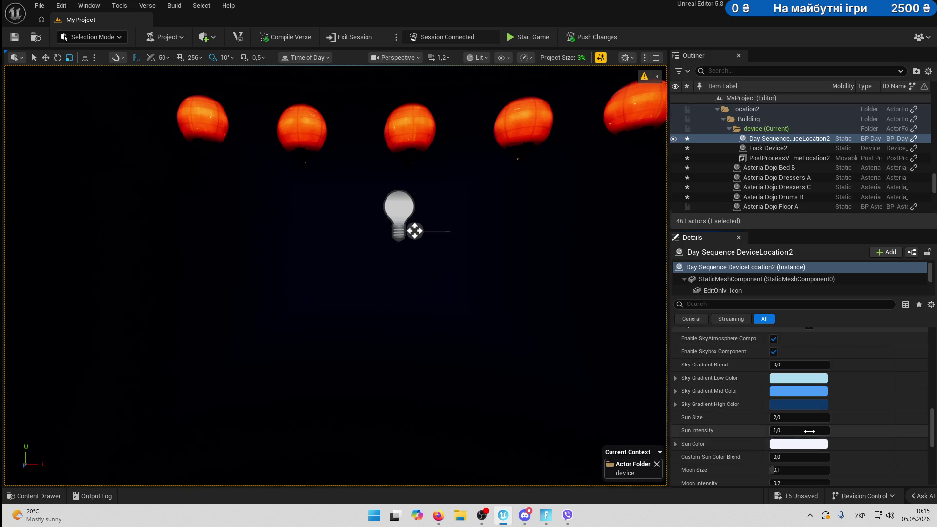
pyautogui.scroll(-2, 813, 435)
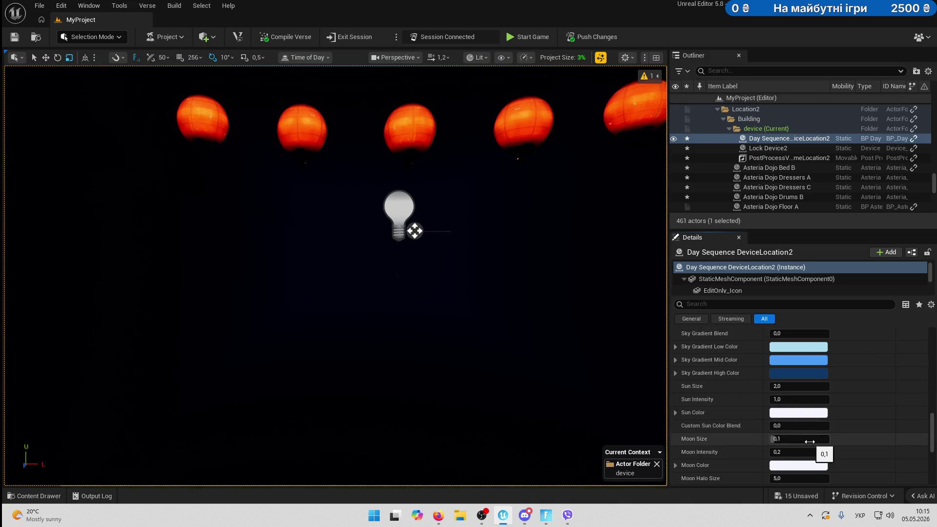
pyautogui.scroll(-1, 812, 444)
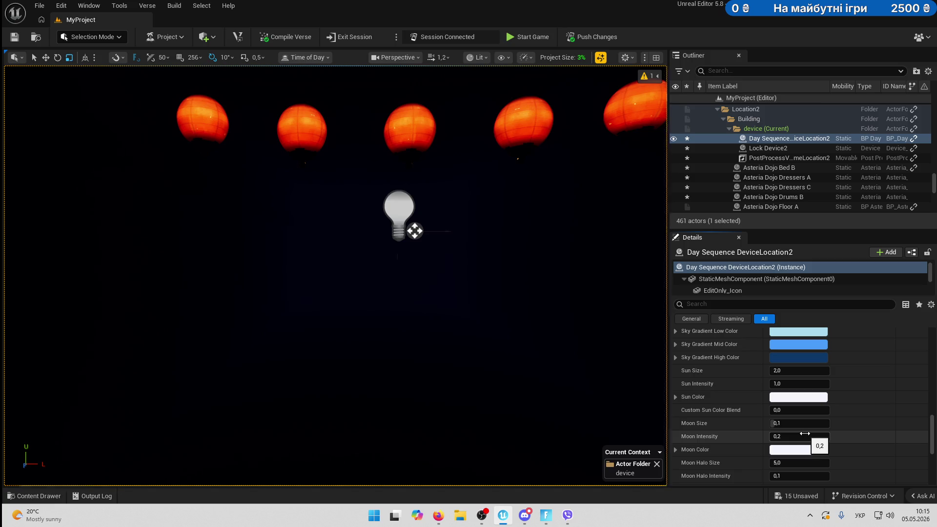
pyautogui.scroll(-1, 806, 434)
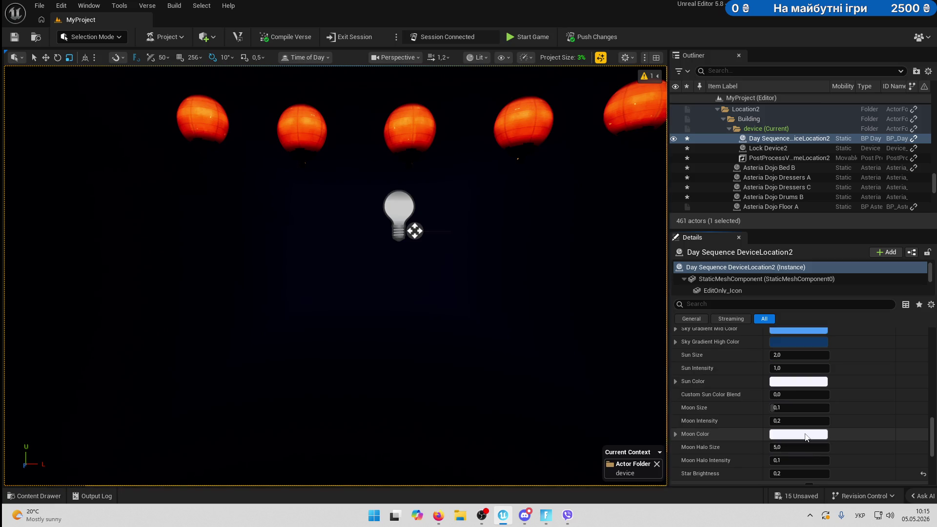
pyautogui.scroll(-1, 870, 424)
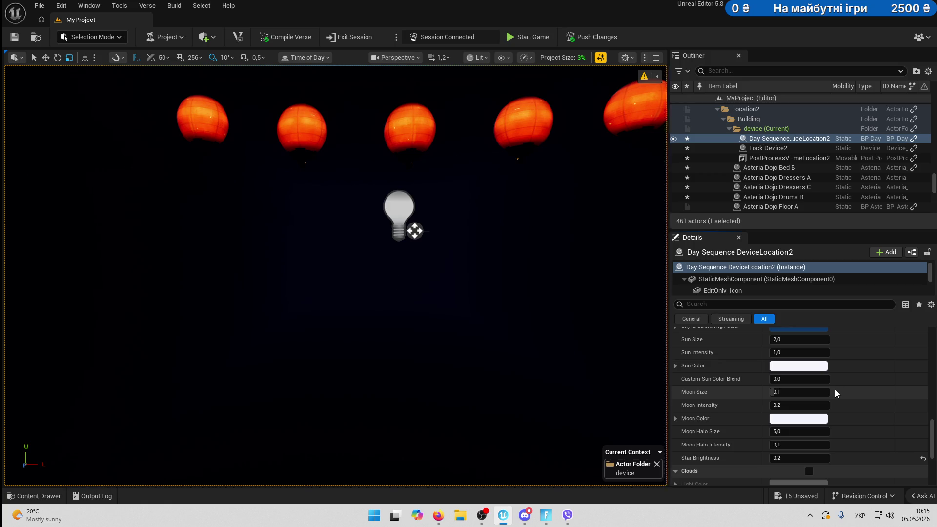
pyautogui.scroll(-10, 830, 400)
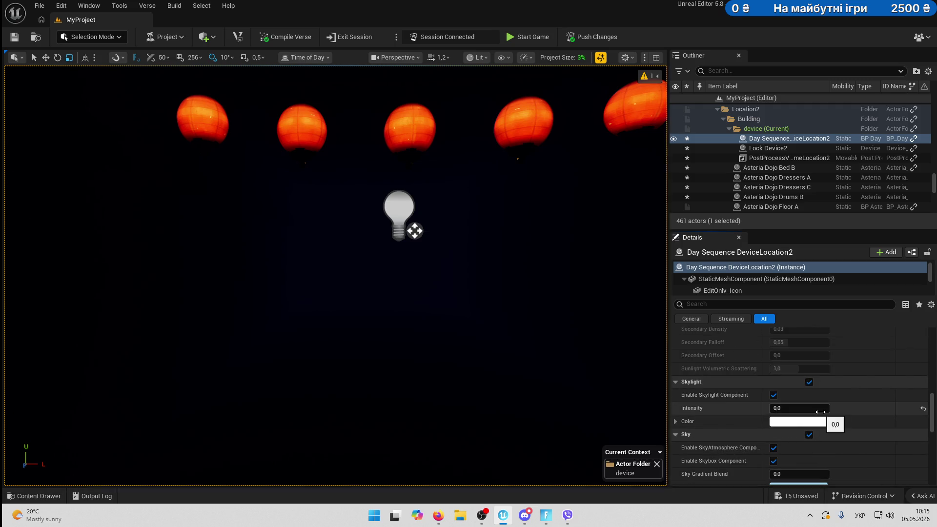
pyautogui.scroll(9, 853, 417)
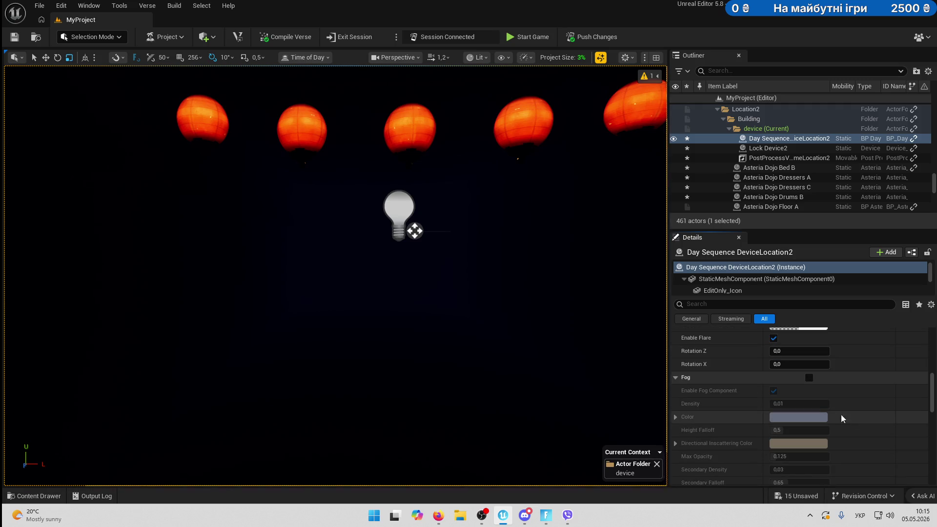
# Enable the day sequence device's fog and set its Fog Color to a dark red.
pyautogui.click(810, 377)
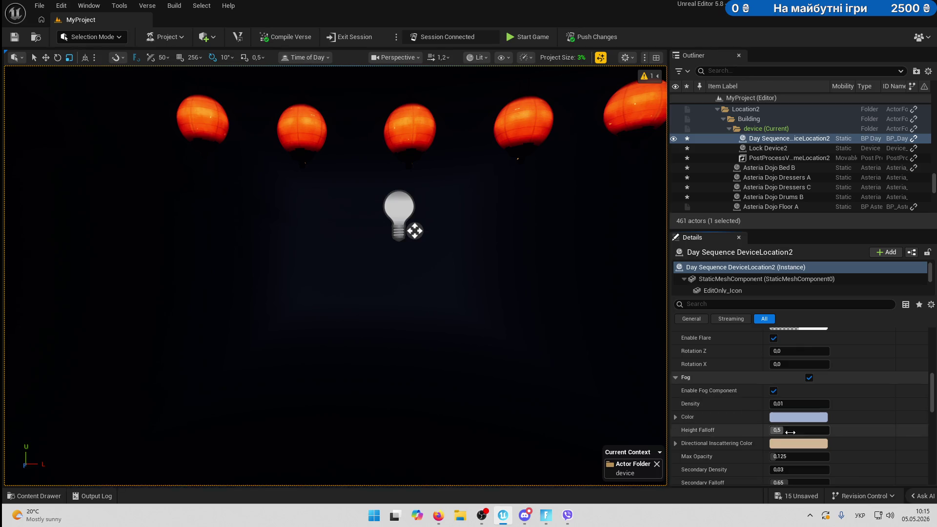
pyautogui.click(808, 417)
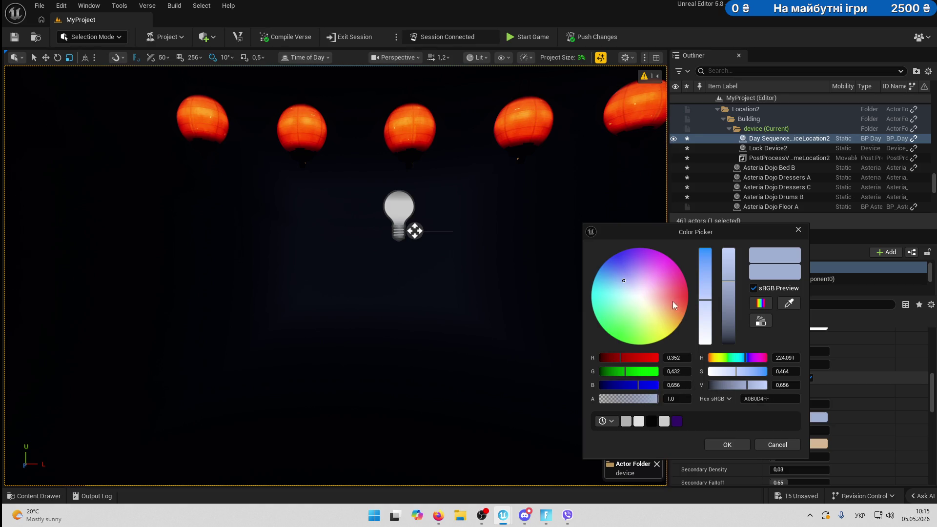
pyautogui.moveTo(667, 297)
pyautogui.mouseDown()
pyautogui.moveTo(727, 300)
pyautogui.moveTo(732, 332)
pyautogui.mouseUp()
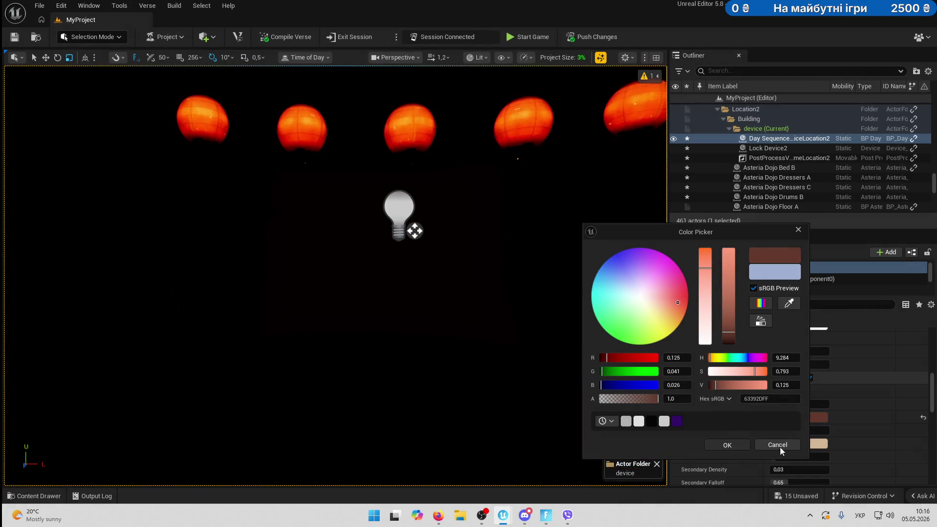
pyautogui.click(728, 446)
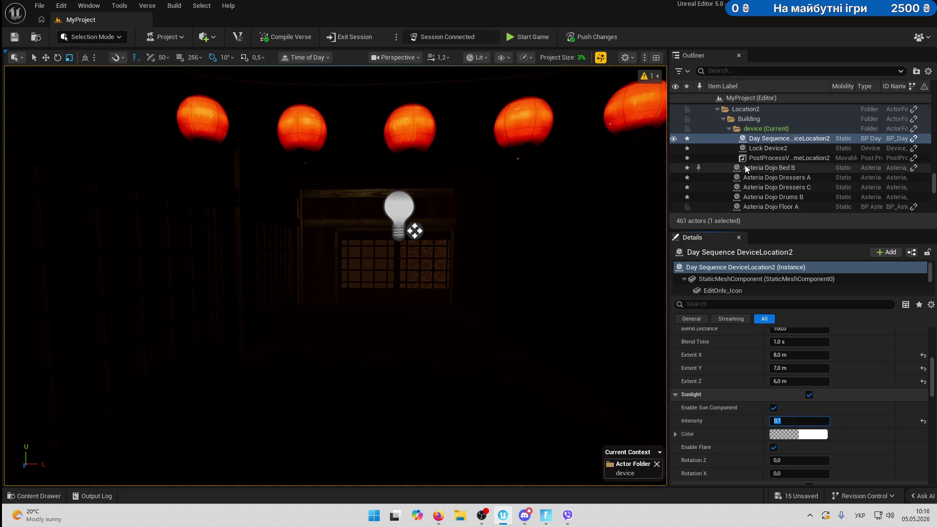
pyautogui.click(767, 159)
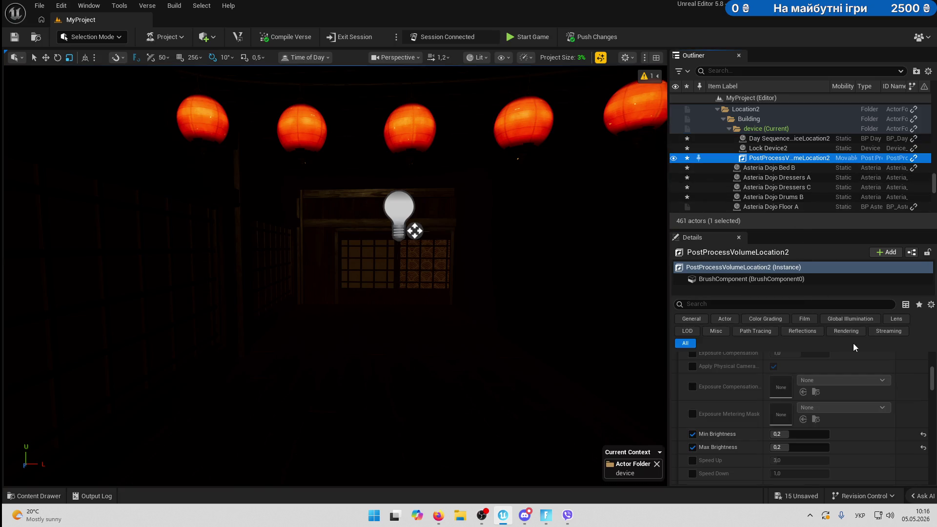
# Set the exposure Min Brightness and Max Brightness both to 1,0.
pyautogui.scroll(15, 854, 346)
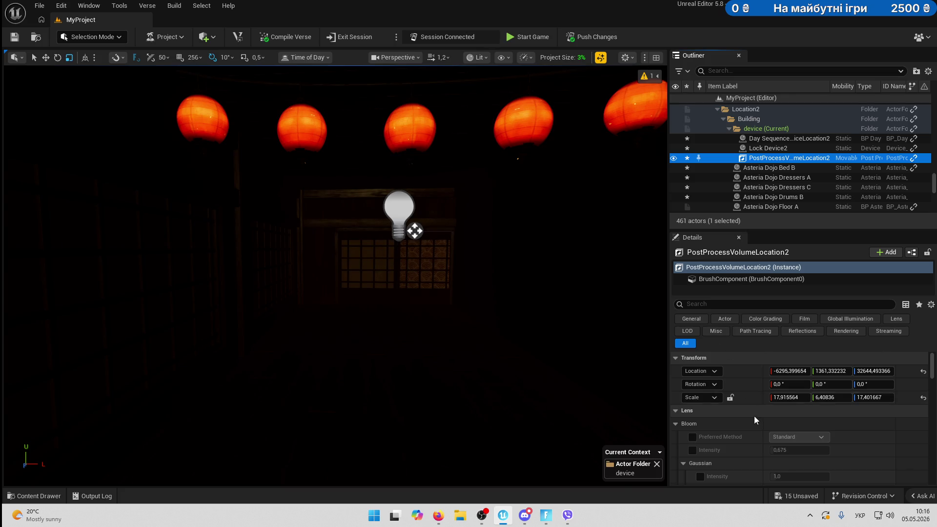
pyautogui.scroll(-5, 754, 416)
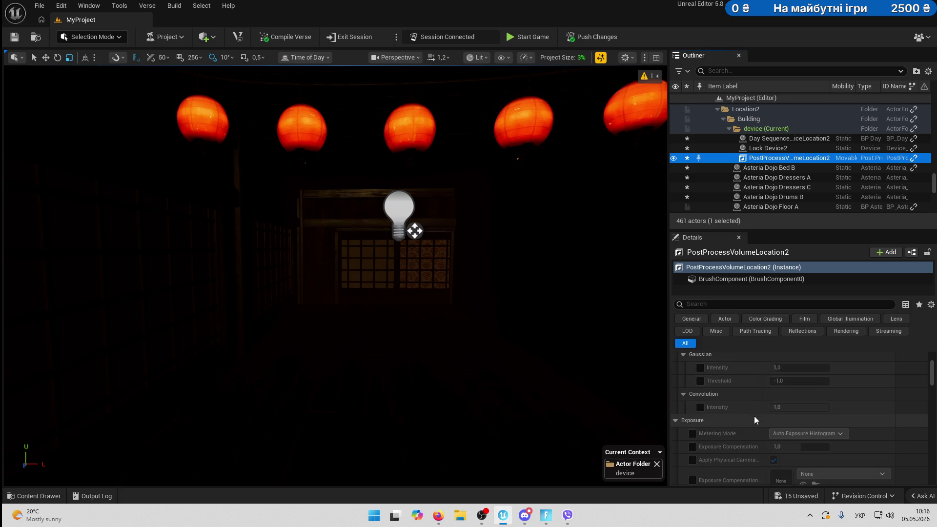
pyautogui.scroll(-4, 767, 416)
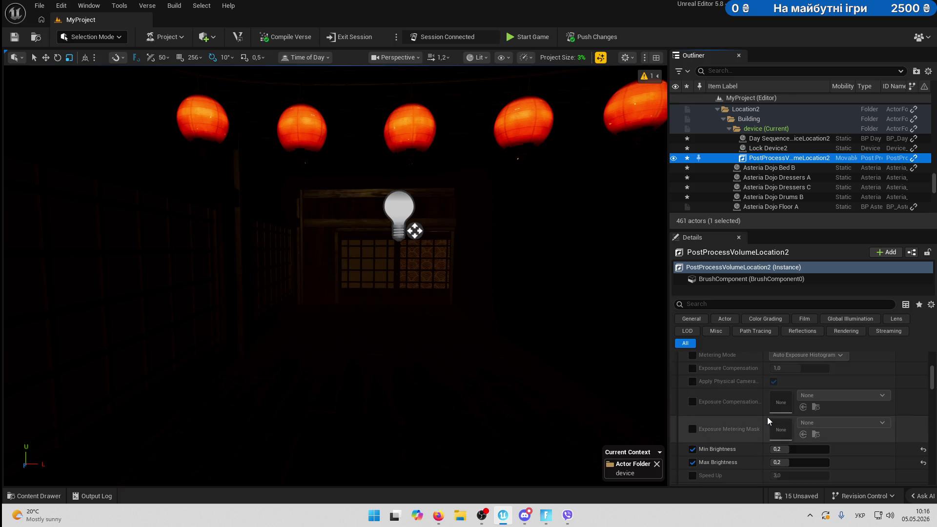
pyautogui.moveTo(786, 449); pyautogui.dragTo(795, 462)
pyautogui.click(792, 446)
pyautogui.click(795, 463)
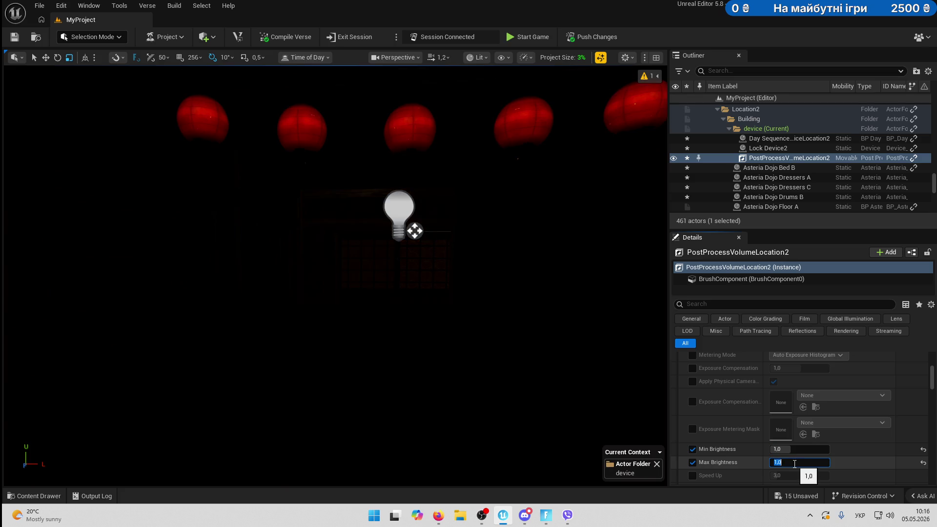
pyautogui.click(869, 461)
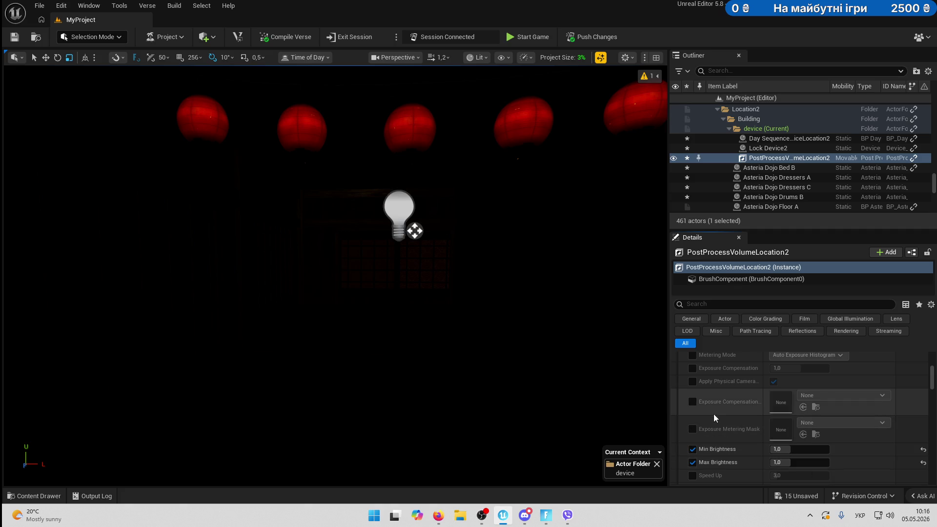
# Enable the Film Grain Intensity override further down the Details panel.
pyautogui.scroll(-3, 753, 433)
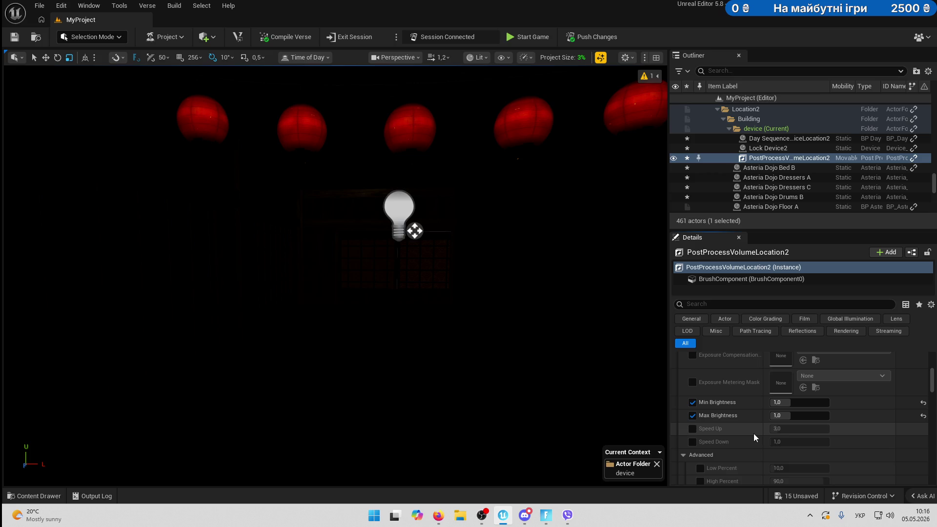
pyautogui.scroll(-10, 754, 434)
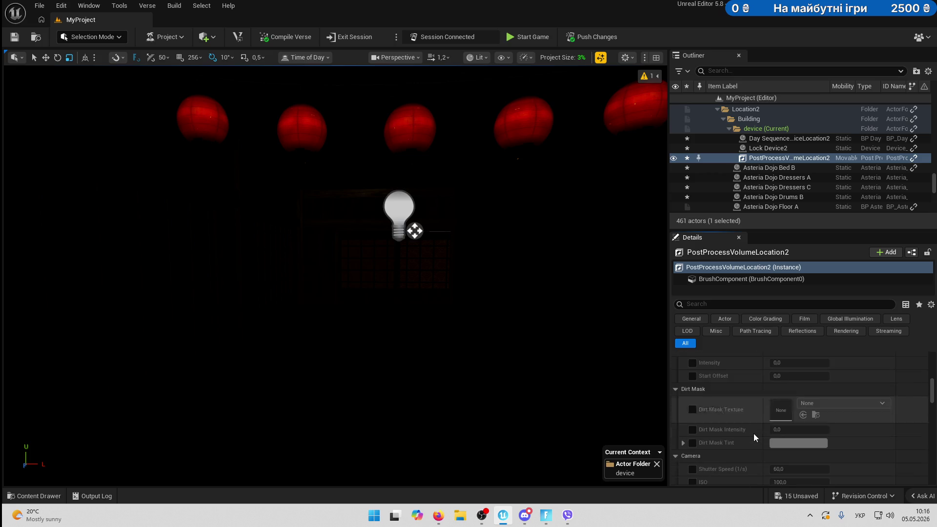
pyautogui.scroll(-8, 753, 434)
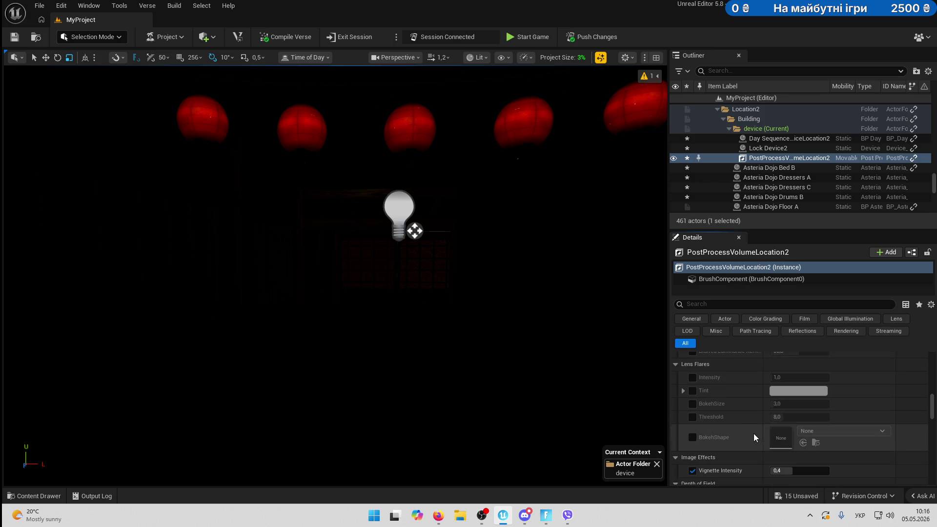
pyautogui.scroll(-8, 753, 433)
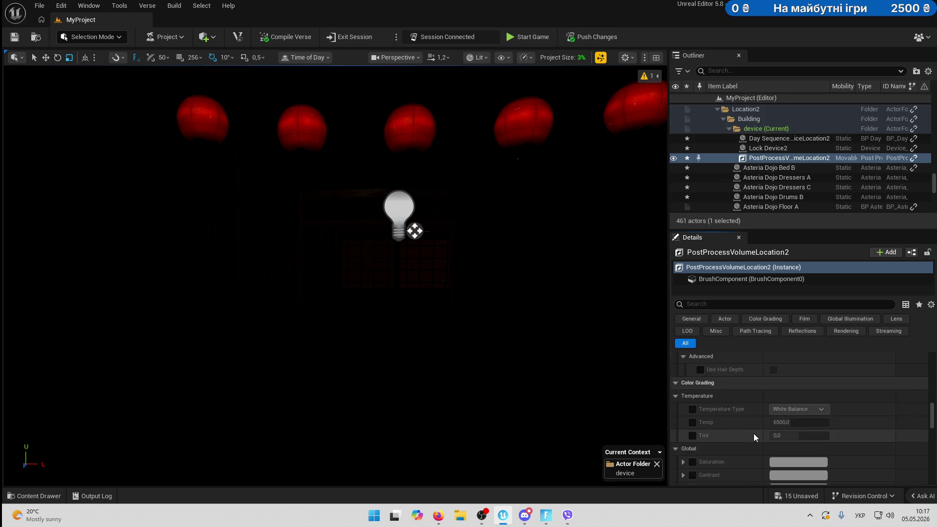
pyautogui.scroll(-8, 754, 433)
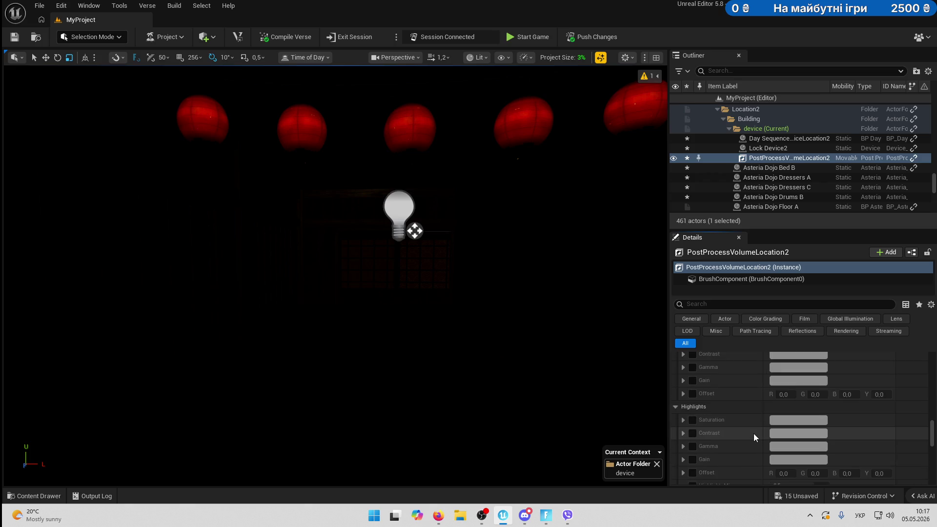
pyautogui.scroll(-6, 754, 433)
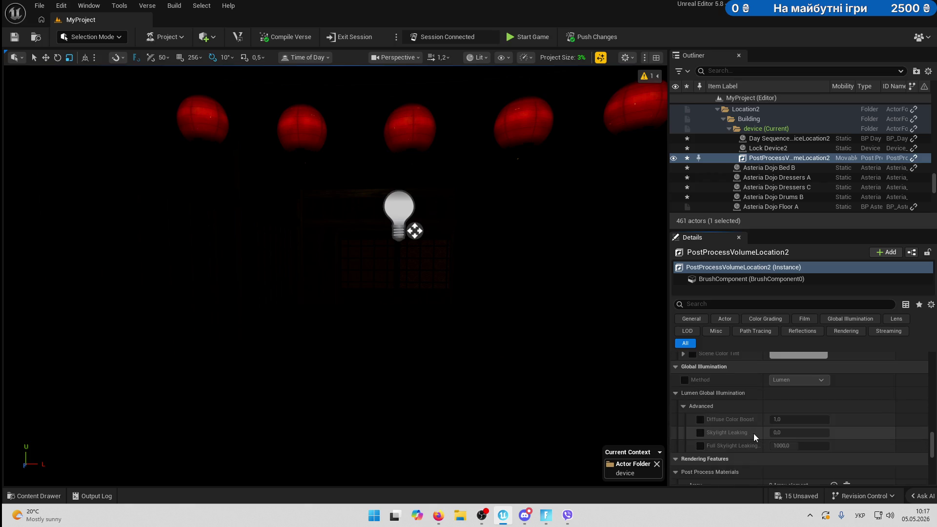
pyautogui.scroll(-8, 754, 436)
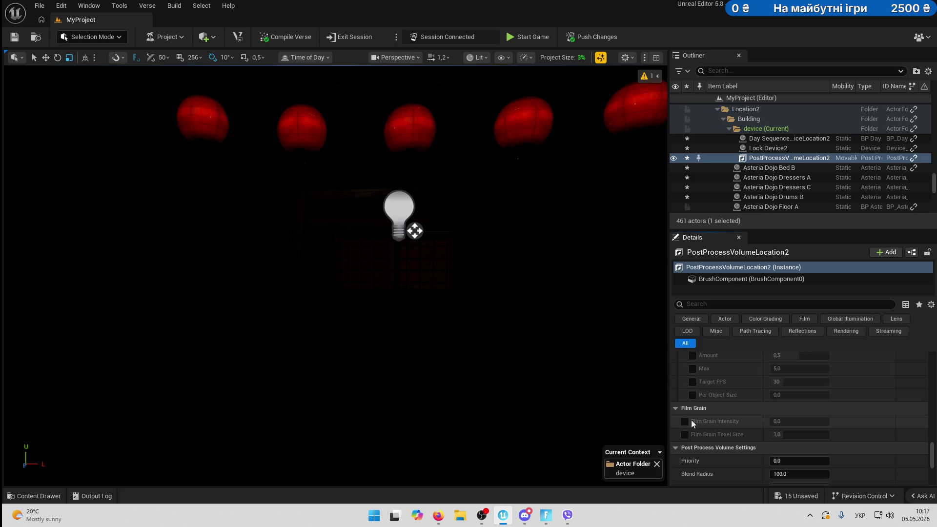
pyautogui.click(685, 421)
# Set Film Grain Intensity to 0,5.
pyautogui.click(815, 423)
pyautogui.write('0,5')
pyautogui.press('Return')
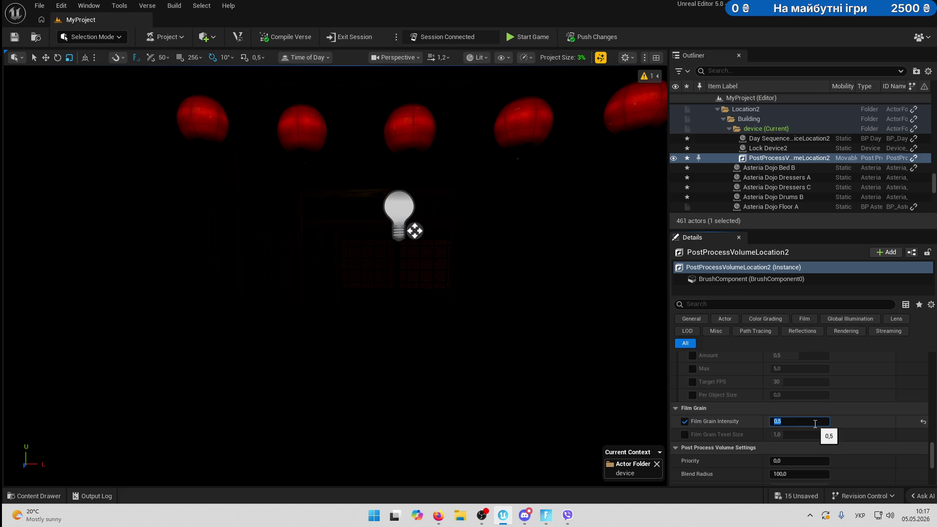
pyautogui.click(838, 422)
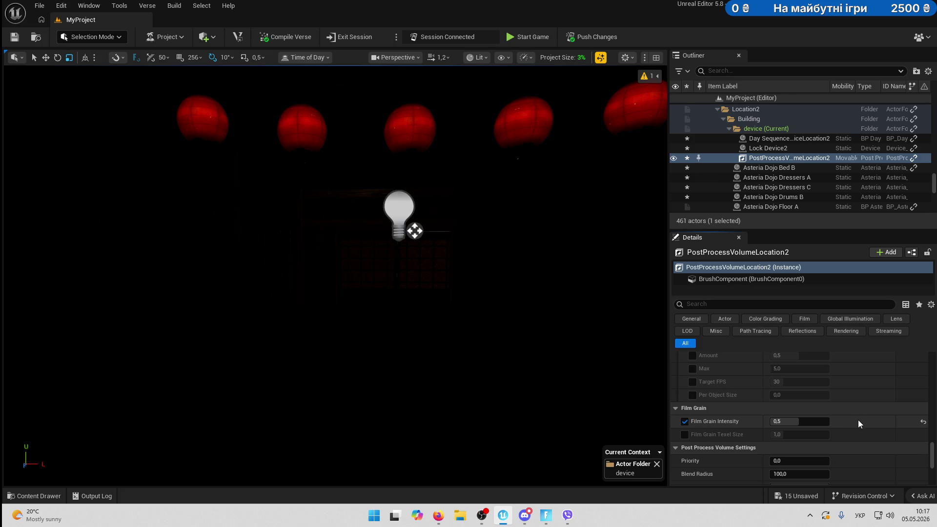
# Enable the Color Grading > Global > Saturation override.
pyautogui.scroll(-2, 865, 423)
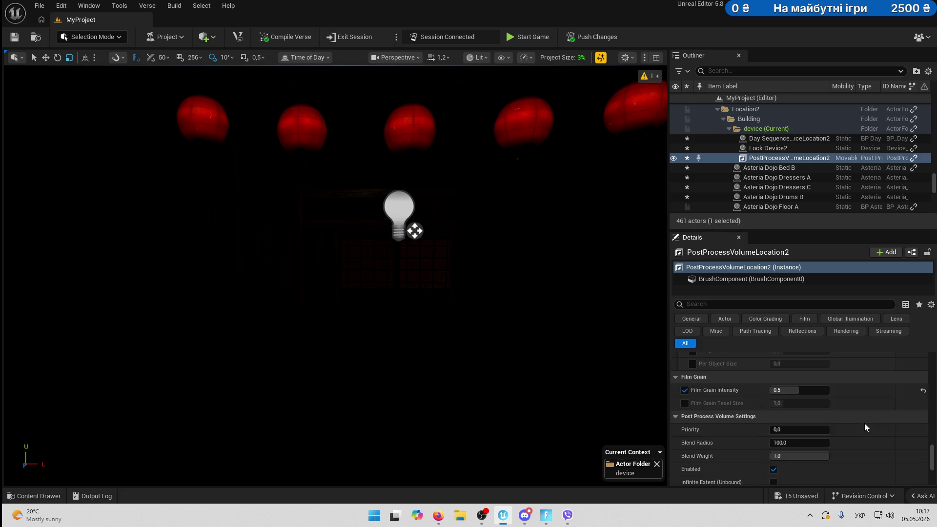
pyautogui.scroll(-4, 865, 424)
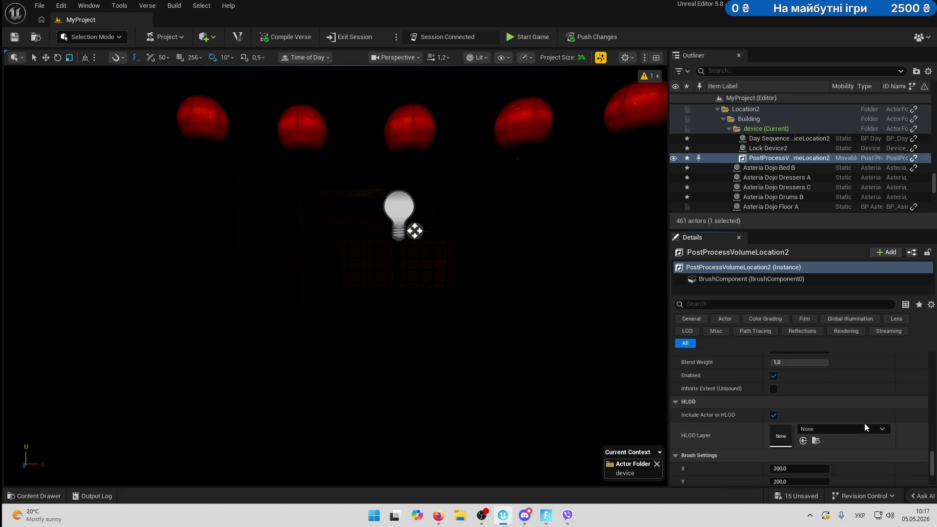
pyautogui.scroll(10, 865, 423)
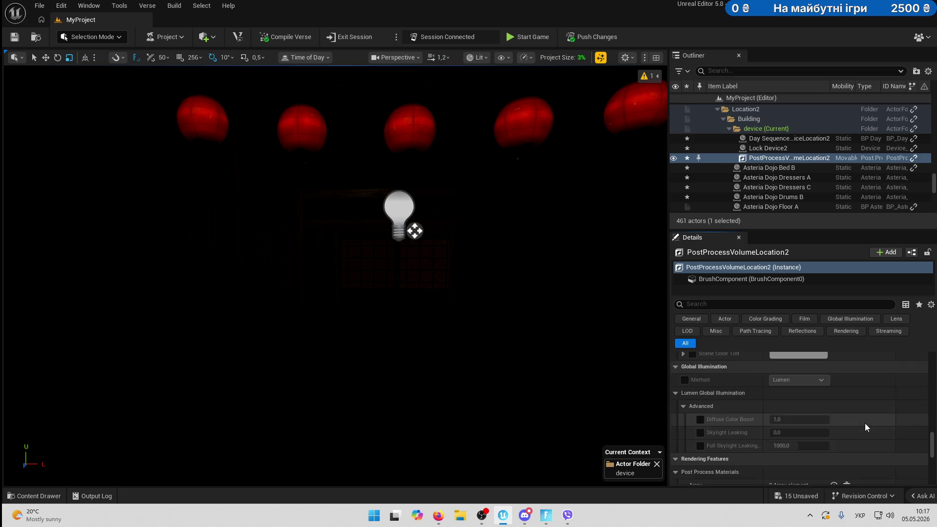
pyautogui.scroll(10, 865, 423)
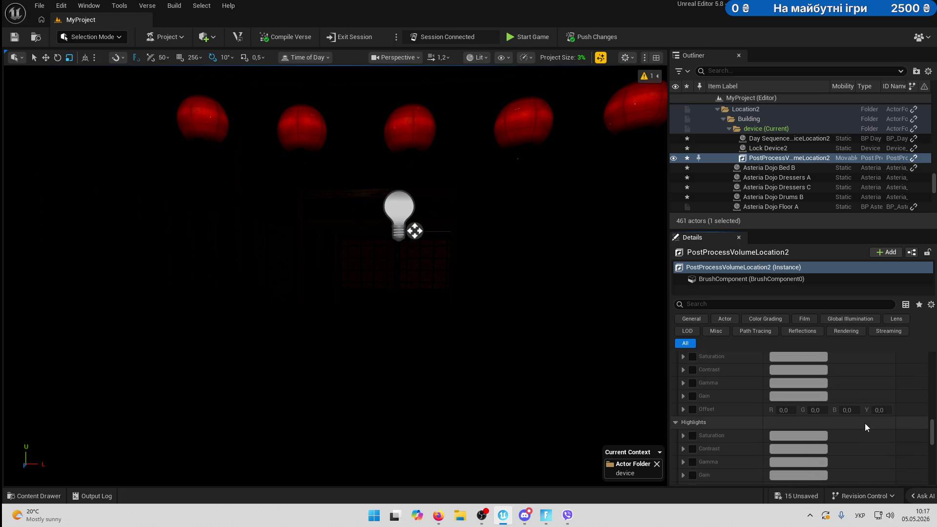
pyautogui.scroll(15, 865, 424)
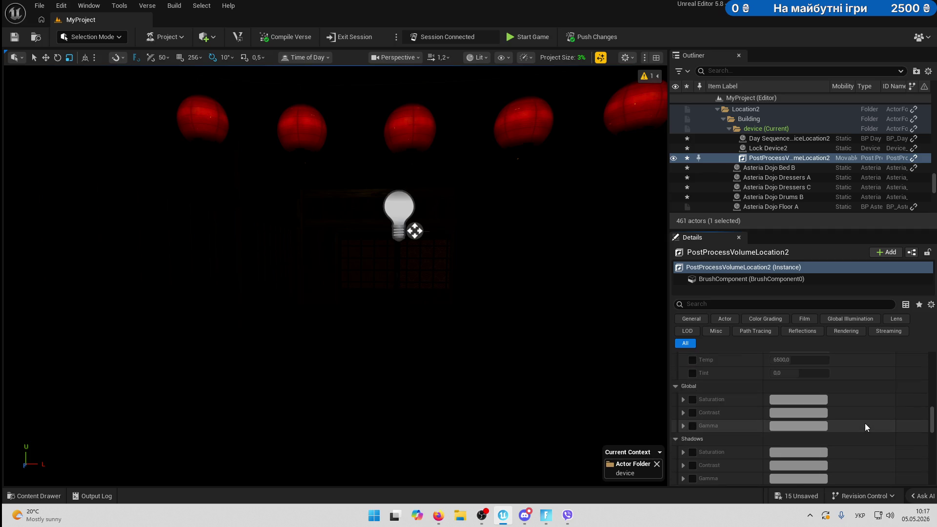
pyautogui.scroll(1, 865, 428)
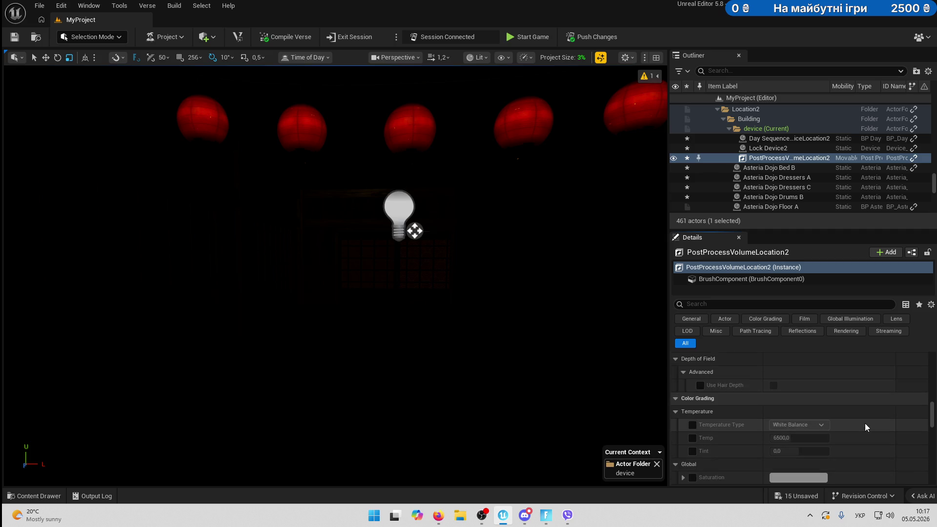
pyautogui.scroll(-1, 865, 427)
pyautogui.scroll(-2, 865, 424)
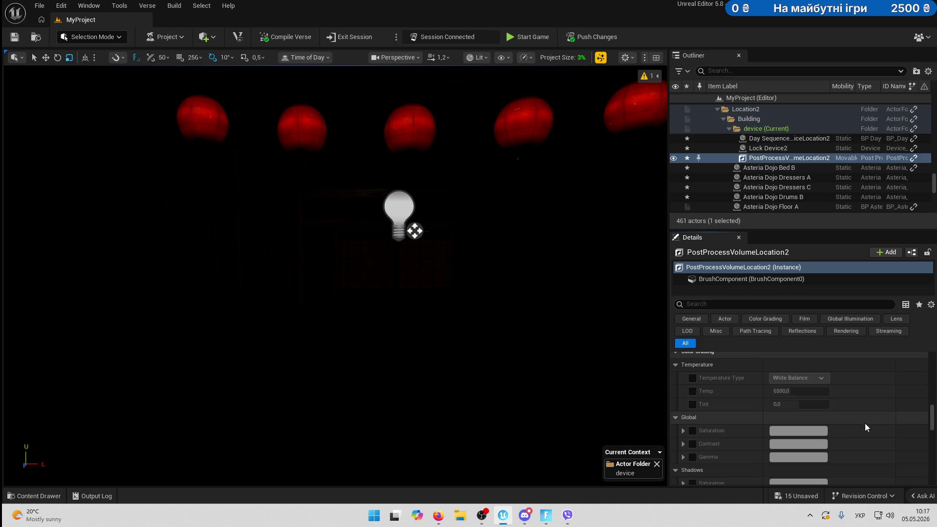
pyautogui.click(693, 432)
# Open a second Details panel (Details 2) for the post-process volume.
pyautogui.scroll(-5, 725, 431)
pyautogui.scroll(-7, 725, 432)
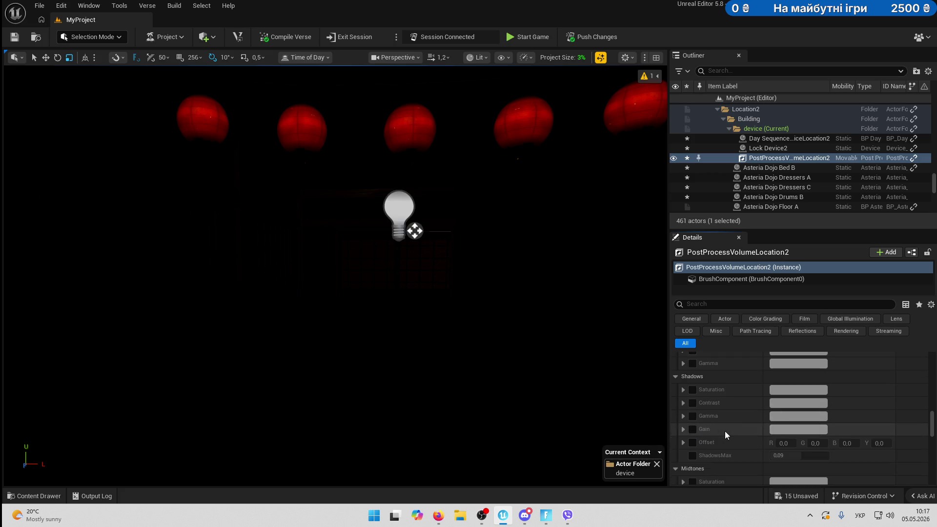
pyautogui.scroll(-6, 725, 431)
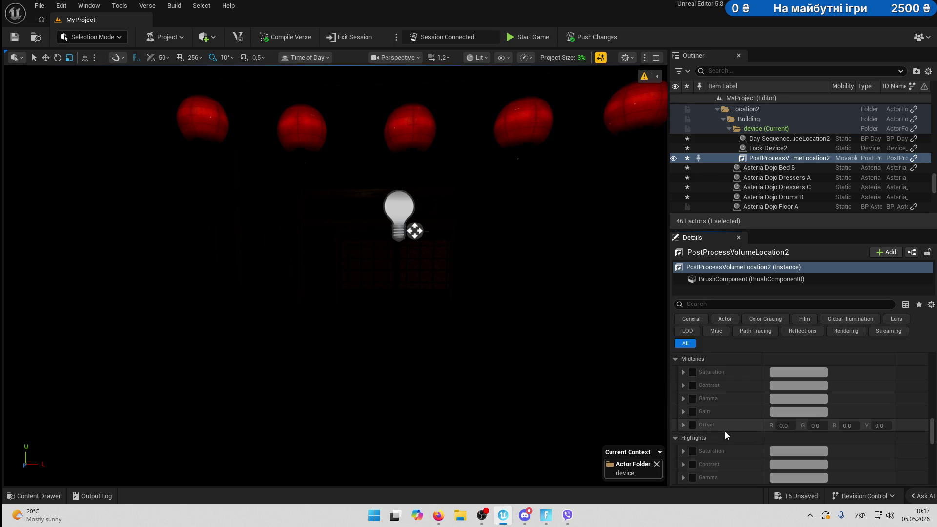
pyautogui.scroll(-2, 725, 432)
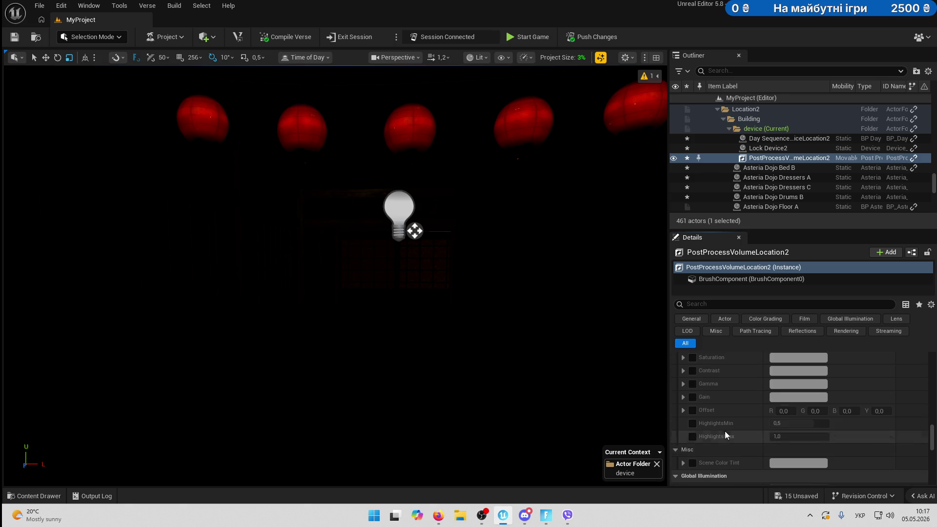
pyautogui.scroll(15, 725, 432)
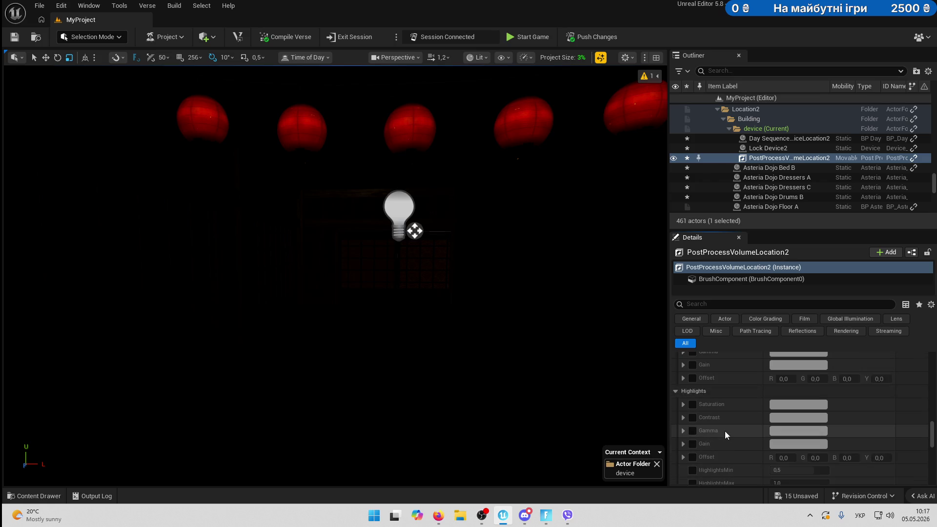
pyautogui.scroll(6, 725, 432)
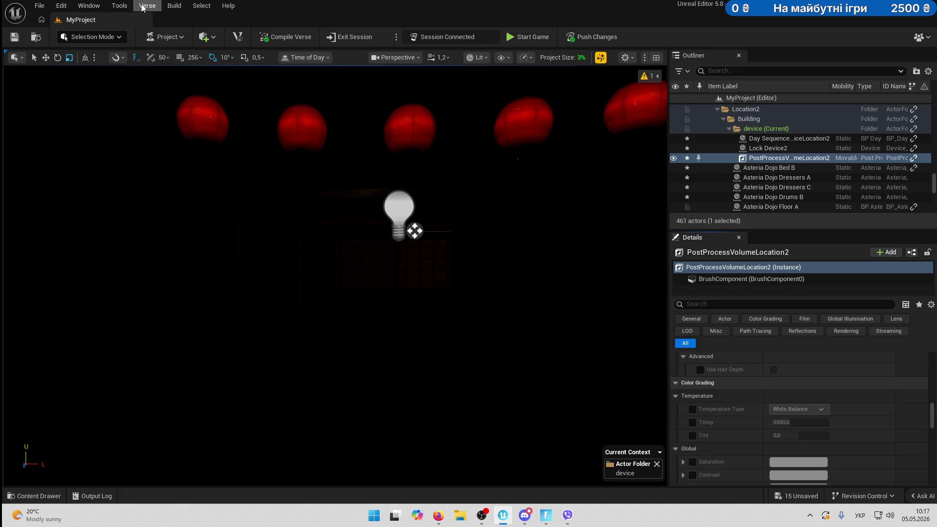
pyautogui.click(89, 5)
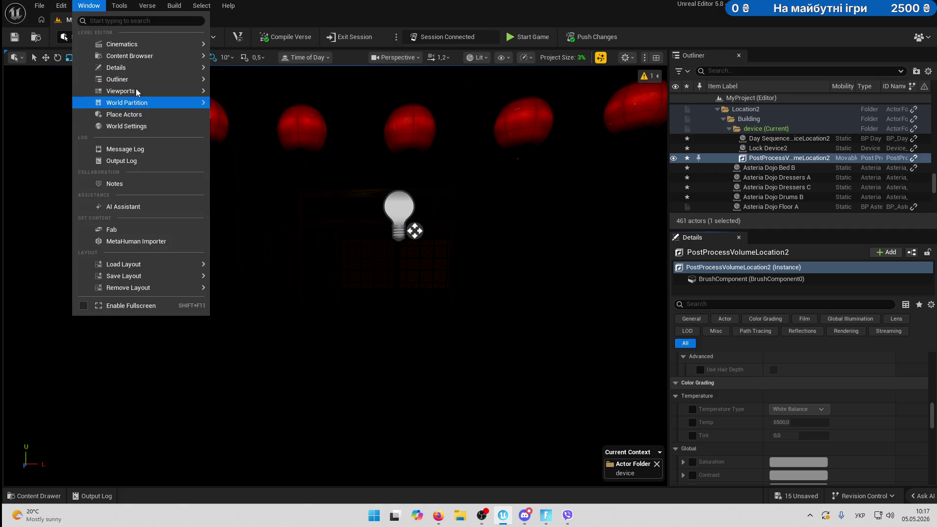
pyautogui.moveTo(195, 68)
pyautogui.click(249, 83)
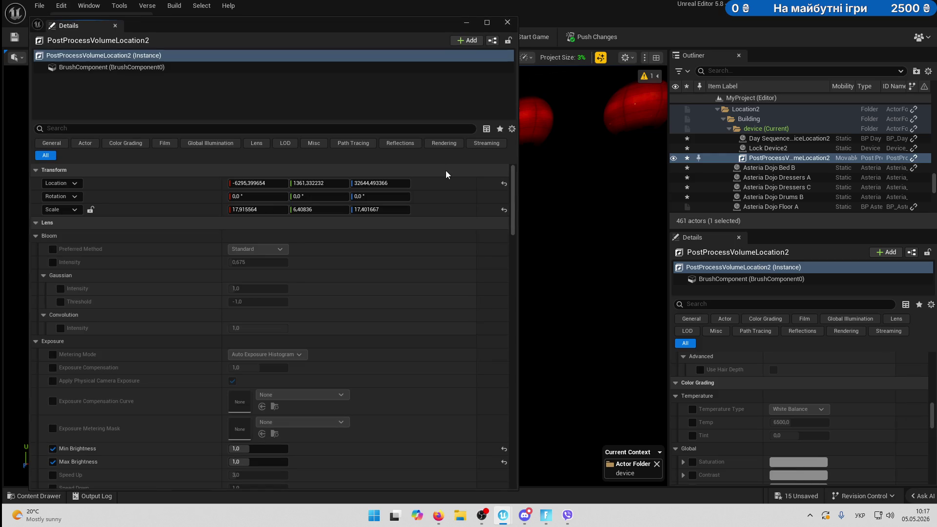
pyautogui.scroll(-15, 417, 224)
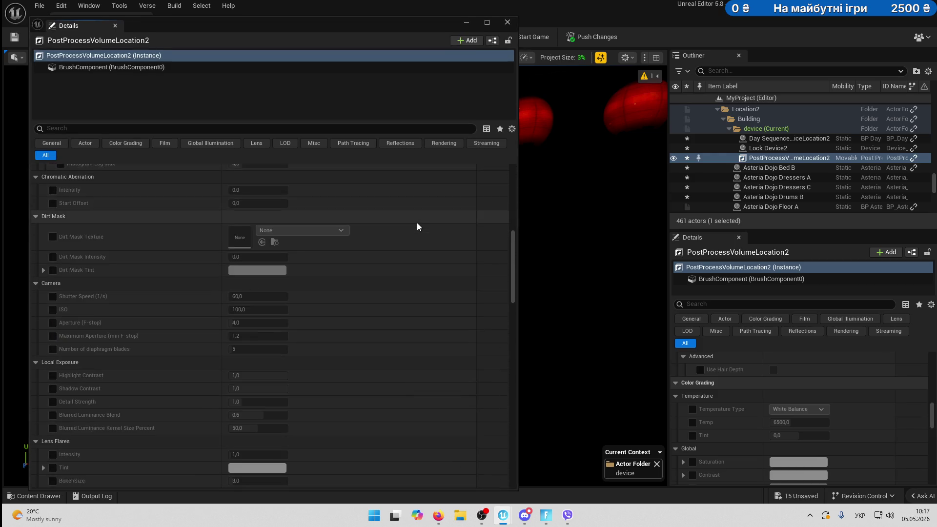
pyautogui.press('super')
# Search Windows for 'sharex' in English input and launch ShareX.
pyautogui.hotkey('alt', 'shift')
pyautogui.write('hs')
pyautogui.press('BackSpace')
pyautogui.press('BackSpace')
pyautogui.write('sharex')
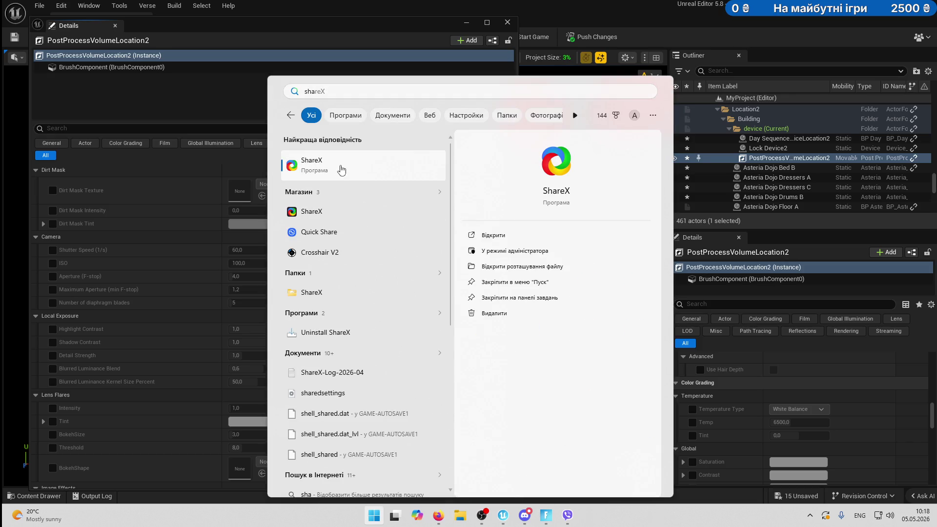
pyautogui.press('Return')
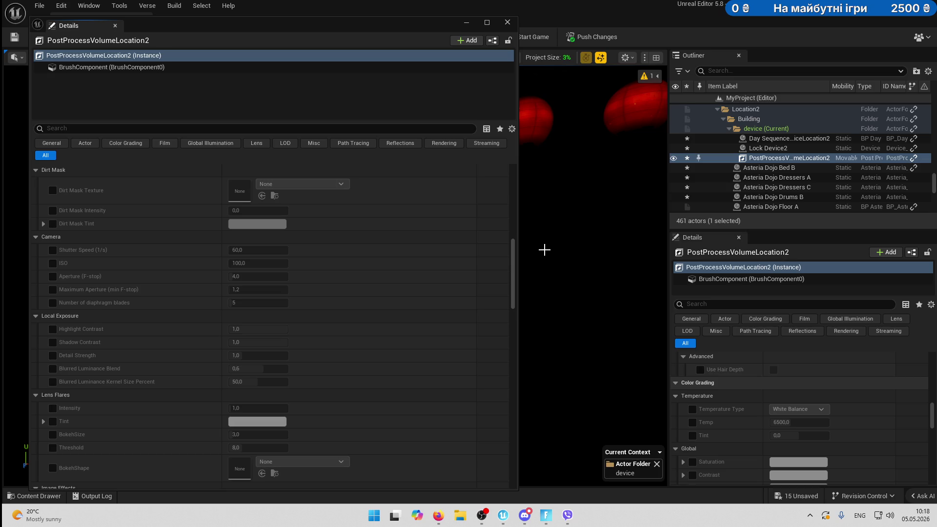
pyautogui.scroll(-10, 779, 391)
pyautogui.scroll(-15, 716, 414)
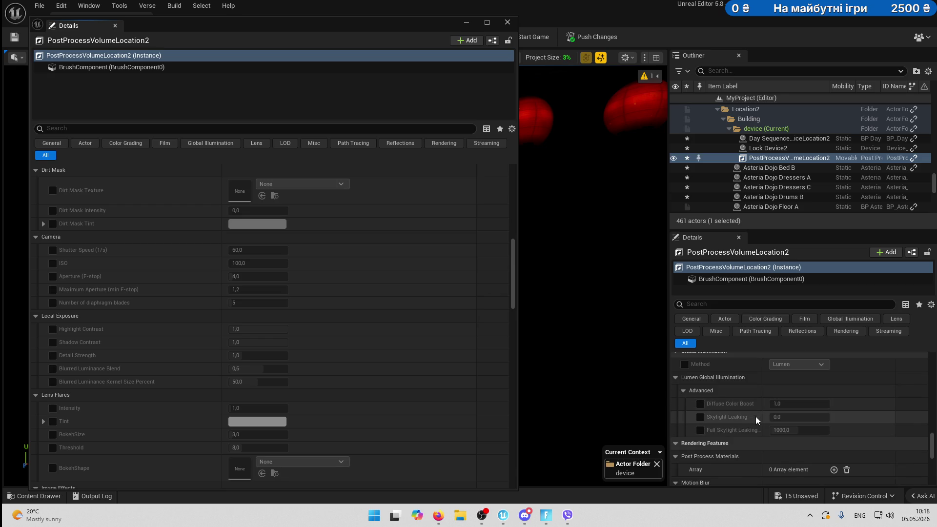
pyautogui.scroll(-2, 756, 417)
pyautogui.scroll(-10, 787, 425)
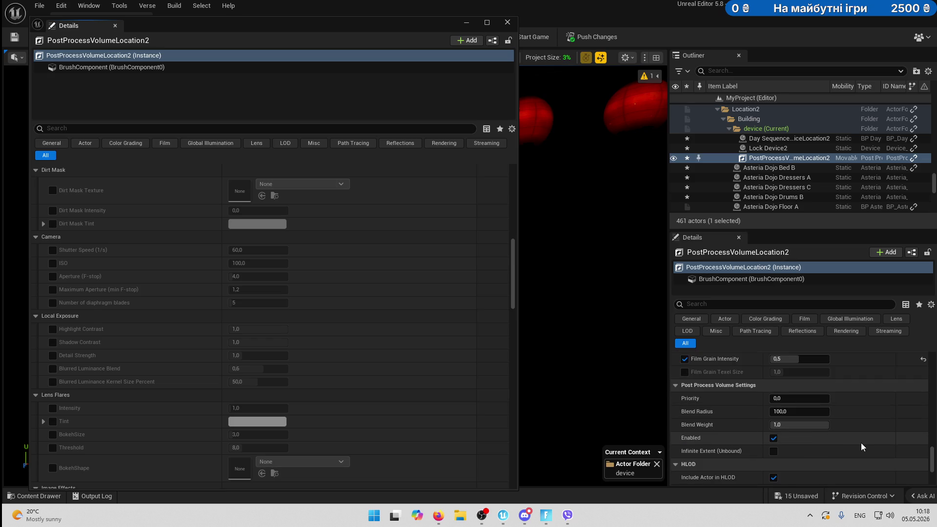
pyautogui.scroll(-3, 861, 443)
pyautogui.scroll(3, 861, 443)
pyautogui.scroll(5, 861, 443)
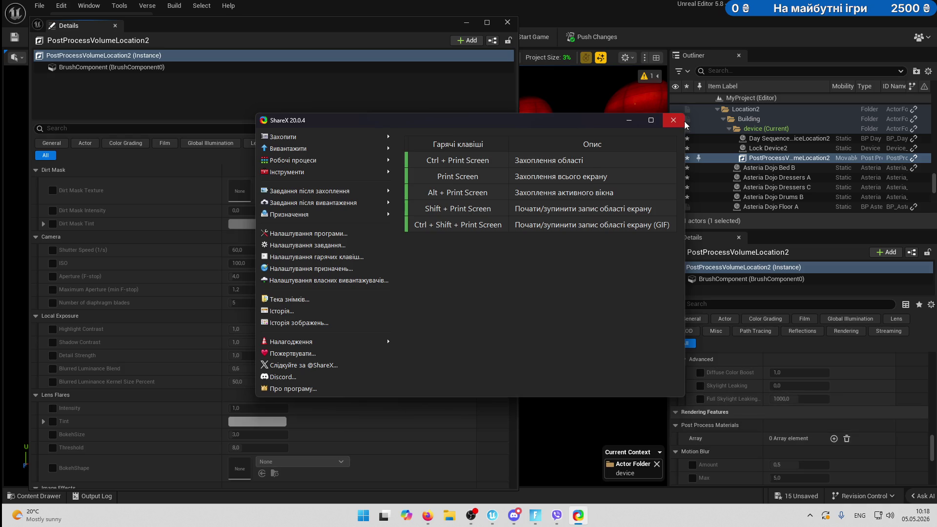
pyautogui.press('ctrl+Print')
pyautogui.press('Escape')
pyautogui.scroll(-10, 297, 318)
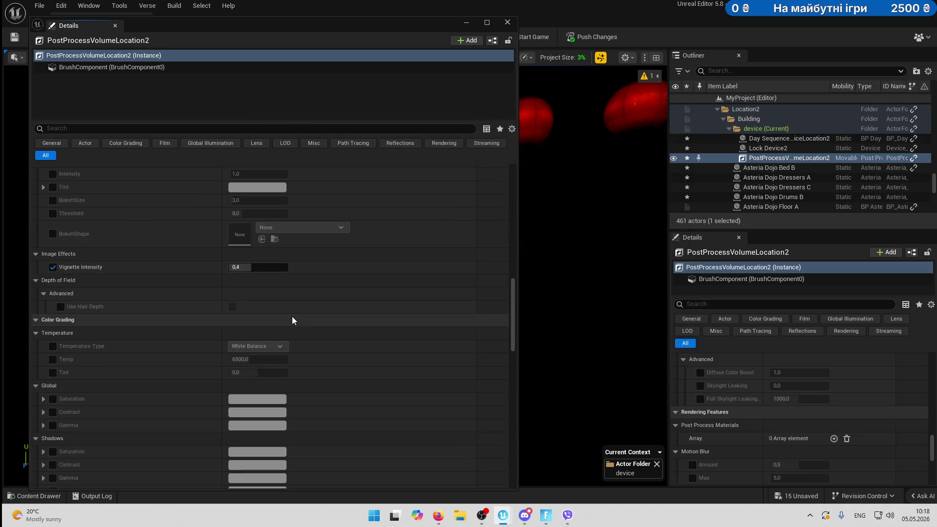
pyautogui.scroll(-2, 292, 318)
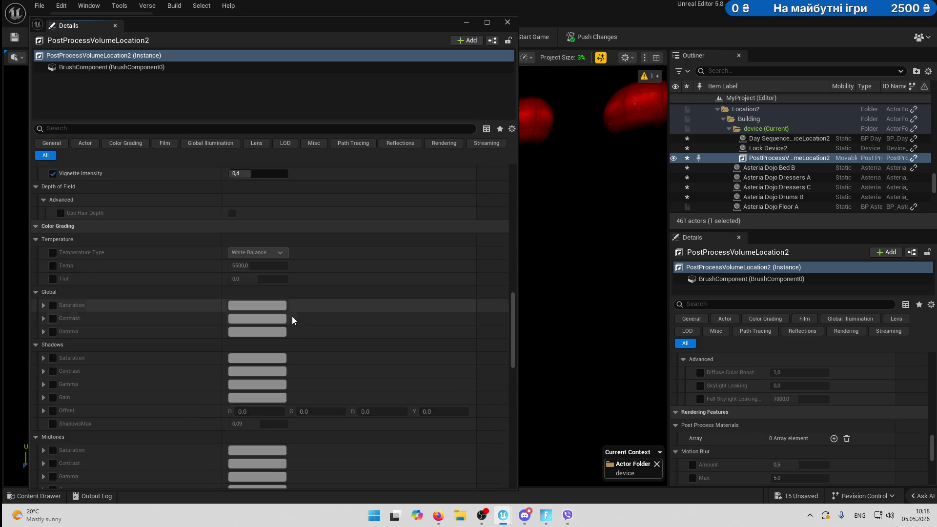
pyautogui.scroll(-2, 291, 317)
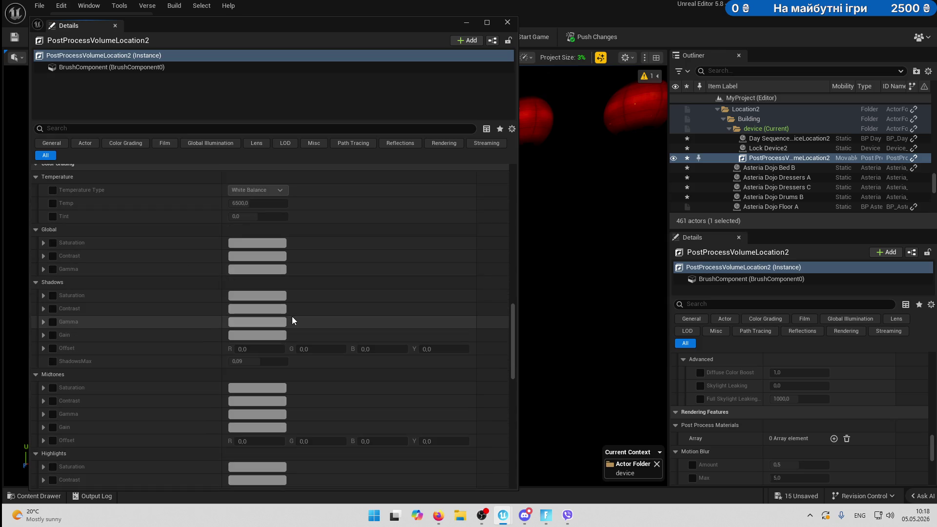
pyautogui.moveTo(417, 18); pyautogui.dragTo(416, 1)
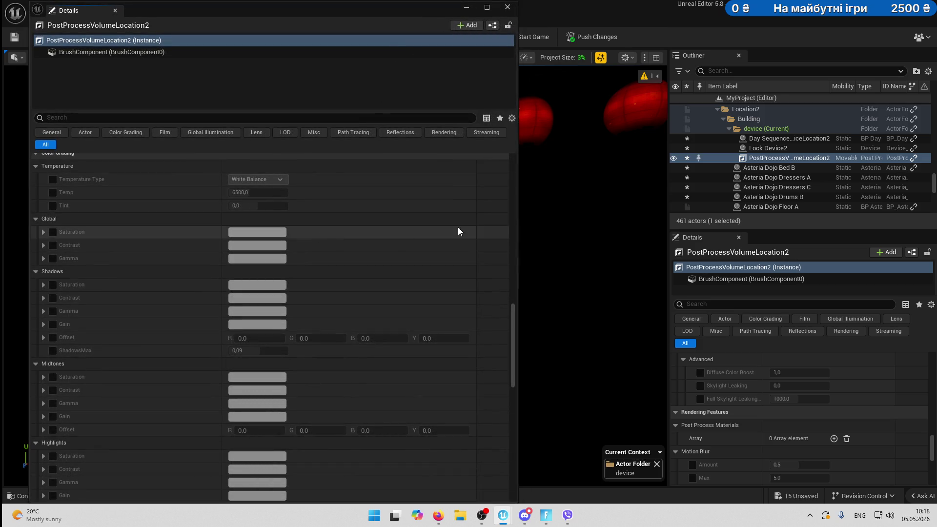
pyautogui.moveTo(513, 346); pyautogui.dragTo(514, 344)
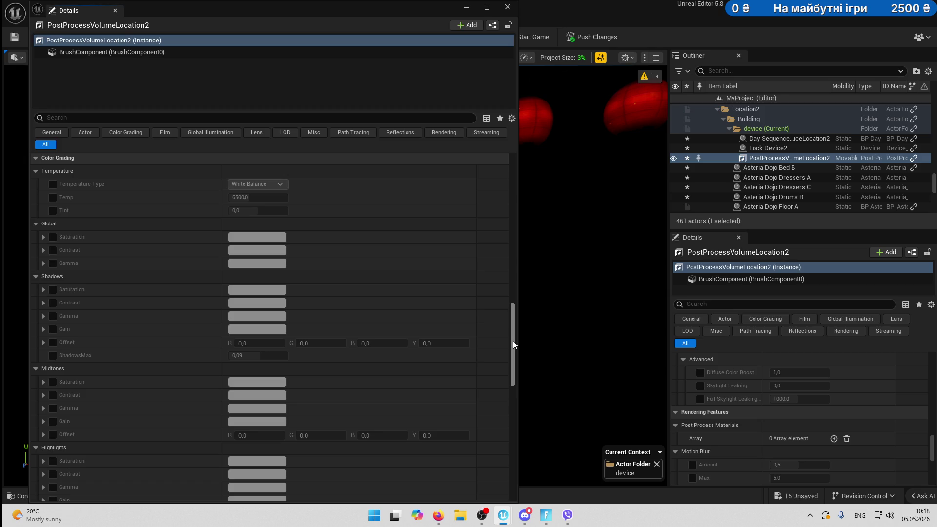
pyautogui.press('ctrl+Print')
pyautogui.click(326, 293)
pyautogui.click(438, 516)
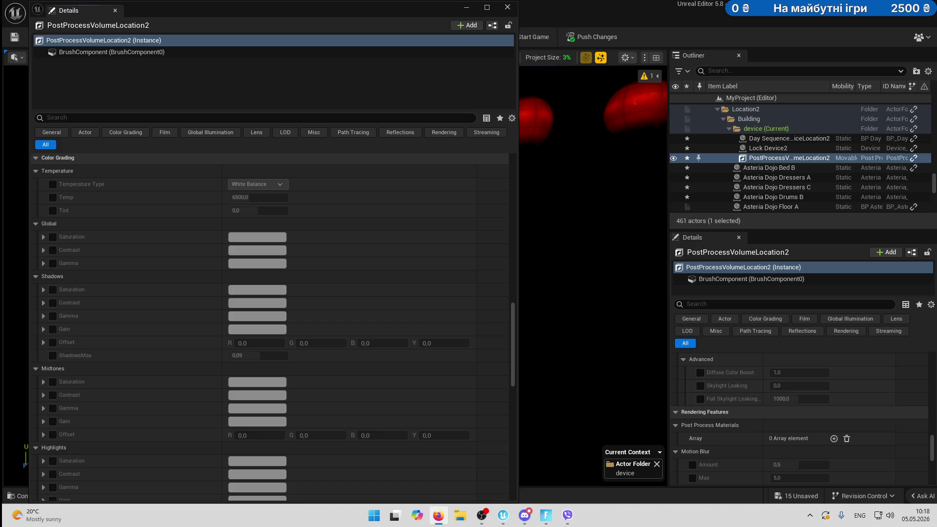
pyautogui.hotkey('alt', 'shift')
pyautogui.scroll(-6, 256, 334)
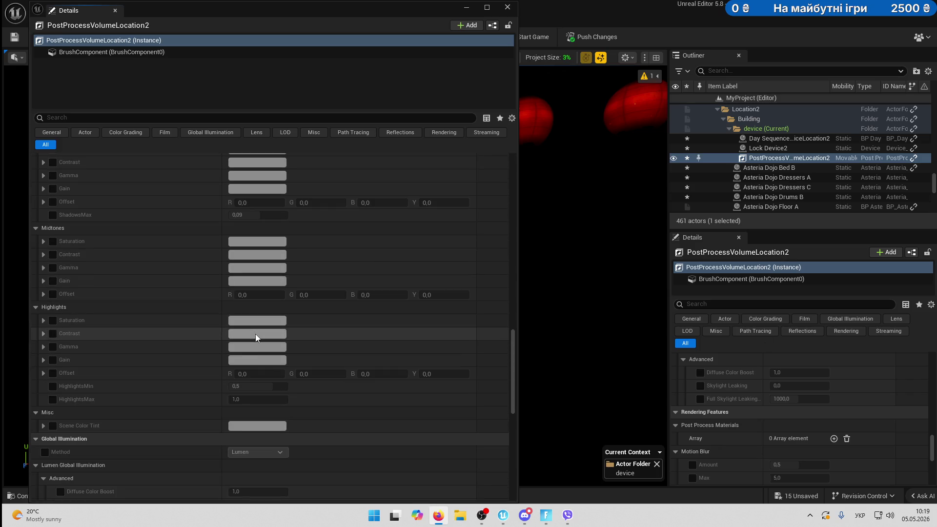
pyautogui.scroll(-3, 255, 333)
pyautogui.click(126, 118)
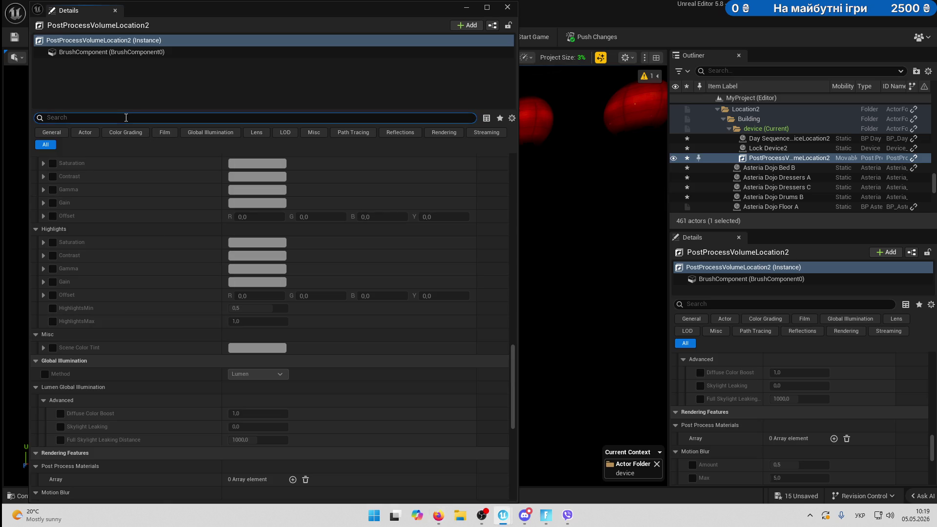
# Filter Details by 'vi', set Vignette Intensity to 0,8, and close the floating Details window.
pyautogui.hotkey('alt', 'shift')
pyautogui.write('vi')
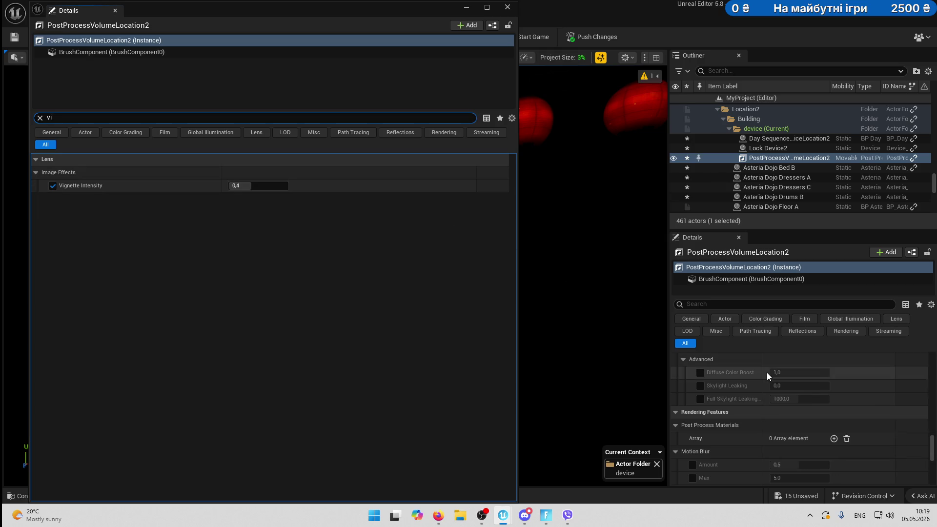
pyautogui.click(282, 188)
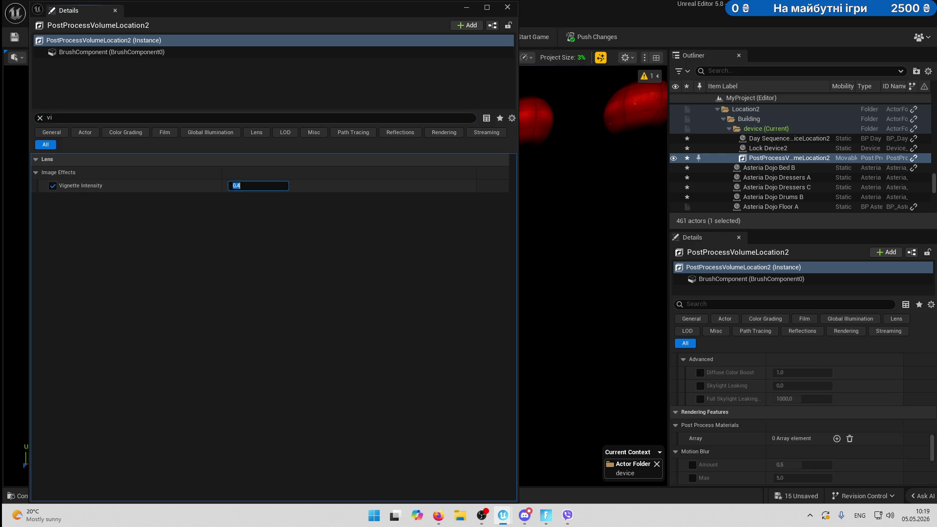
pyautogui.write('0,8')
pyautogui.press('Return')
pyautogui.click(306, 226)
pyautogui.scroll(-2, 873, 416)
pyautogui.scroll(4, 875, 417)
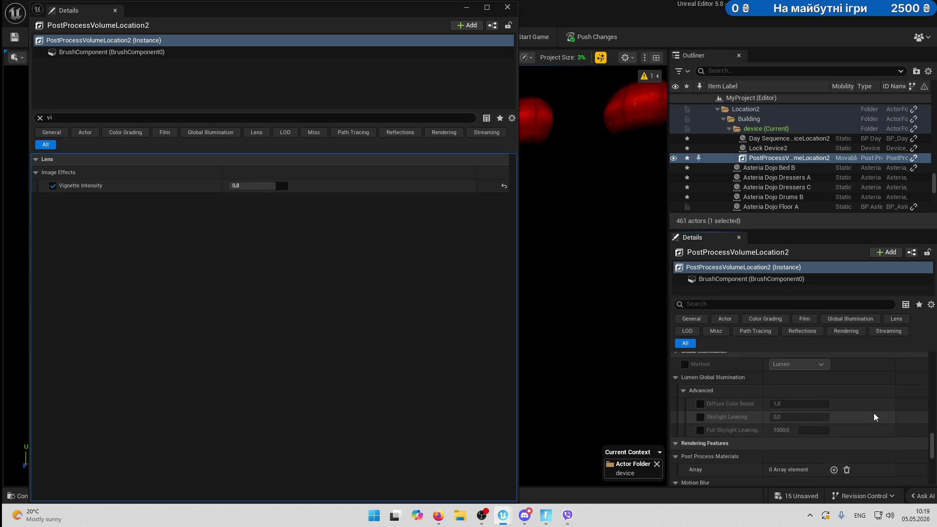
pyautogui.click(508, 8)
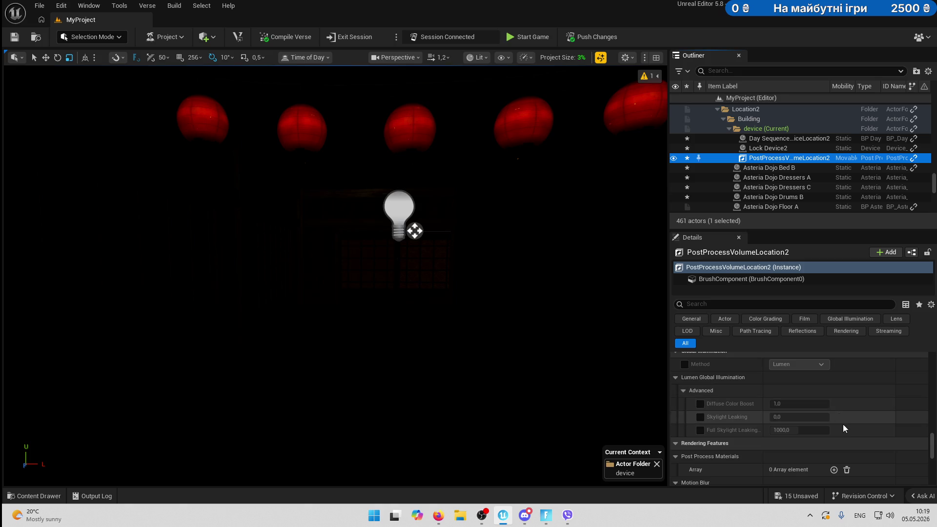
# Filter by 'abe', enable Chromatic Aberration Intensity at 1,5, then clear the filter.
pyautogui.scroll(-4, 845, 430)
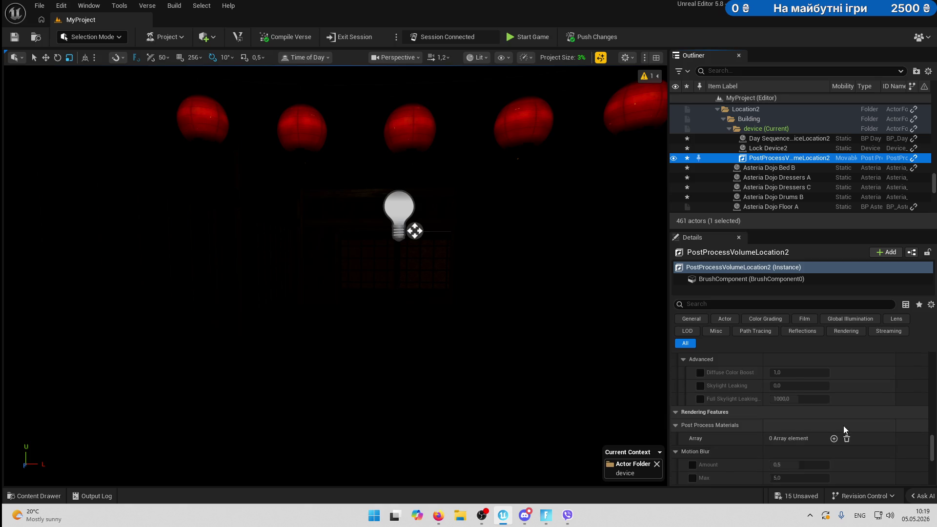
pyautogui.scroll(4, 844, 429)
pyautogui.click(753, 304)
pyautogui.write('ab')
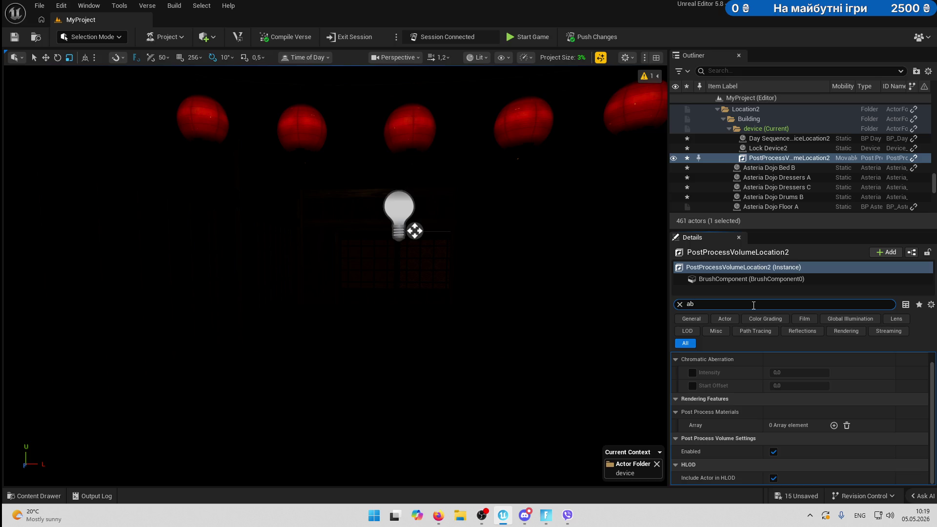
pyautogui.write('e')
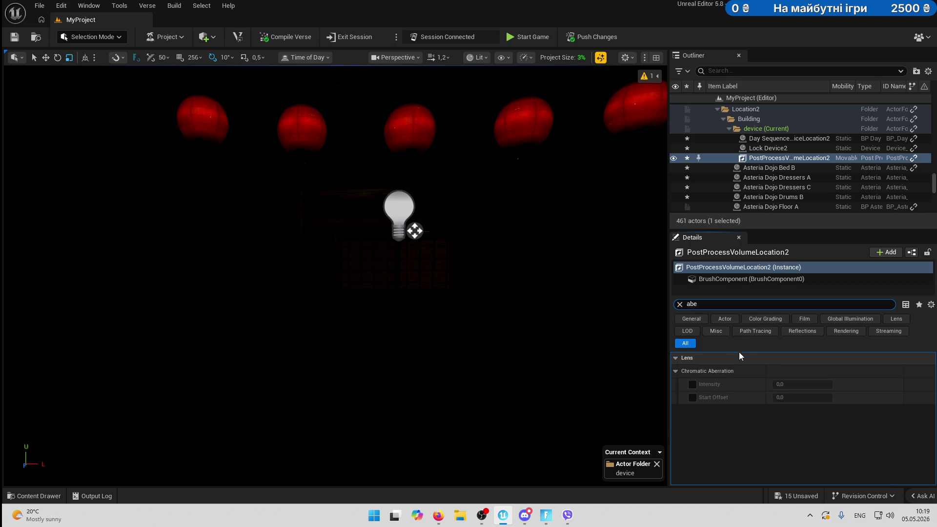
pyautogui.click(692, 385)
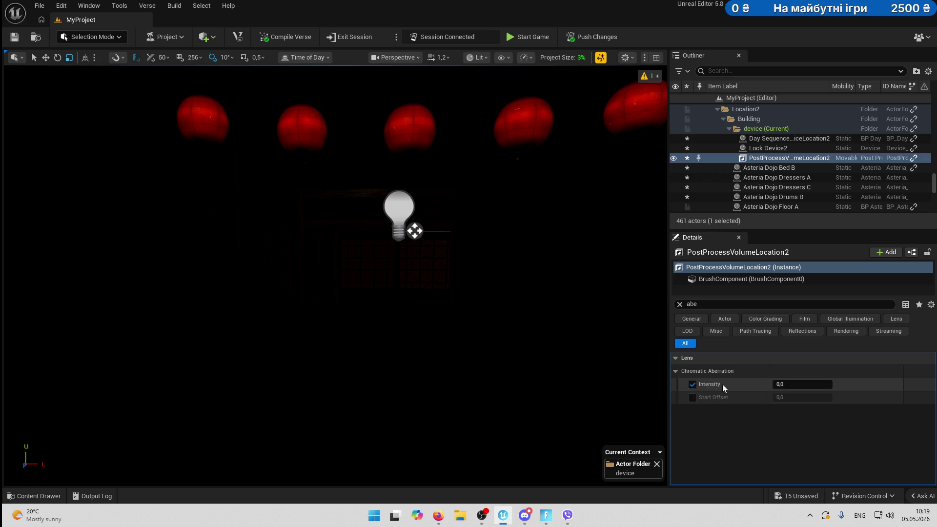
pyautogui.write('1,5')
pyautogui.press('Return')
pyautogui.click(848, 426)
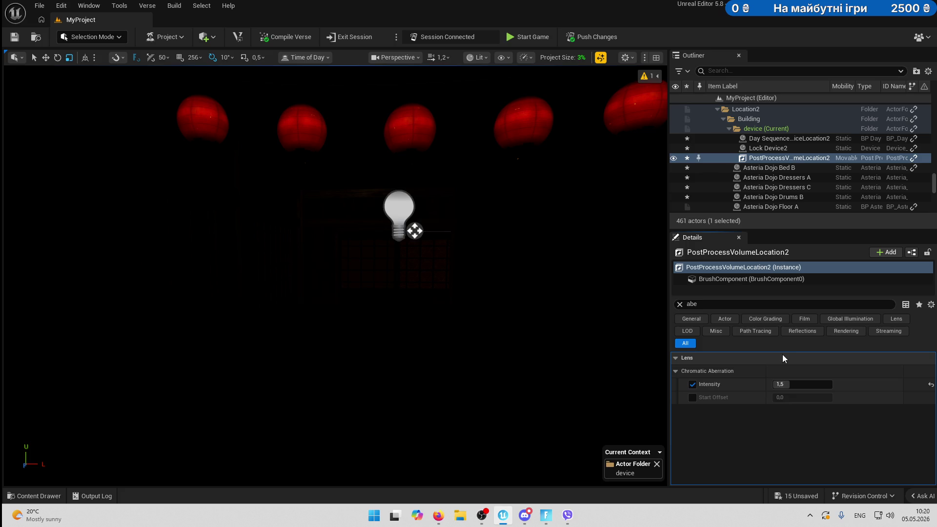
pyautogui.click(679, 304)
pyautogui.scroll(-5, 778, 414)
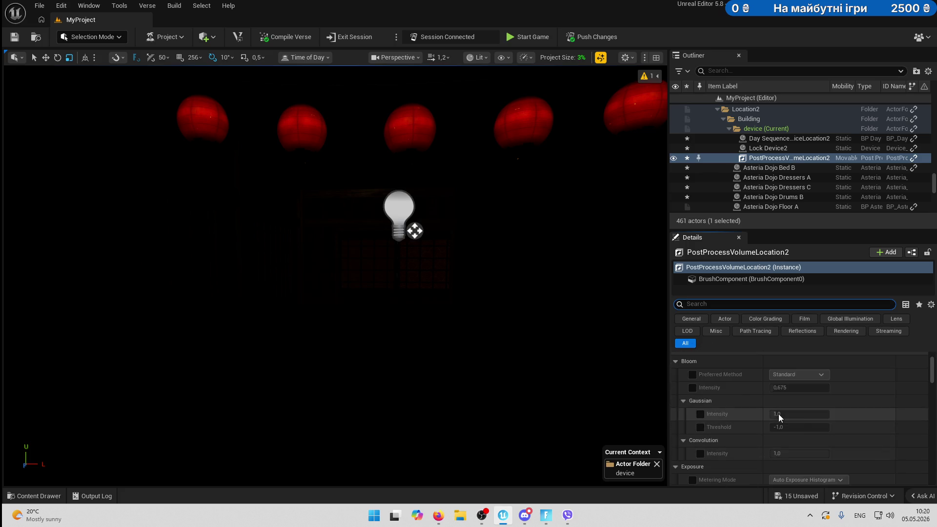
# Scroll to Color Grading > Global and expand the Saturation colour wheel controls.
pyautogui.scroll(-5, 779, 418)
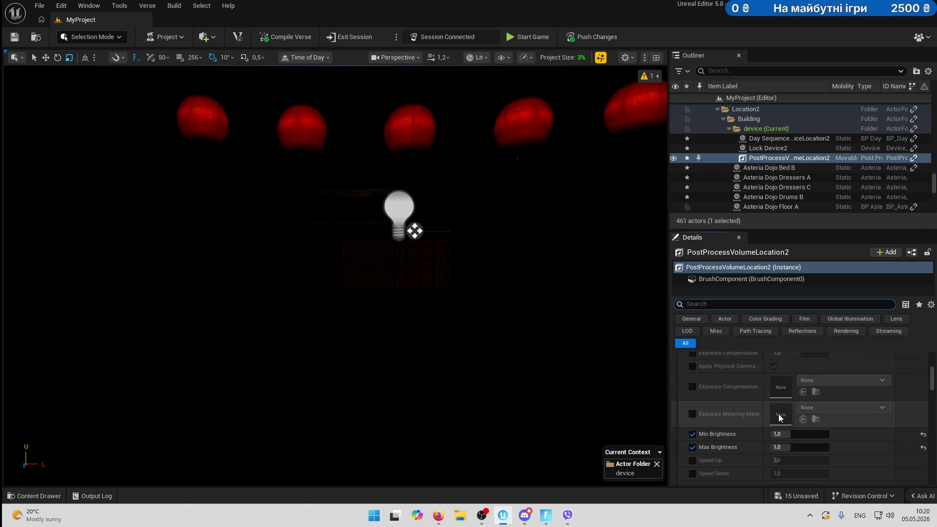
pyautogui.scroll(-4, 779, 418)
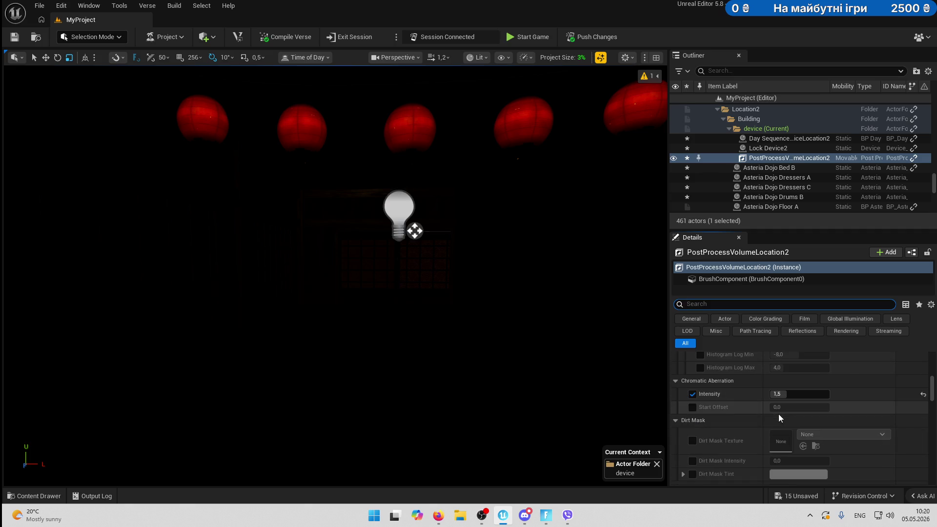
pyautogui.scroll(-3, 778, 414)
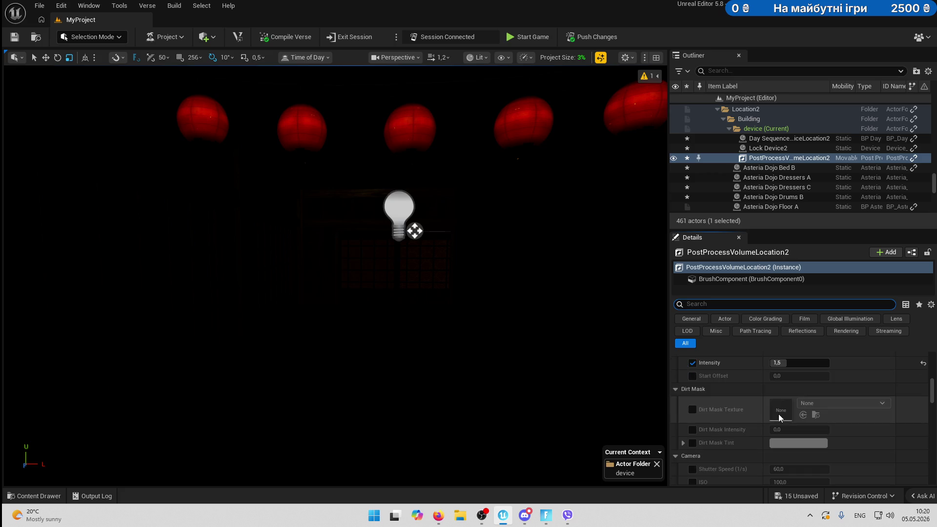
pyautogui.scroll(-2, 778, 414)
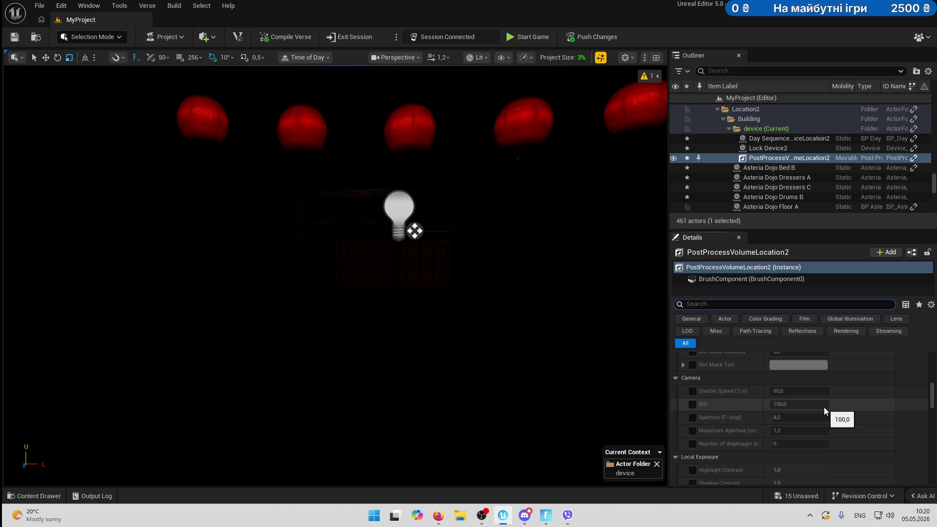
pyautogui.scroll(-5, 824, 407)
pyautogui.scroll(-8, 824, 407)
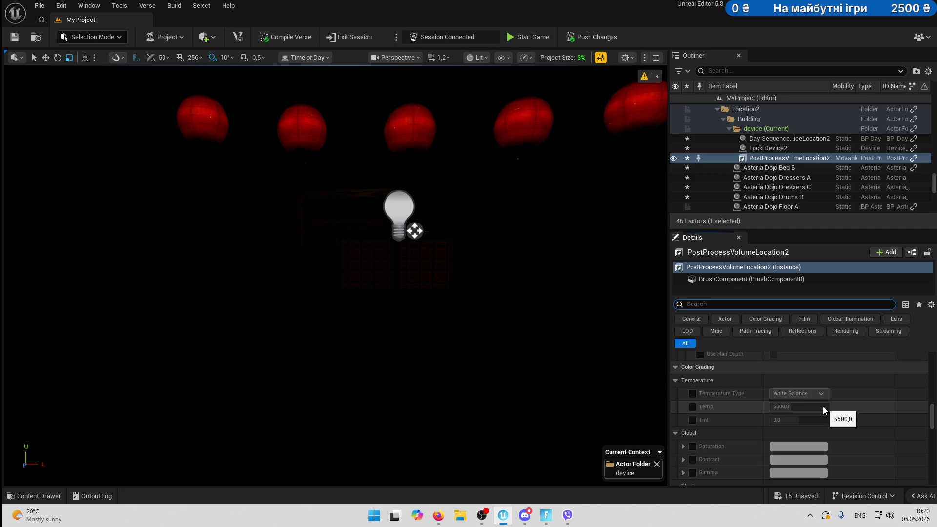
pyautogui.scroll(-2, 810, 379)
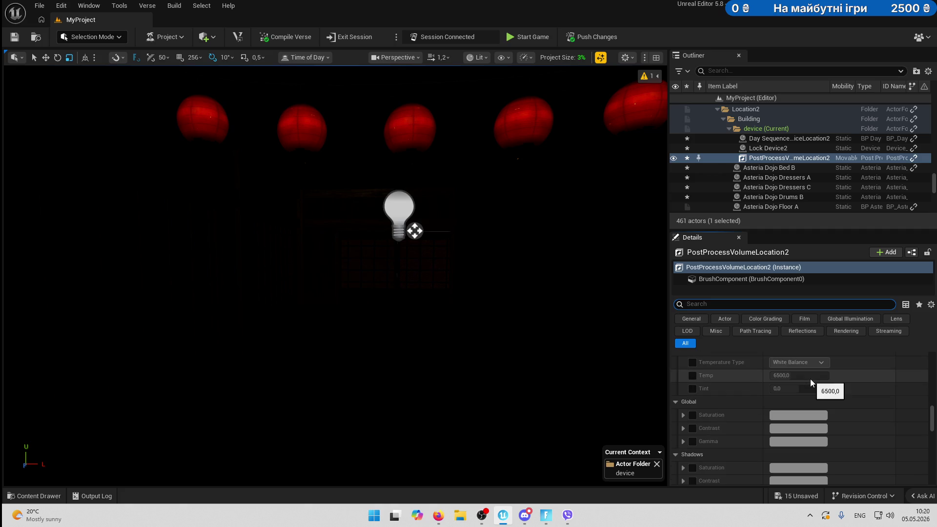
pyautogui.click(683, 415)
pyautogui.scroll(-3, 810, 394)
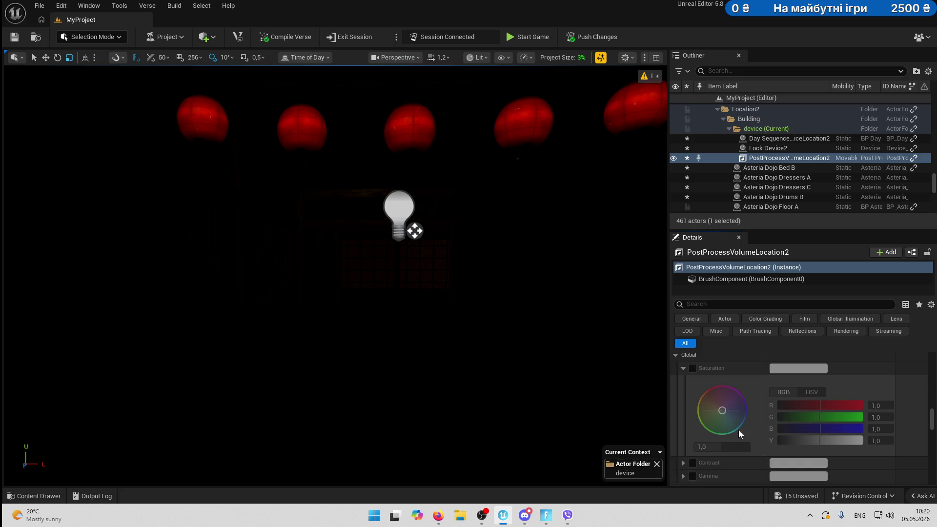
# Enable global Saturation and set it to 0,6.
pyautogui.click(692, 368)
pyautogui.click(727, 446)
pyautogui.write('0.6')
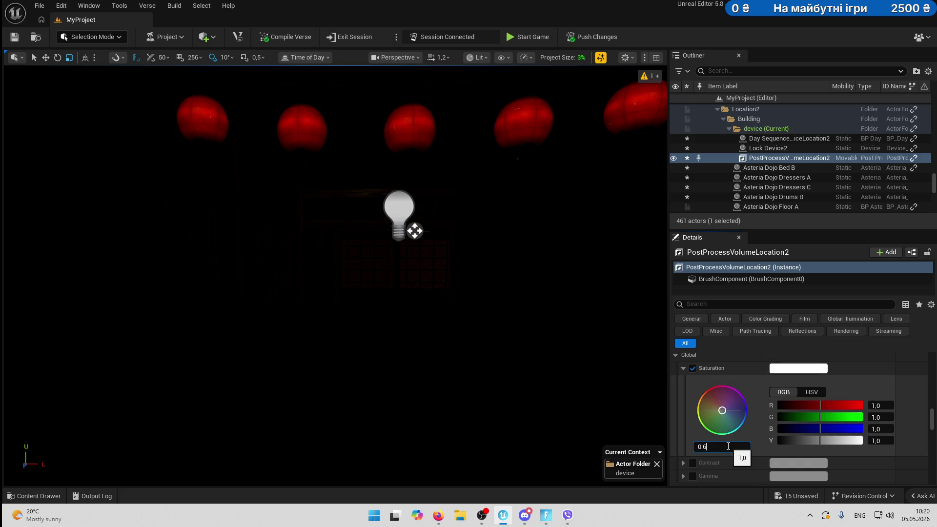
pyautogui.press('Return')
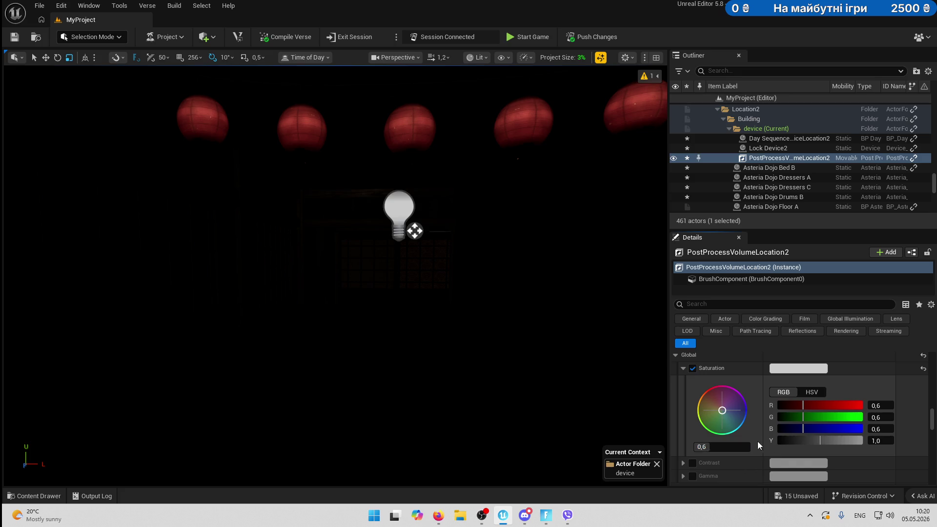
pyautogui.scroll(-2, 772, 378)
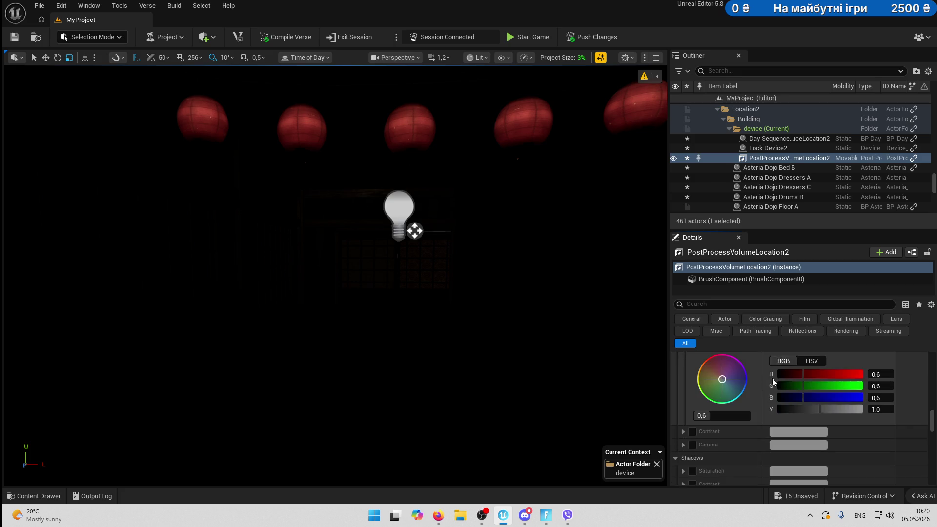
pyautogui.scroll(2, 743, 422)
pyautogui.scroll(-6, 742, 419)
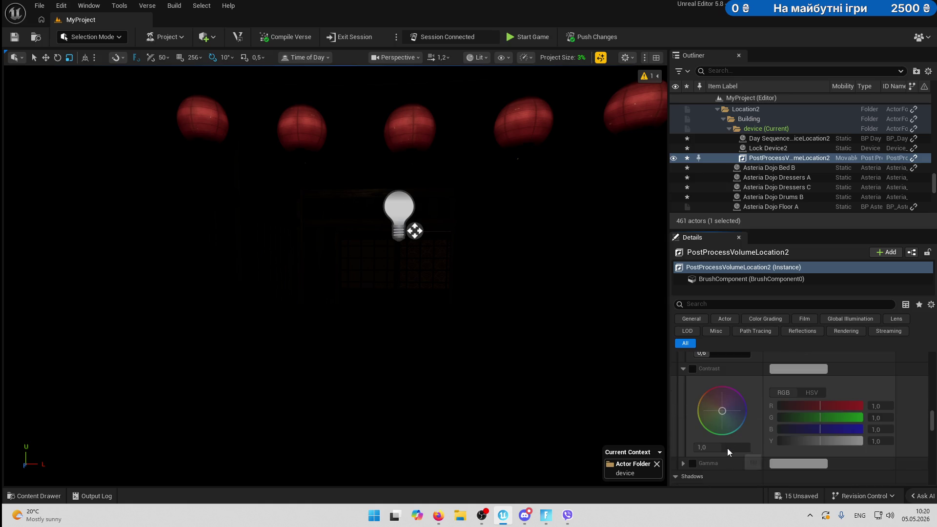
# Enable global Contrast and set it to 1,2.
pyautogui.click(693, 369)
pyautogui.click(718, 447)
pyautogui.write('1.0')
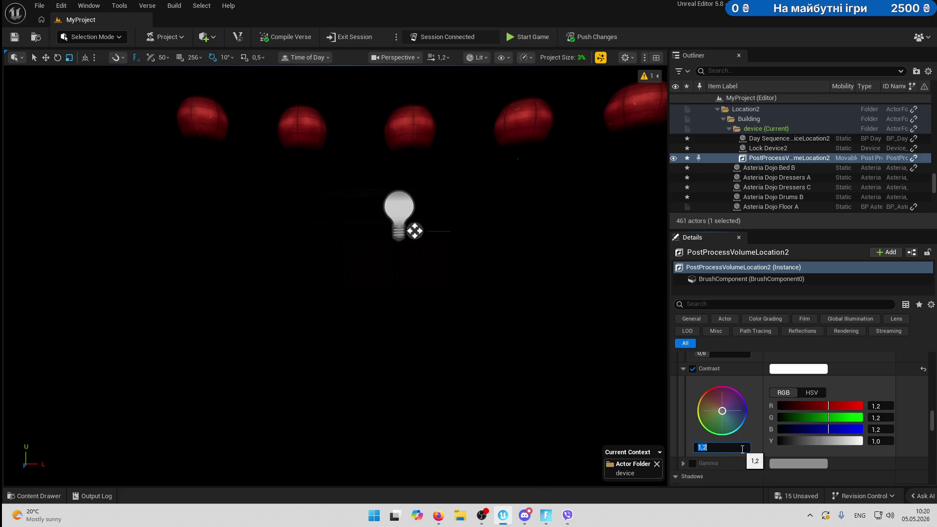
pyautogui.press('Return')
pyautogui.scroll(-2, 754, 450)
pyautogui.scroll(-1, 755, 450)
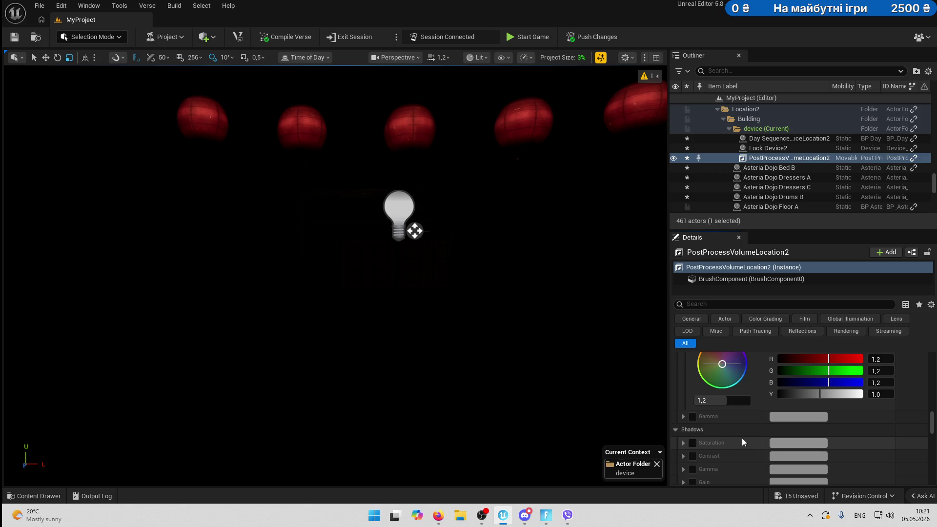
# Expand and enable global Gamma, setting it to 0,8.
pyautogui.click(683, 417)
pyautogui.scroll(-2, 737, 409)
pyautogui.click(692, 386)
pyautogui.click(716, 464)
pyautogui.write('0,8')
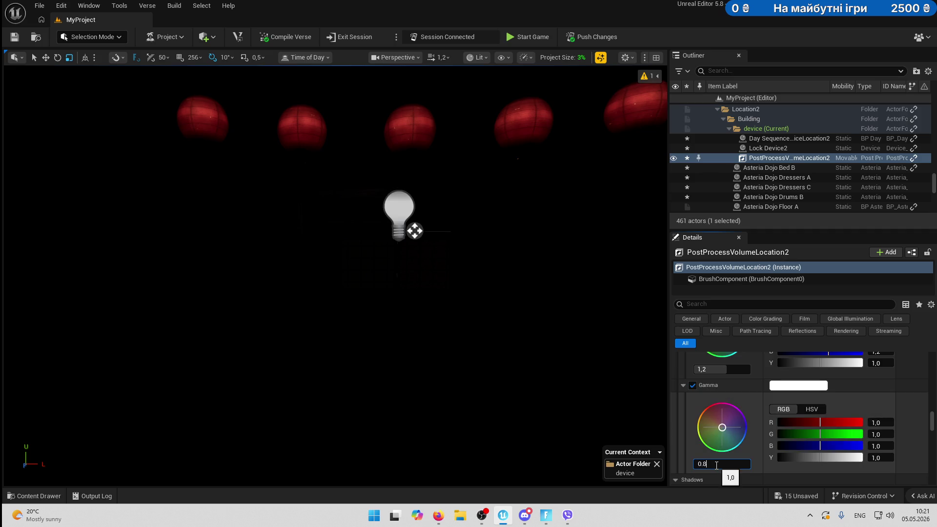
pyautogui.press('Return')
pyautogui.scroll(-3, 751, 444)
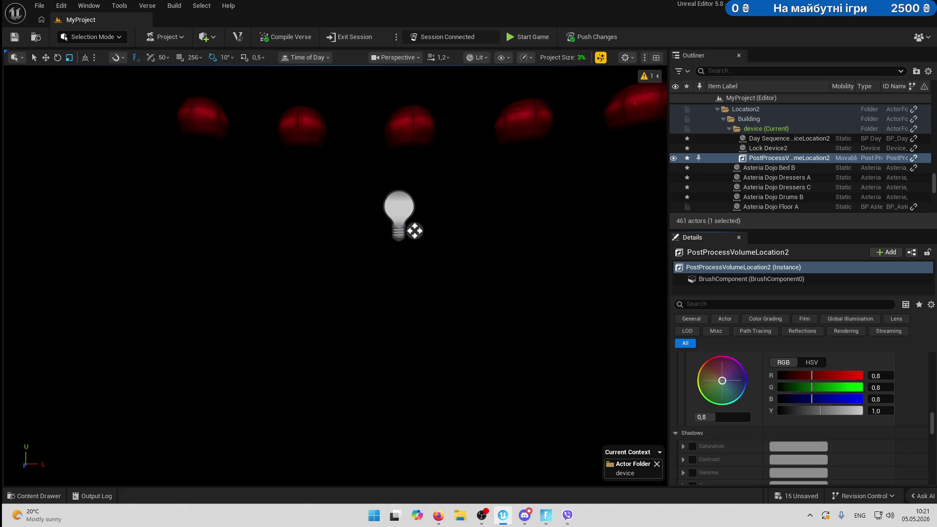
pyautogui.scroll(5, 762, 408)
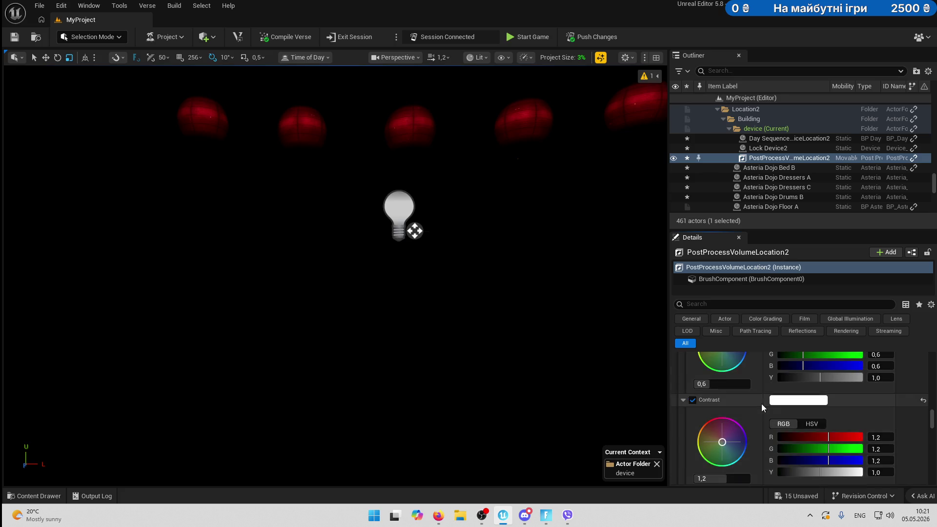
pyautogui.click(677, 423)
pyautogui.scroll(-1, 778, 427)
pyautogui.scroll(-5, 778, 428)
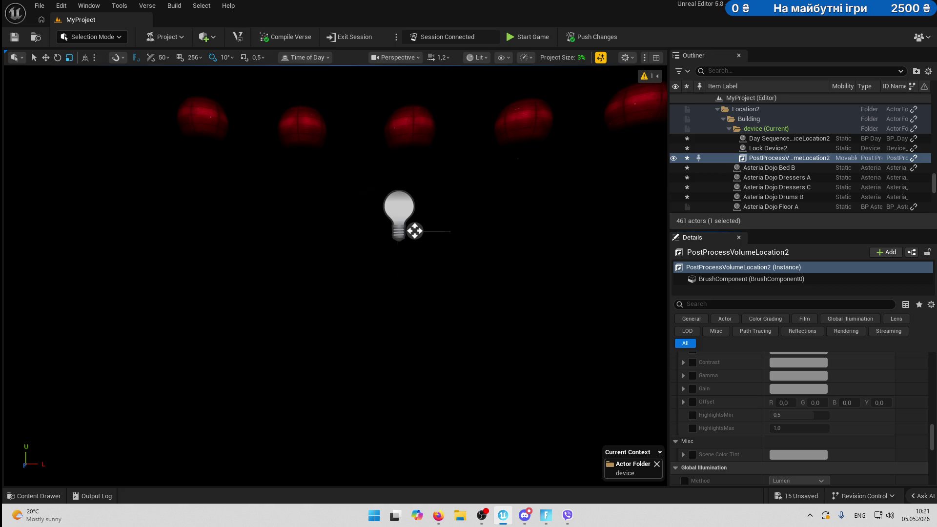
pyautogui.scroll(-5, 800, 400)
pyautogui.scroll(10, 802, 398)
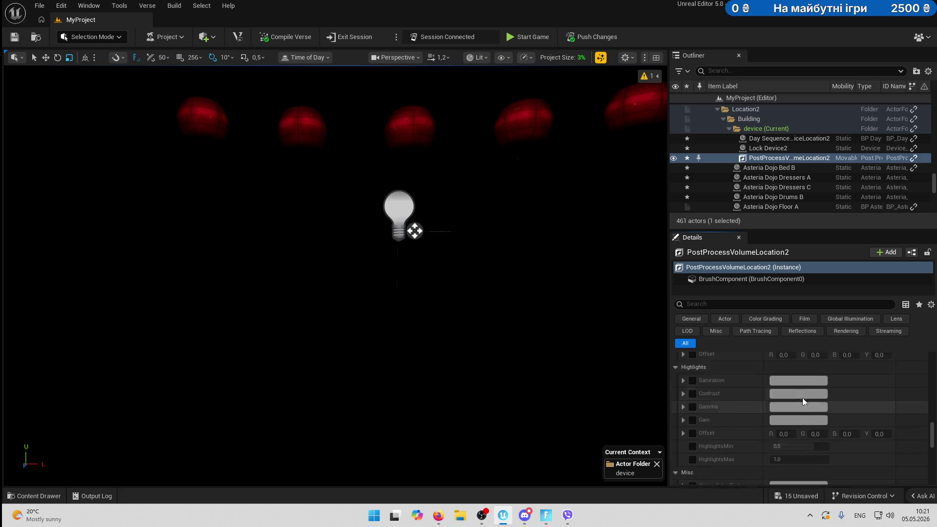
pyautogui.scroll(3, 820, 411)
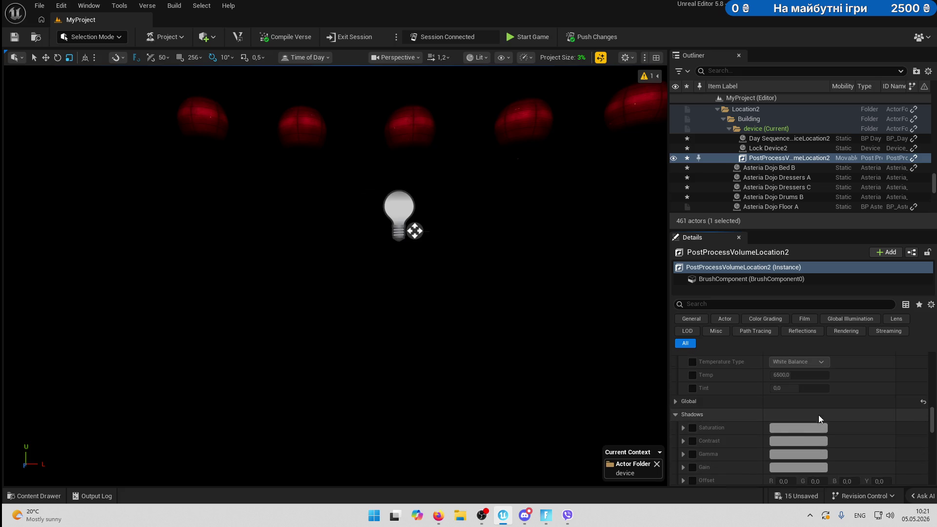
pyautogui.click(684, 414)
pyautogui.click(692, 414)
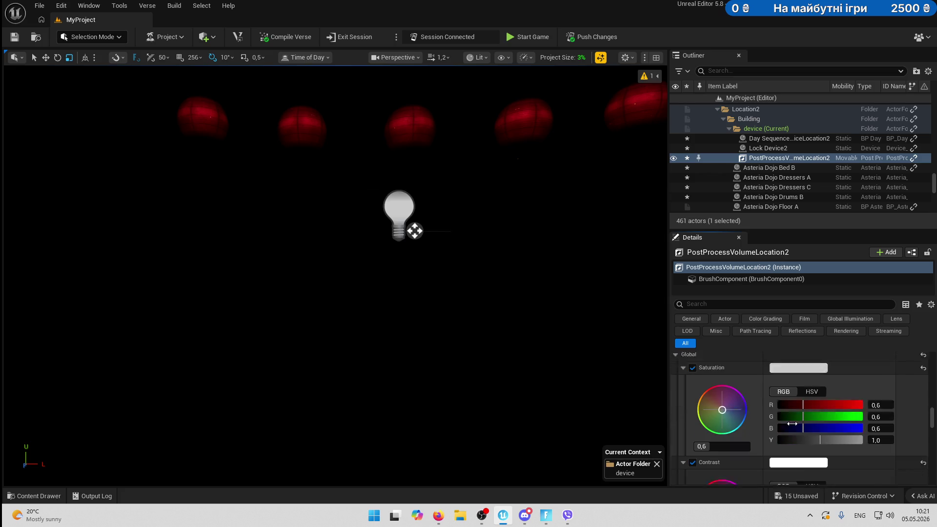
pyautogui.scroll(-2, 805, 439)
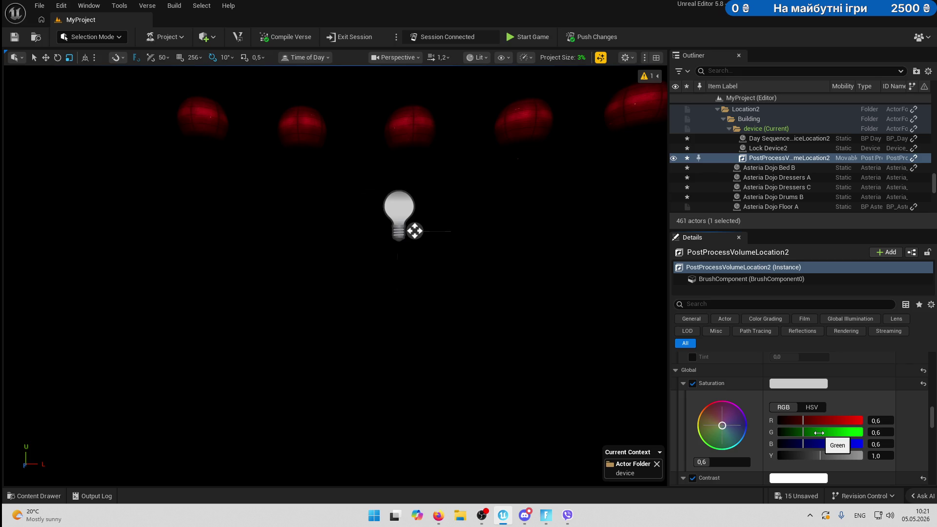
pyautogui.scroll(3, 751, 400)
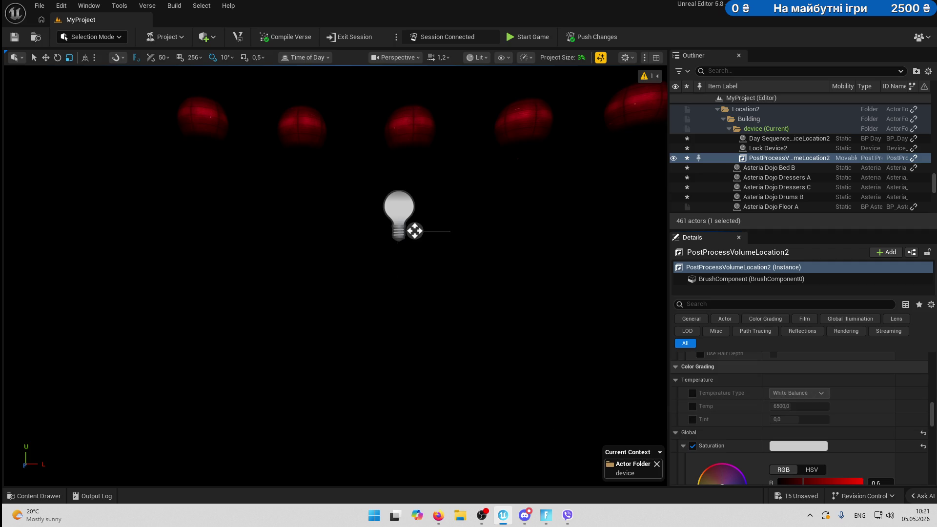
# Enable white balance Temp and set it to 5500, correcting an initial 7500.
pyautogui.click(693, 406)
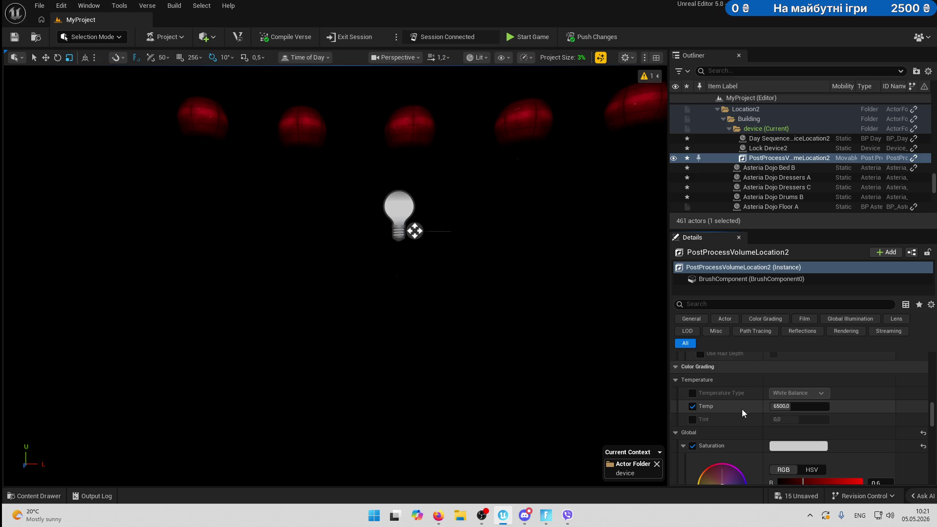
pyautogui.click(811, 407)
pyautogui.write('7500')
pyautogui.press('Return')
pyautogui.click(842, 407)
pyautogui.click(808, 408)
pyautogui.write('5500')
pyautogui.press('Return')
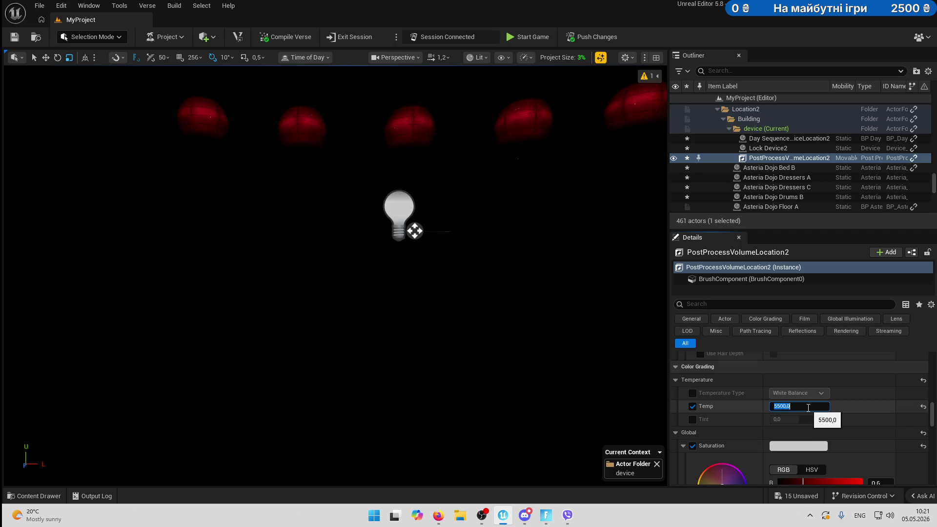
pyautogui.click(864, 412)
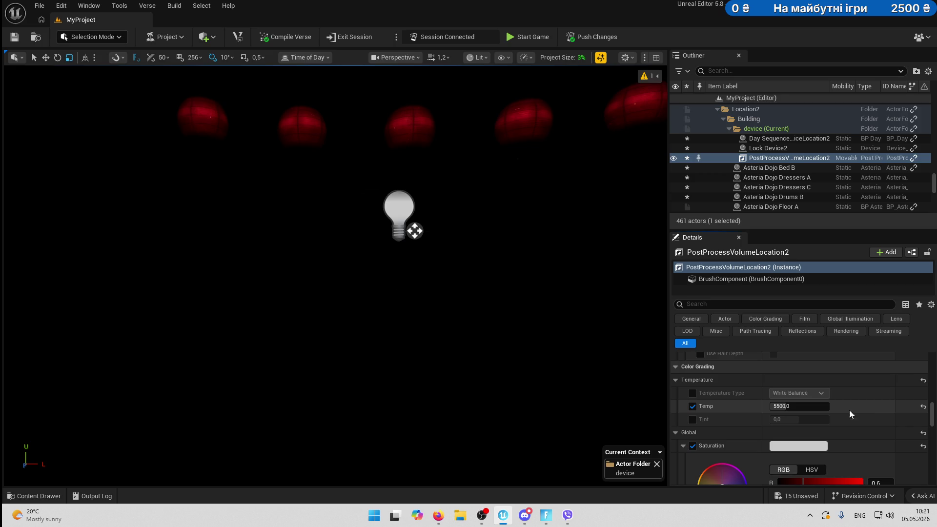
# Enable white balance Tint and set it to -0,1.
pyautogui.click(692, 419)
pyautogui.click(805, 420)
pyautogui.write('-0,1')
pyautogui.press('Return')
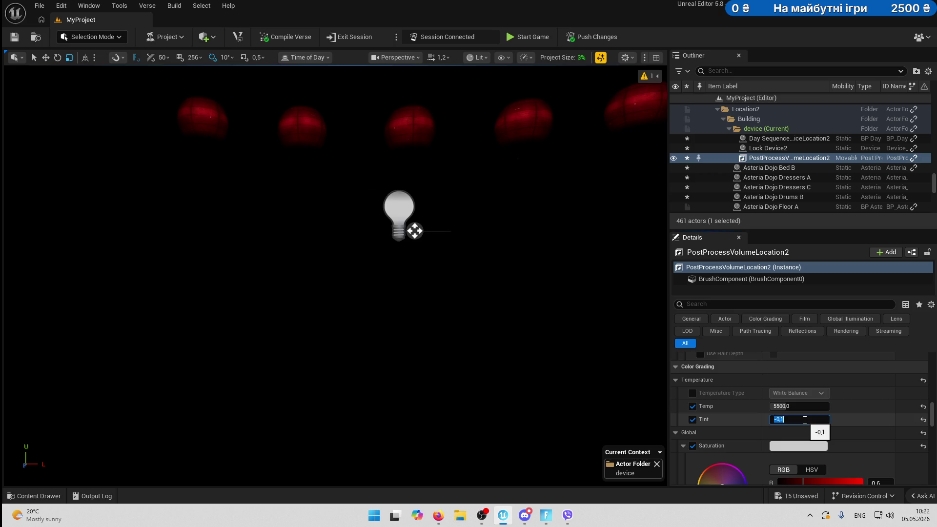
pyautogui.click(851, 418)
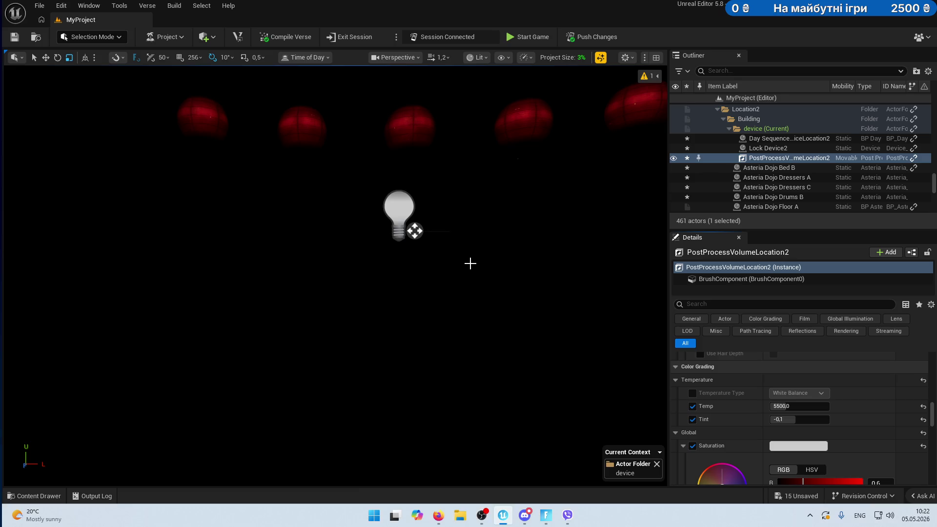
# Briefly switch to the Fortnite game session and return to the editor.
pyautogui.scroll(-2, 711, 402)
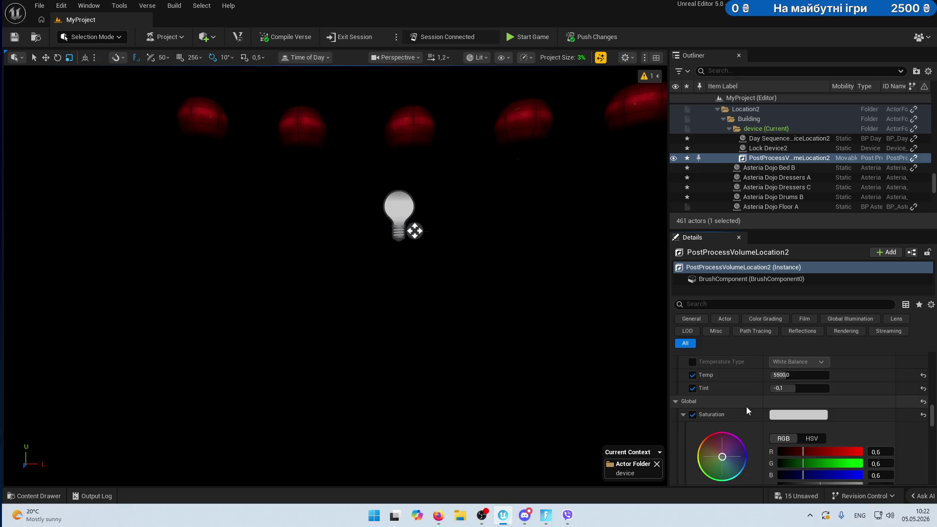
pyautogui.click(548, 514)
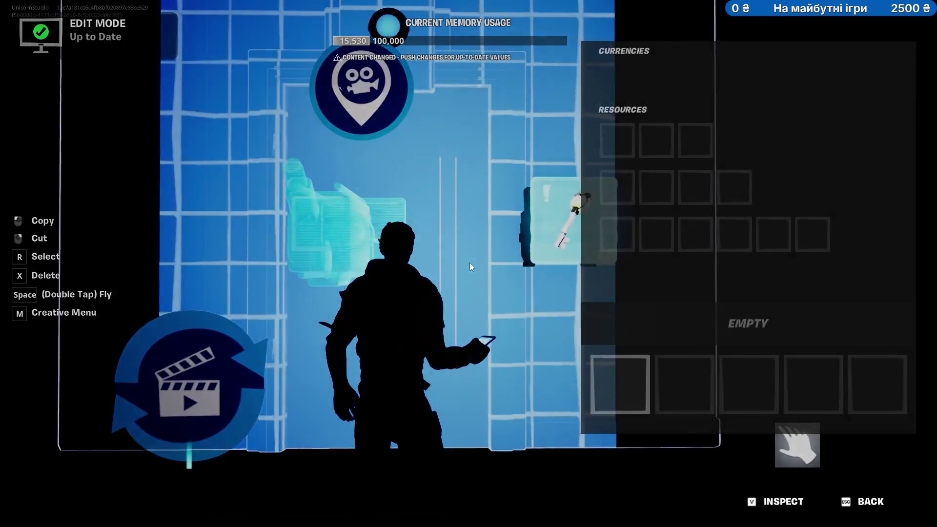
pyautogui.hotkey('alt', 'Tab')
pyautogui.scroll(-5, 828, 406)
pyautogui.scroll(-10, 828, 406)
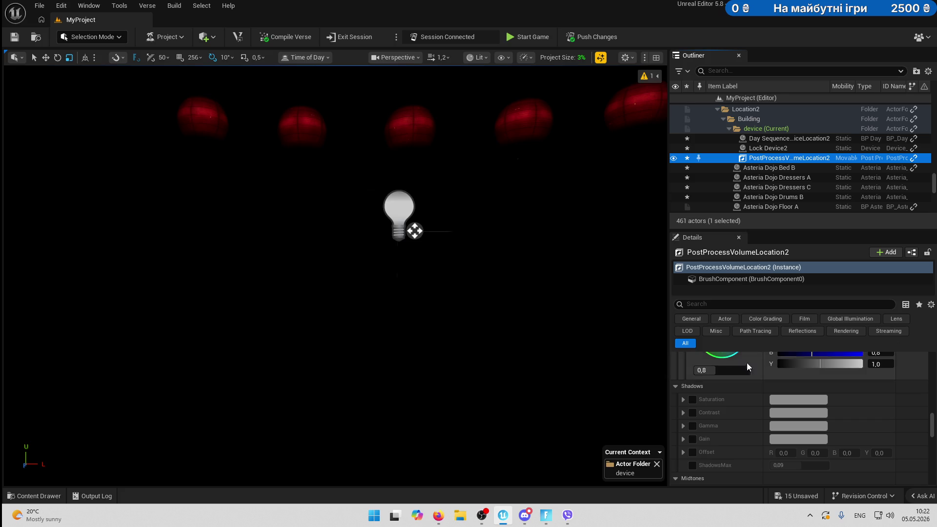
# Expand and enable Shadows Contrast, setting it to 1,1.
pyautogui.click(683, 413)
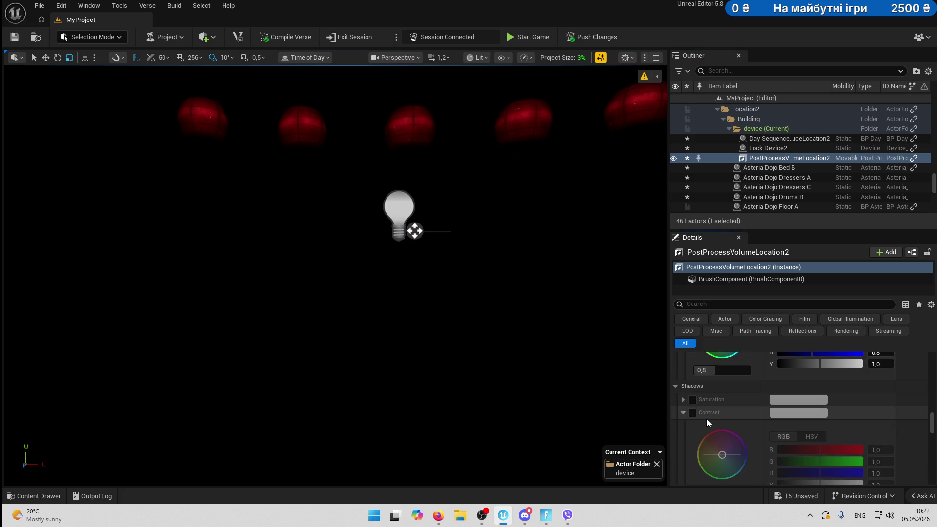
pyautogui.click(693, 412)
pyautogui.scroll(-2, 708, 415)
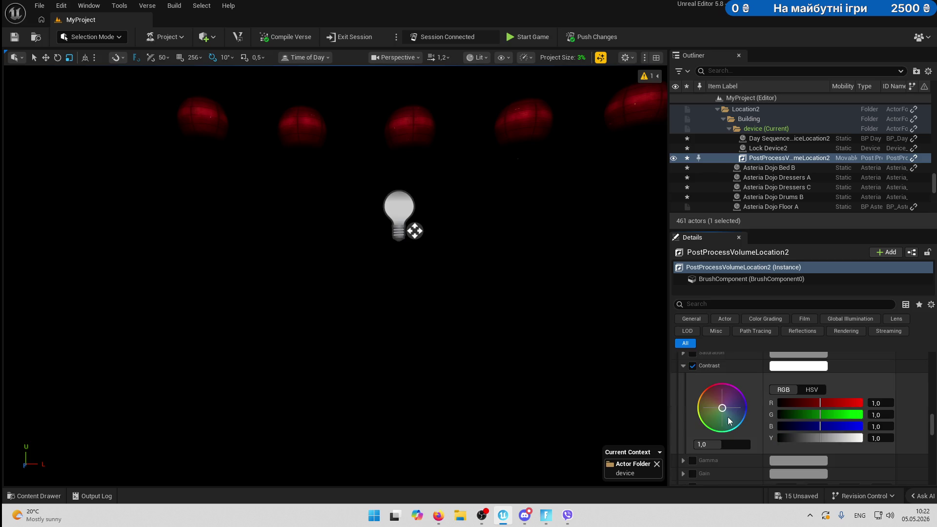
pyautogui.click(734, 447)
pyautogui.write('1.1')
pyautogui.press('Return')
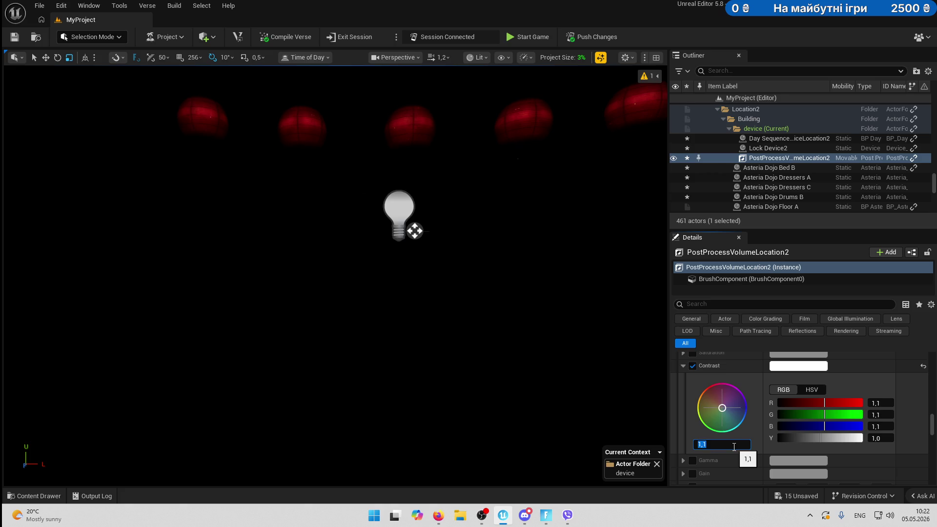
pyautogui.click(679, 420)
# Expand and enable Shadows Gain, setting it to 0,9.
pyautogui.scroll(-1, 683, 420)
pyautogui.click(685, 442)
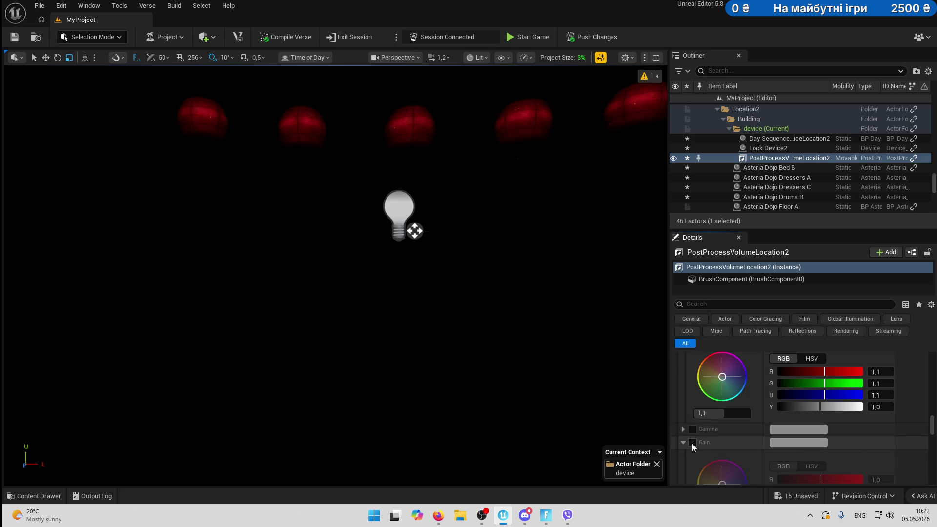
pyautogui.click(693, 443)
pyautogui.scroll(-2, 727, 444)
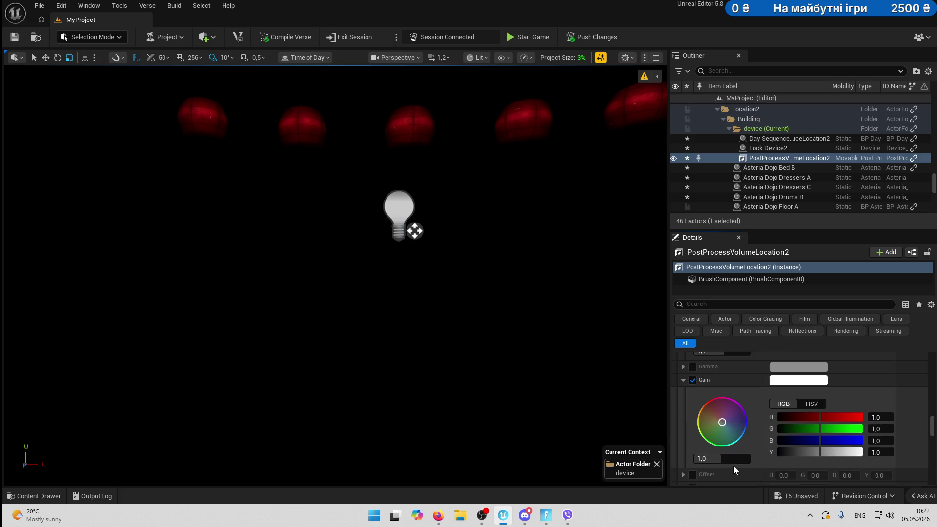
pyautogui.click(731, 456)
pyautogui.write('0,9')
pyautogui.press('Return')
pyautogui.scroll(-2, 765, 427)
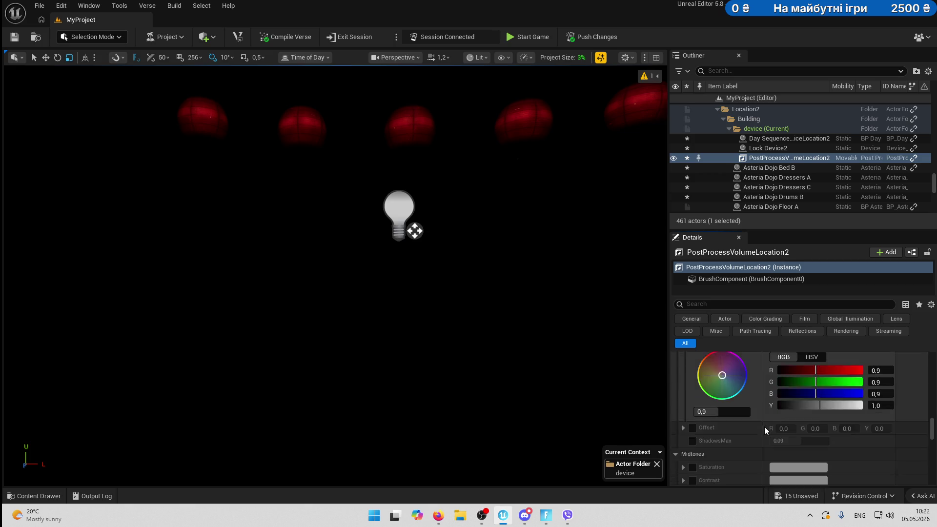
pyautogui.scroll(-2, 761, 400)
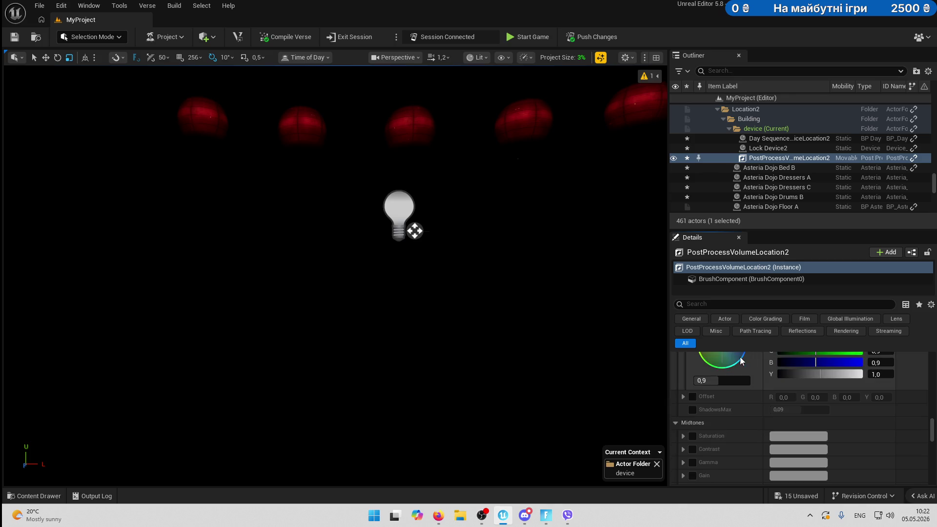
pyautogui.scroll(-3, 759, 394)
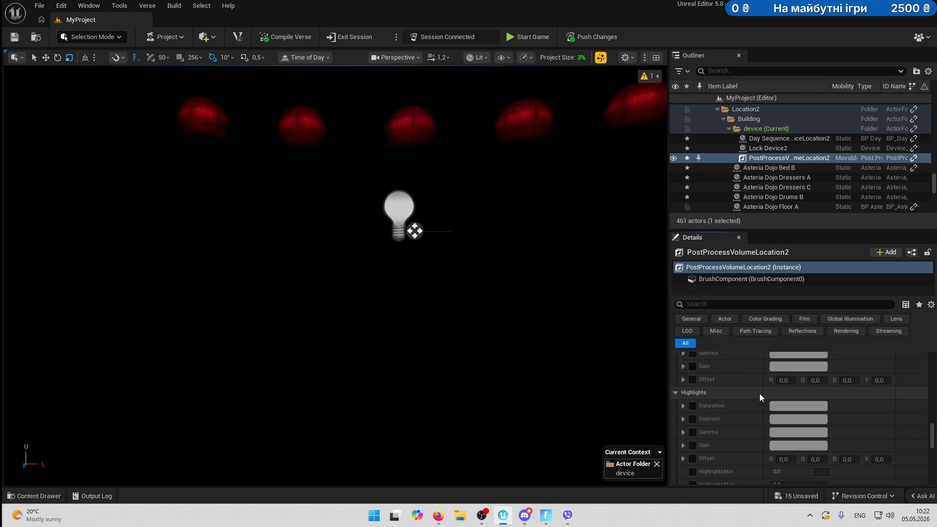
pyautogui.scroll(-10, 759, 393)
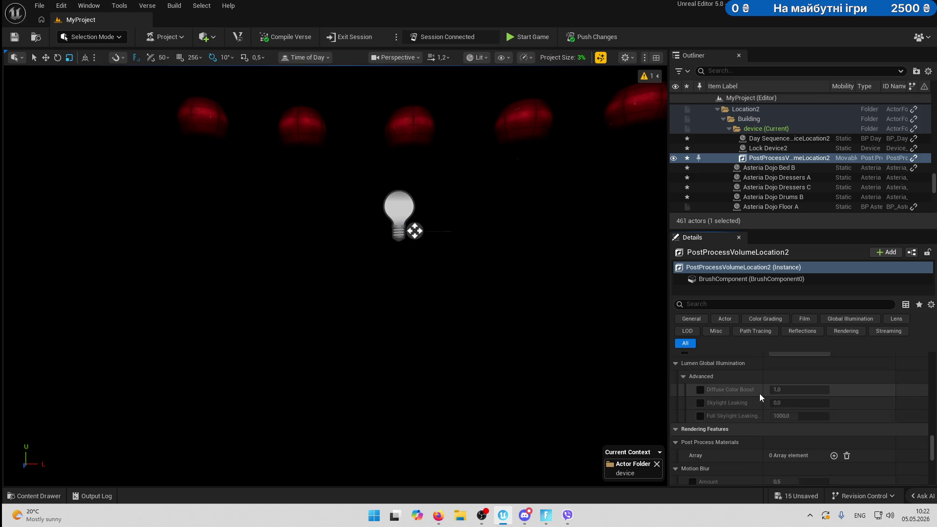
pyautogui.scroll(10, 759, 393)
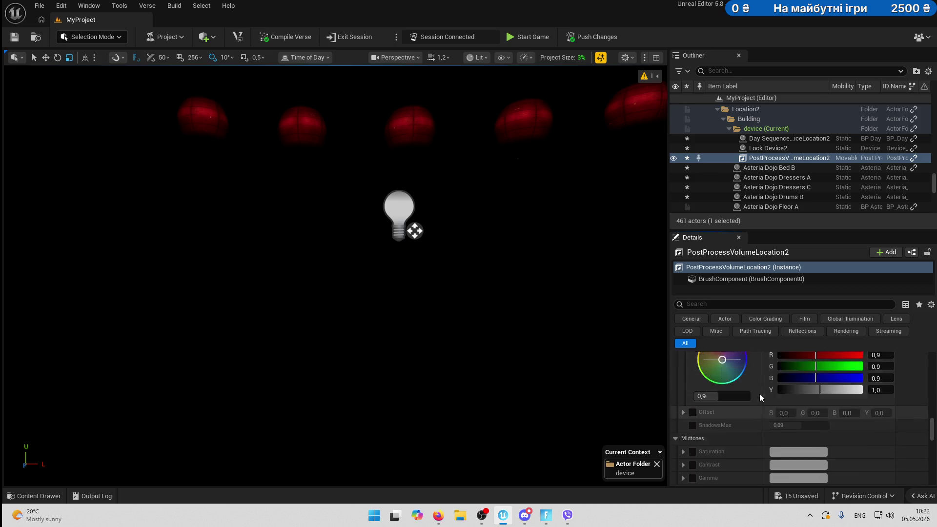
pyautogui.scroll(5, 759, 394)
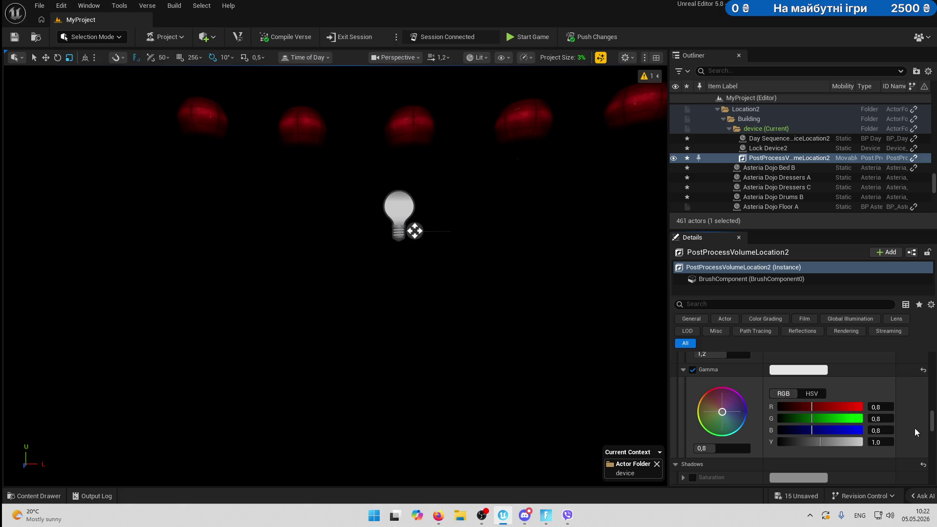
pyautogui.moveTo(932, 424); pyautogui.dragTo(934, 460)
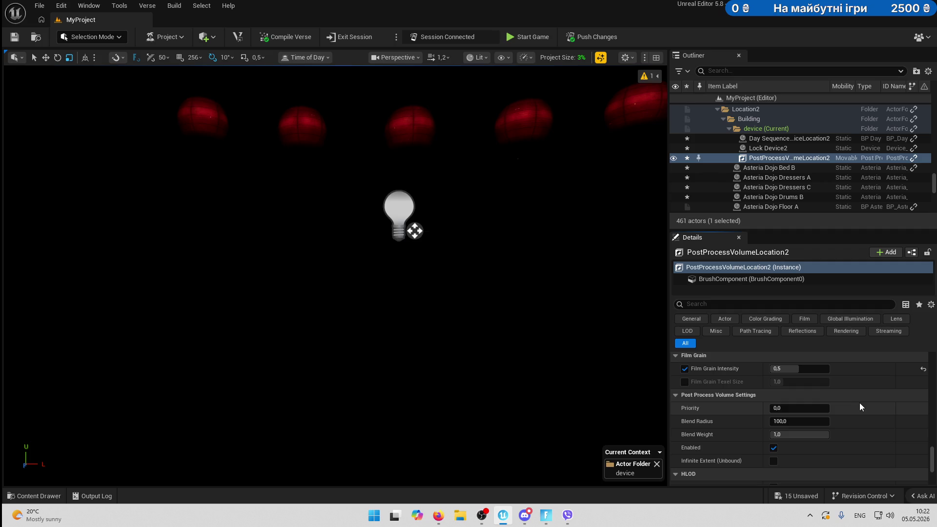
# Review the Film Grain and Lens/Bloom settings, then save all 15 pending project changes.
pyautogui.scroll(15, 793, 388)
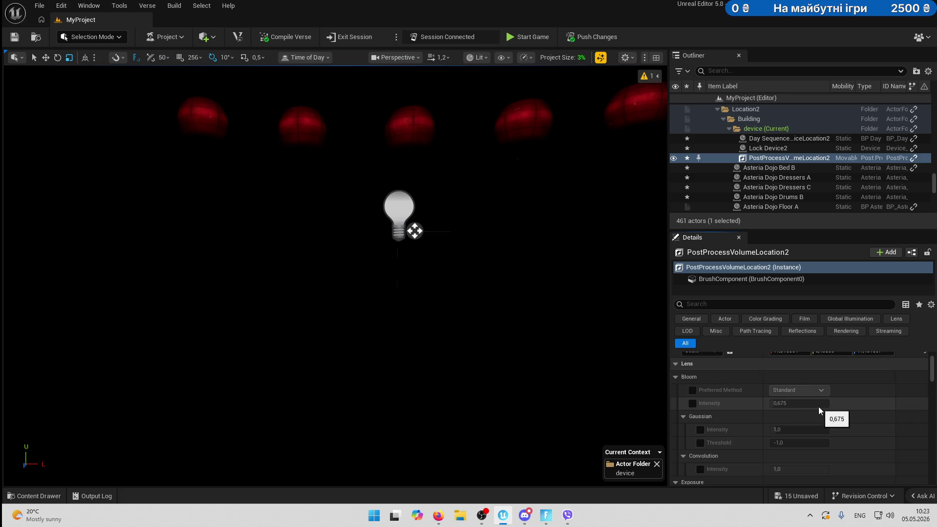
pyautogui.scroll(1, 819, 406)
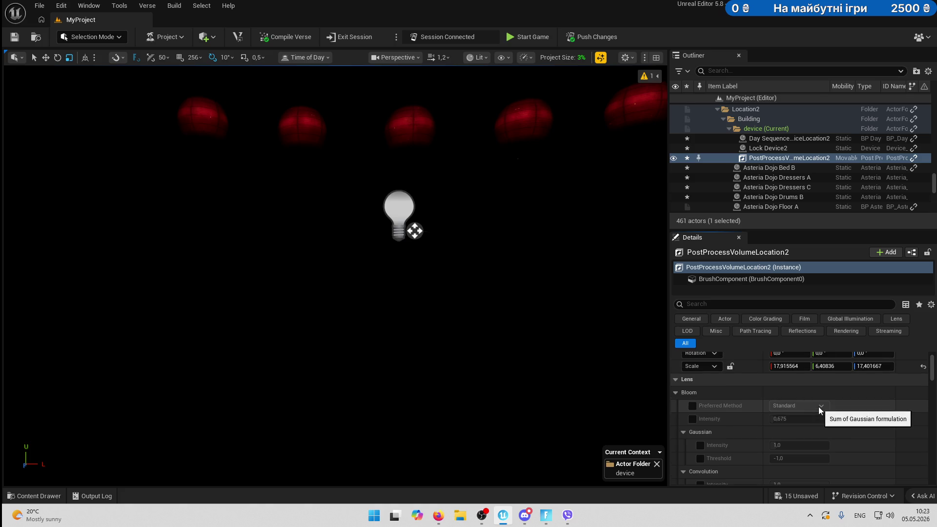
pyautogui.scroll(-4, 819, 406)
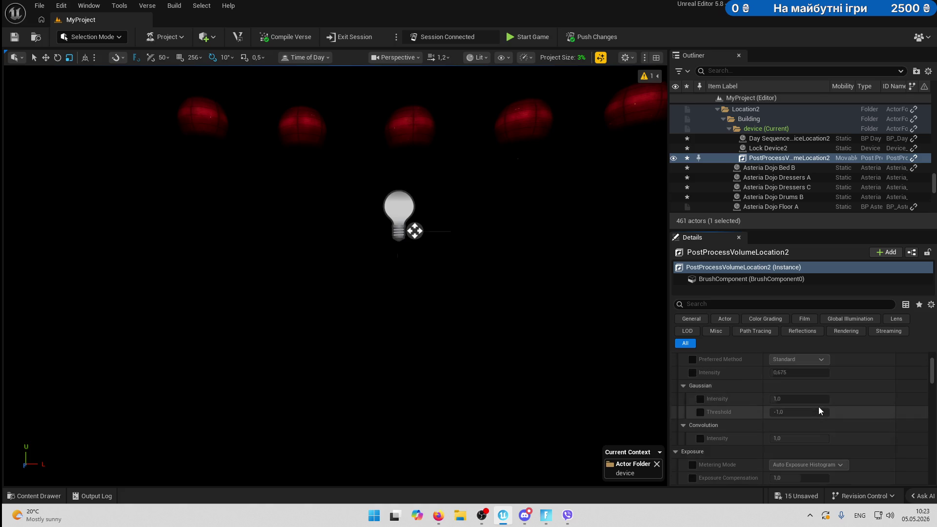
pyautogui.scroll(4, 818, 406)
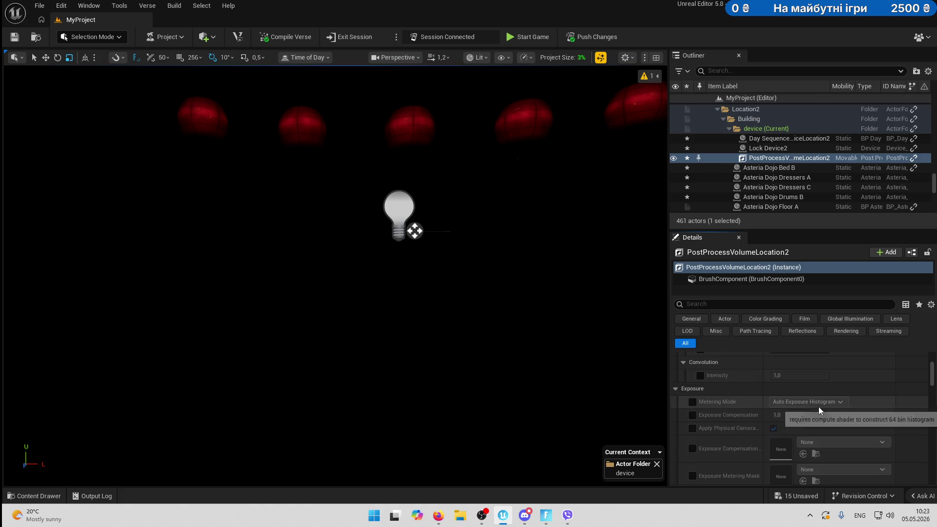
pyautogui.click(15, 37)
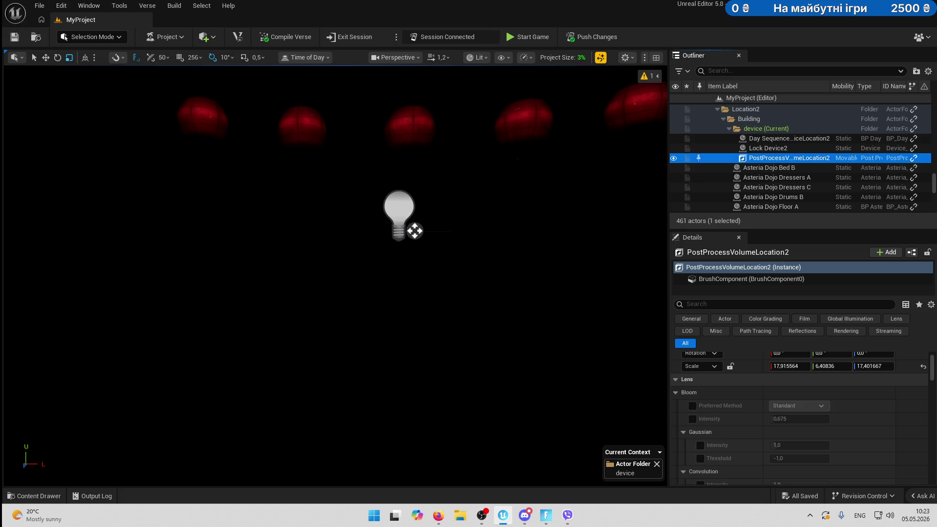
# Playtest the dark dojo in a live session with fog kept on and the flashlight equipped, then return to the editor.
pyautogui.click(517, 40)
pyautogui.click(544, 516)
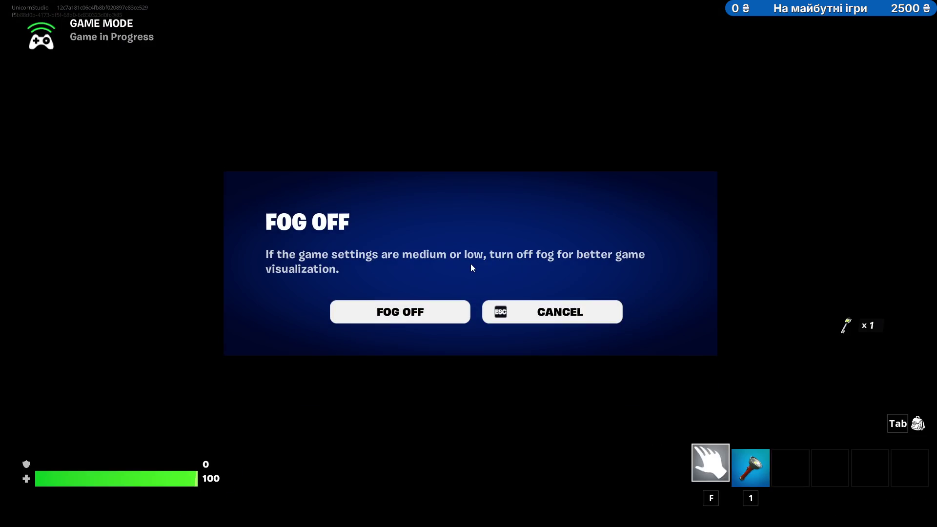
pyautogui.click(561, 309)
pyautogui.press('1')
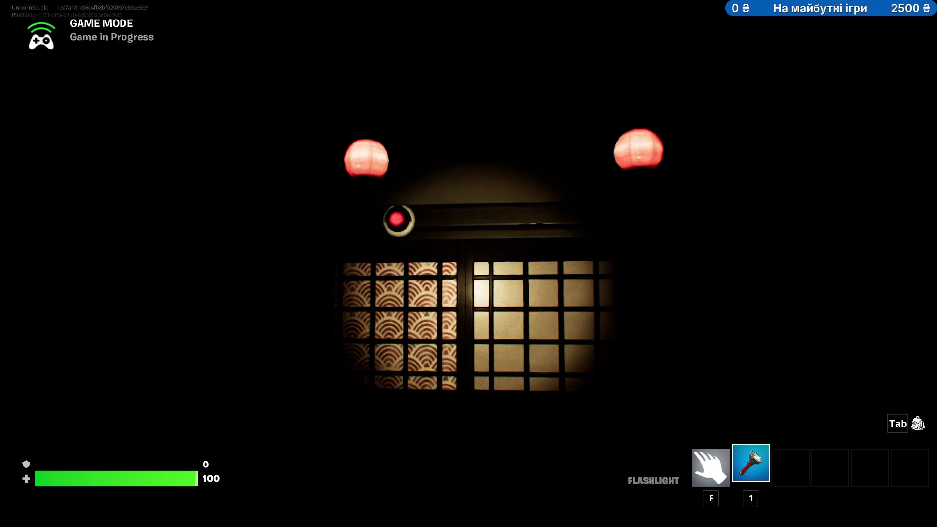
pyautogui.hotkey('alt', 'Tab')
pyautogui.moveTo(424, 263); pyautogui.dragTo(468, 266)
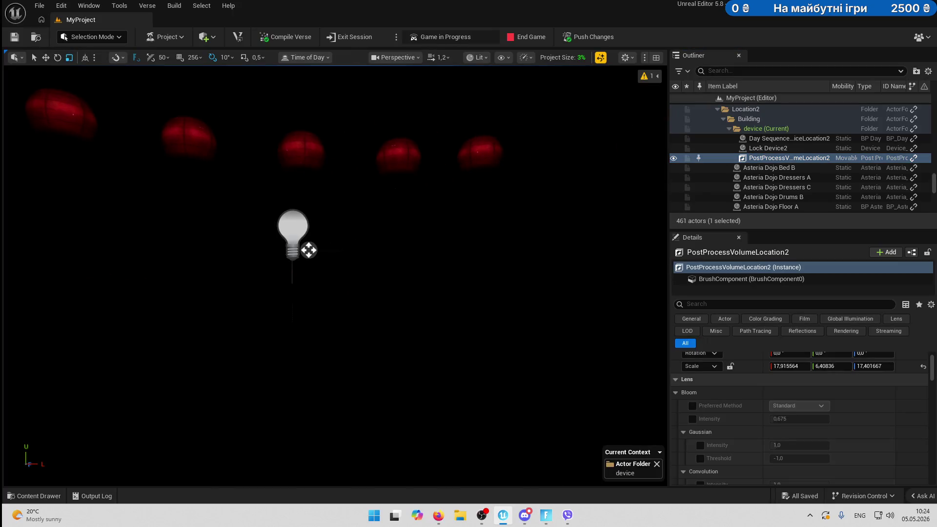
# Set Day Sequence DeviceLocation2's Sunlight Intensity to 10.
pyautogui.moveTo(514, 299); pyautogui.dragTo(464, 302)
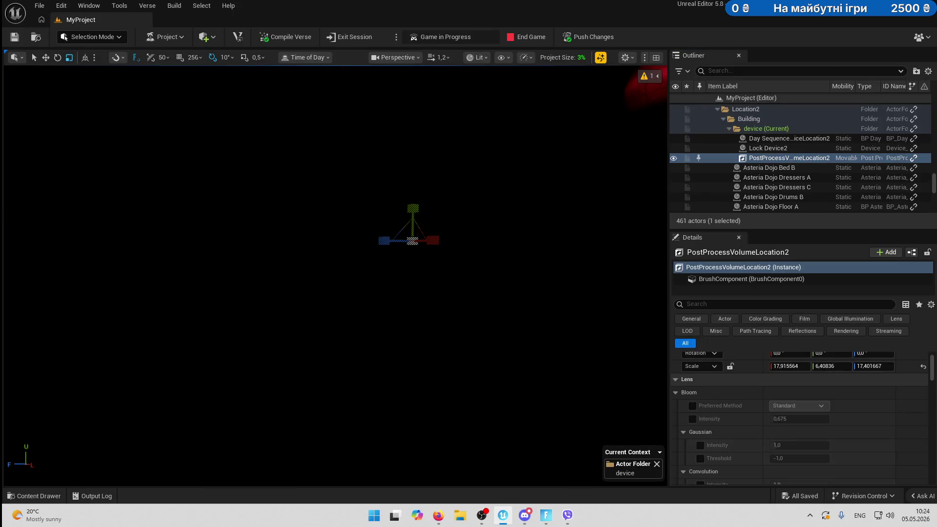
pyautogui.scroll(2, 849, 401)
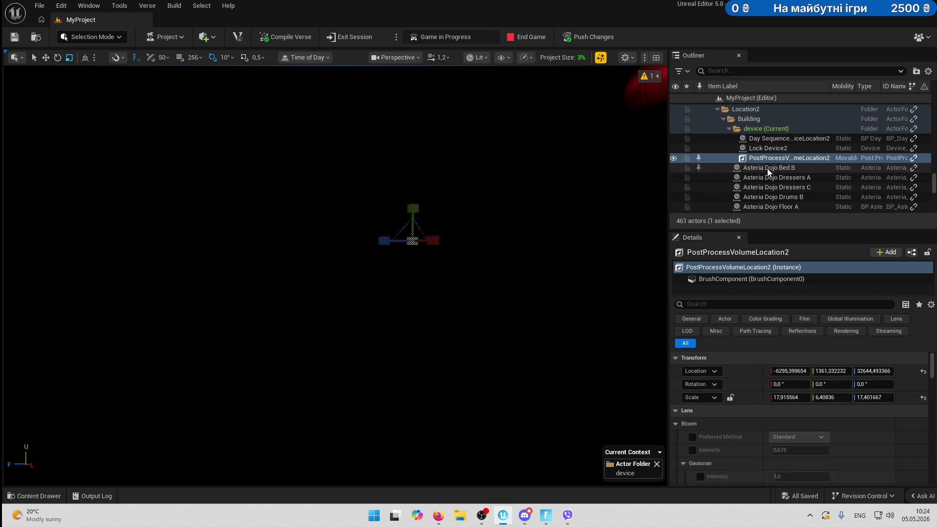
pyautogui.click(773, 140)
pyautogui.scroll(-5, 825, 381)
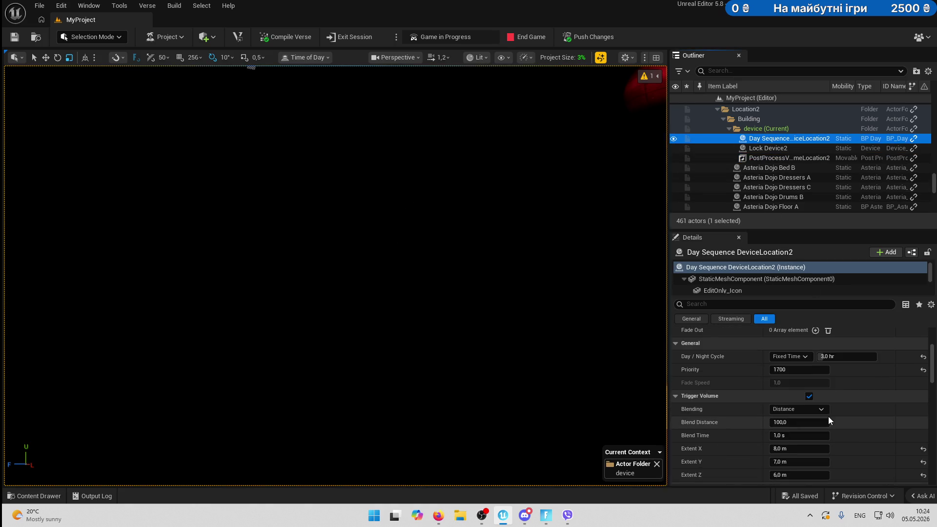
pyautogui.scroll(-2, 825, 417)
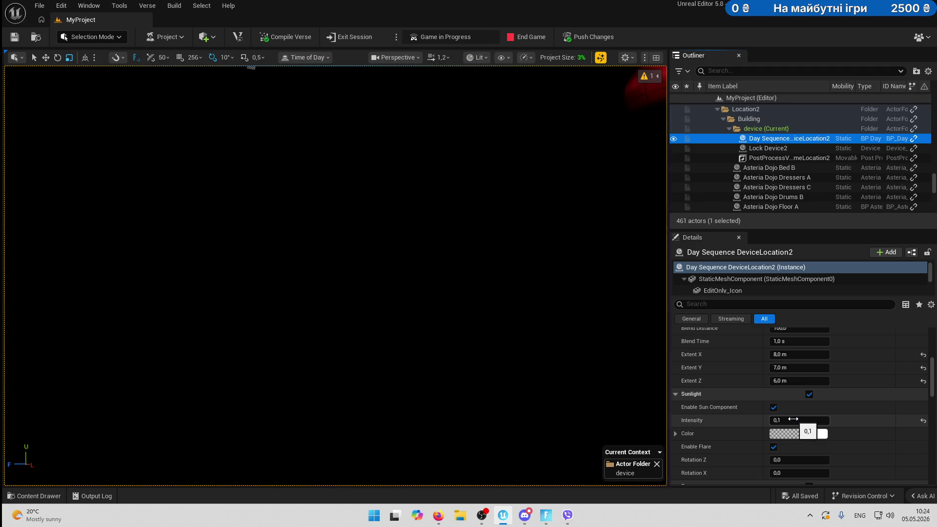
pyautogui.click(793, 419)
pyautogui.write('2')
pyautogui.press('Return')
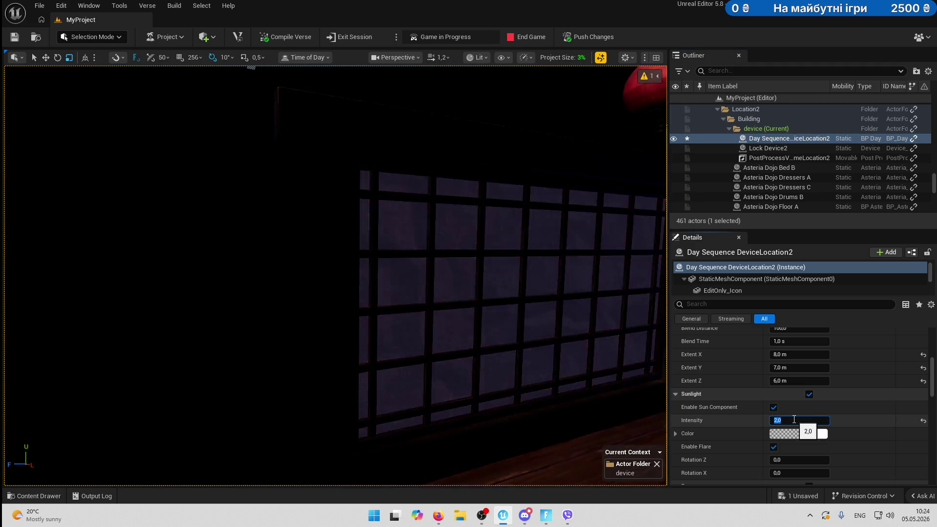
pyautogui.click(798, 422)
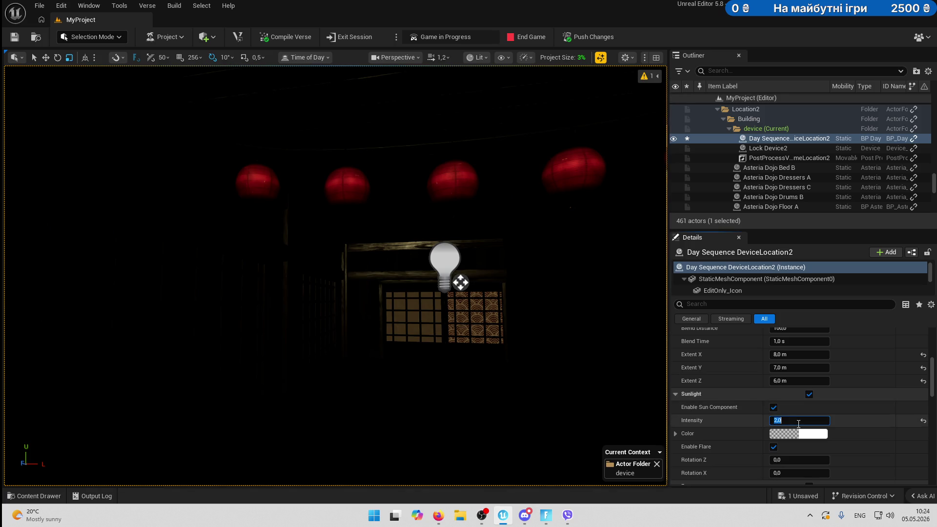
pyautogui.write('10')
pyautogui.press('Return')
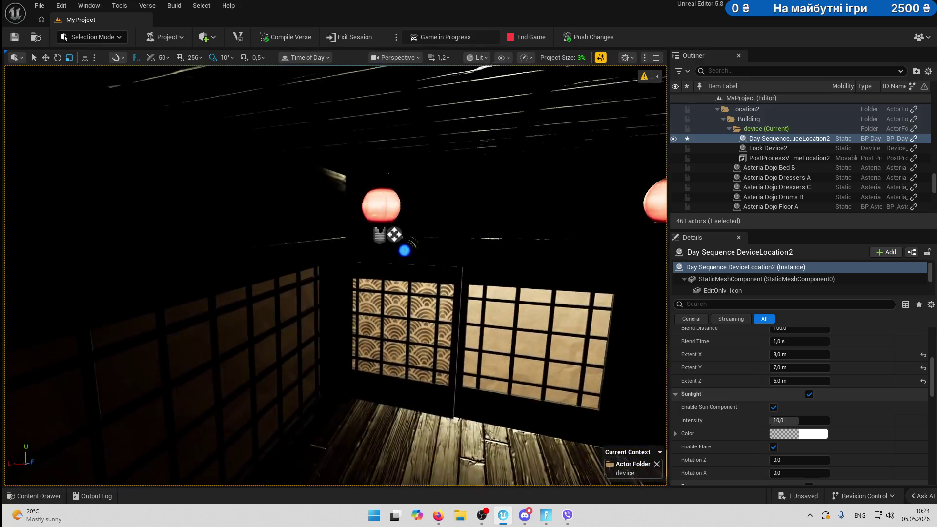
# Hide Lock Device2 during the game by unchecking Visible During Game.
pyautogui.click(331, 253)
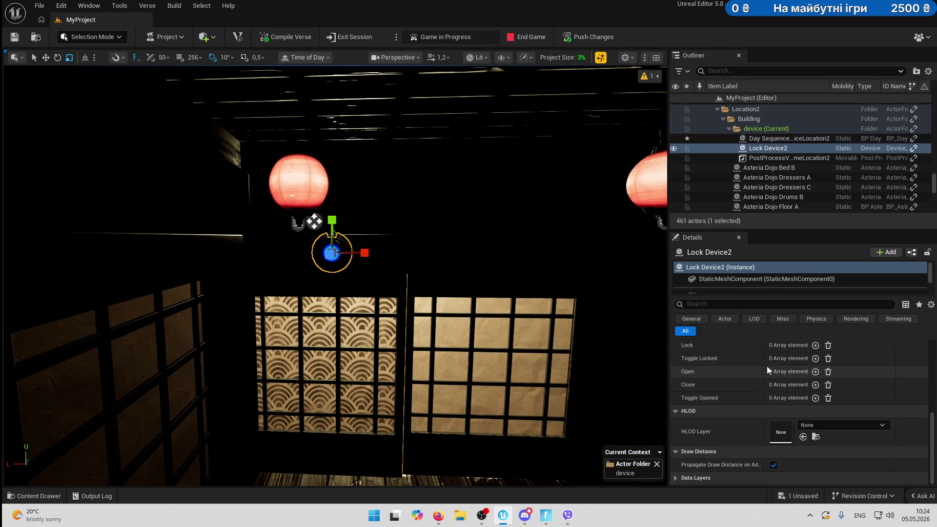
pyautogui.scroll(5, 798, 428)
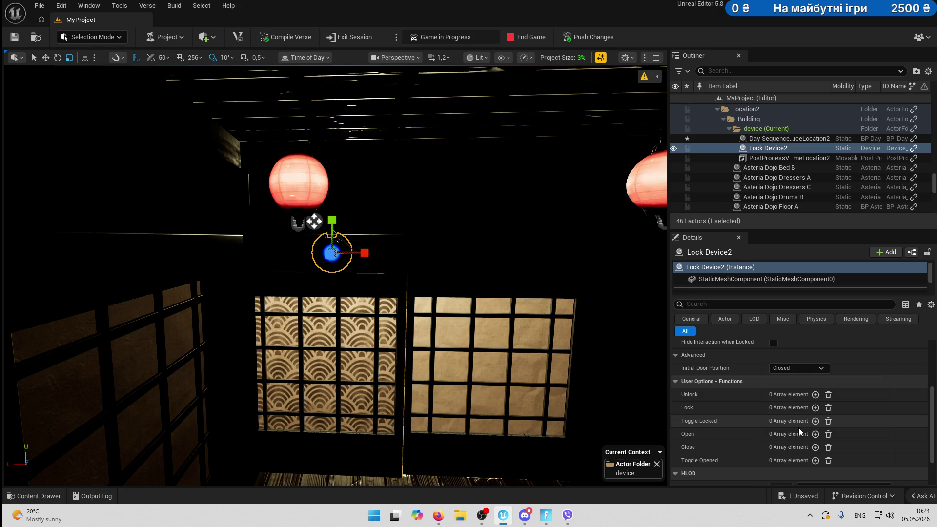
pyautogui.scroll(4, 799, 427)
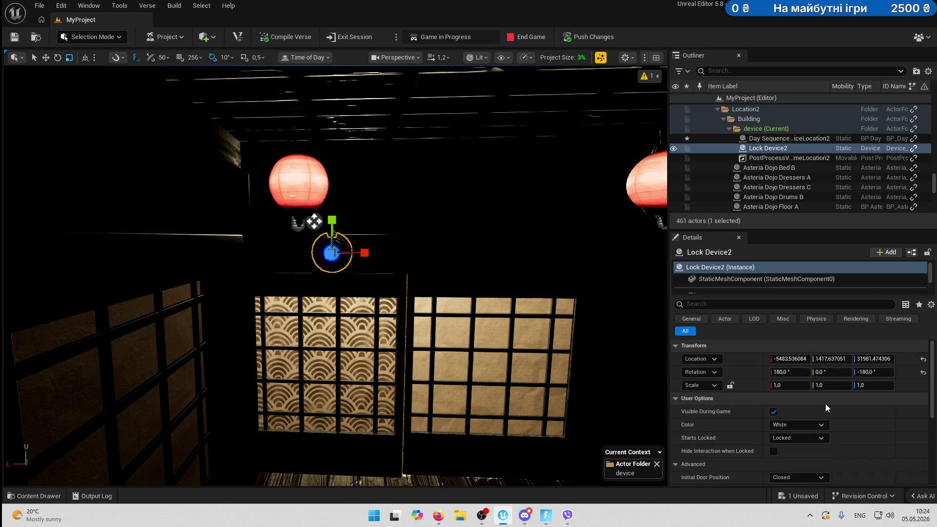
pyautogui.click(774, 396)
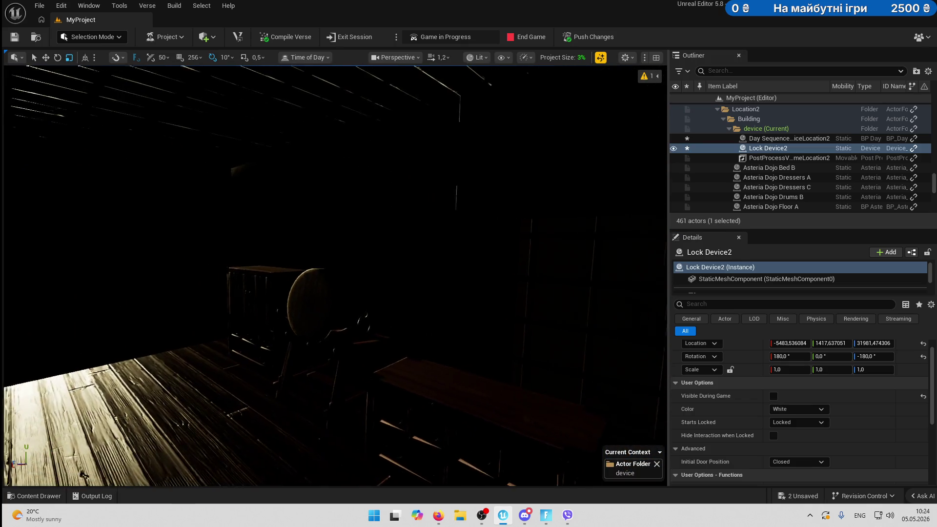
pyautogui.click(744, 71)
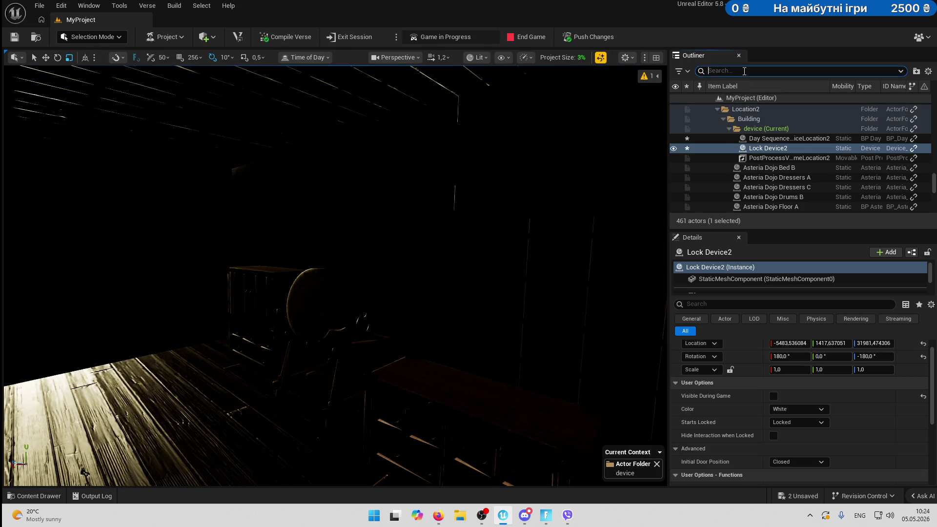
# Create a sub folder named flashLights inside the device folder.
pyautogui.rightClick(758, 130)
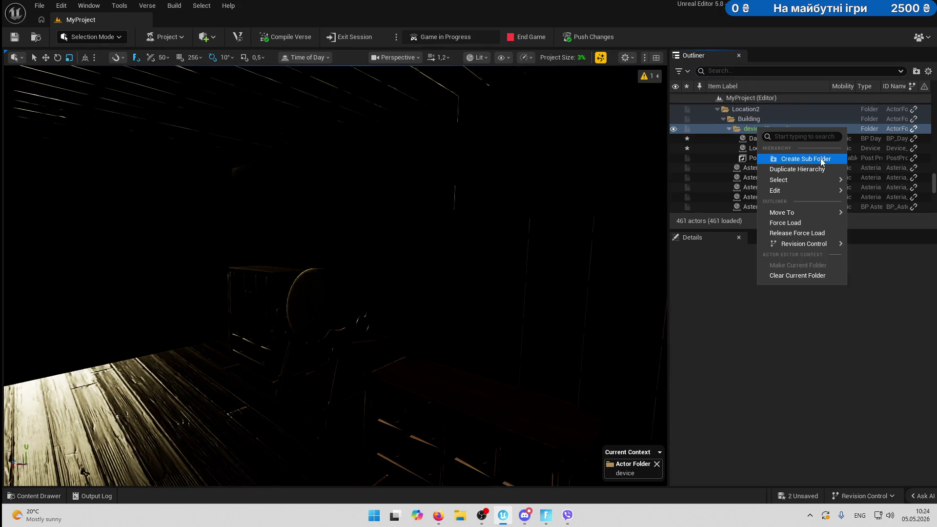
pyautogui.click(807, 158)
pyautogui.write('flas')
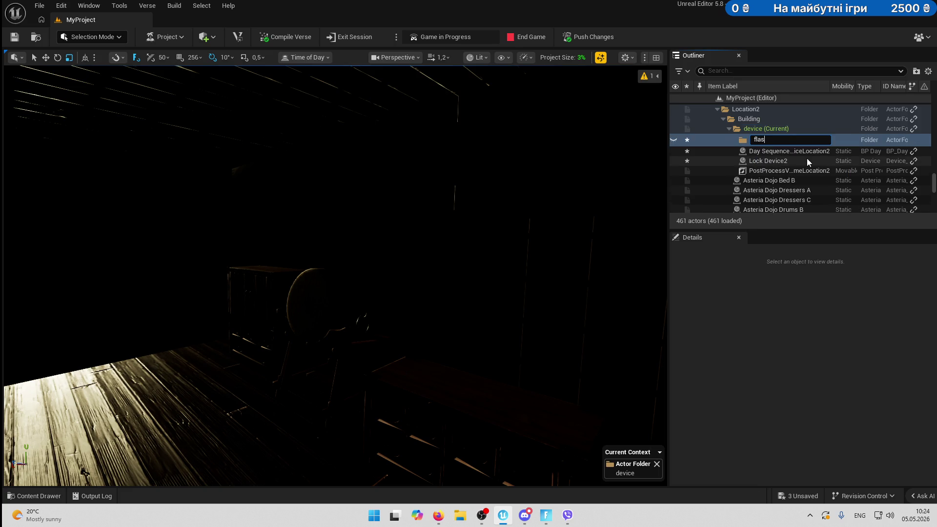
pyautogui.write('hLights')
pyautogui.press('Return')
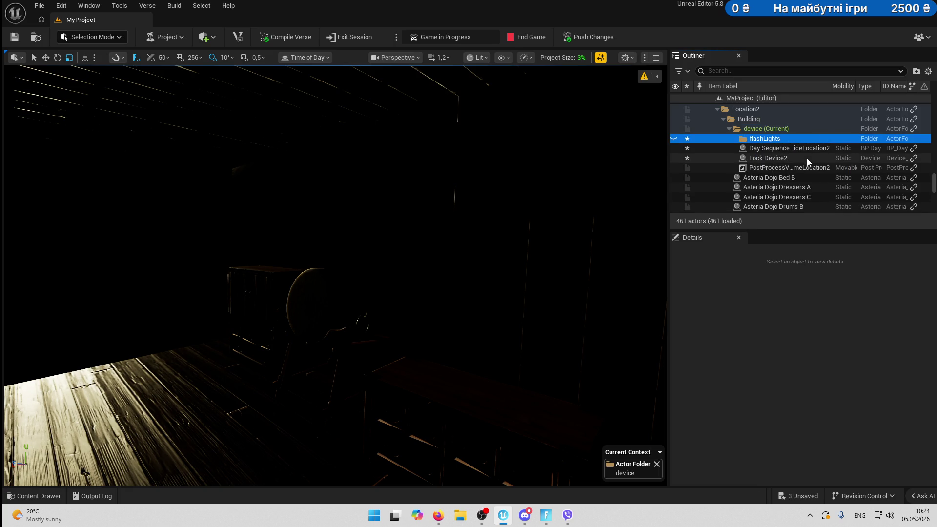
# Search the Outliner for 'flash' to locate the flashLights folder, then clear the search.
pyautogui.scroll(5, 760, 148)
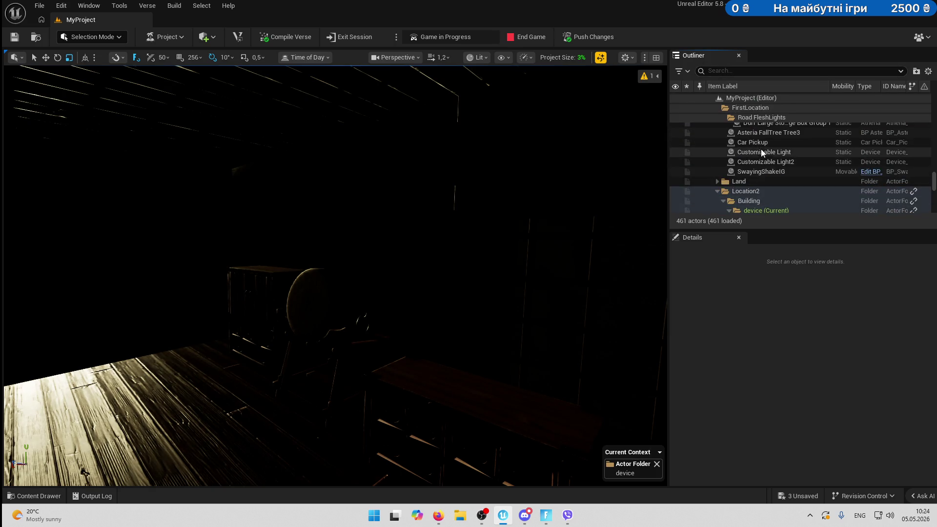
pyautogui.scroll(2, 772, 126)
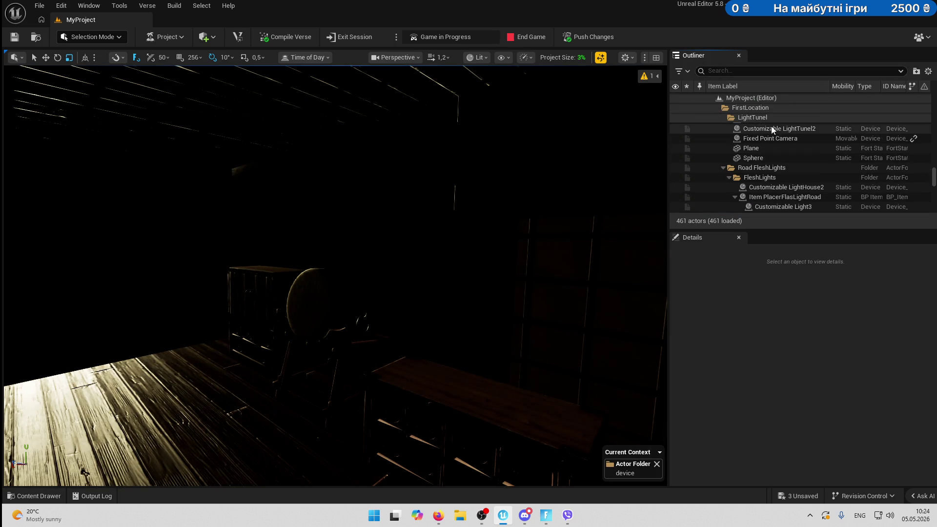
pyautogui.scroll(5, 782, 150)
pyautogui.scroll(10, 807, 175)
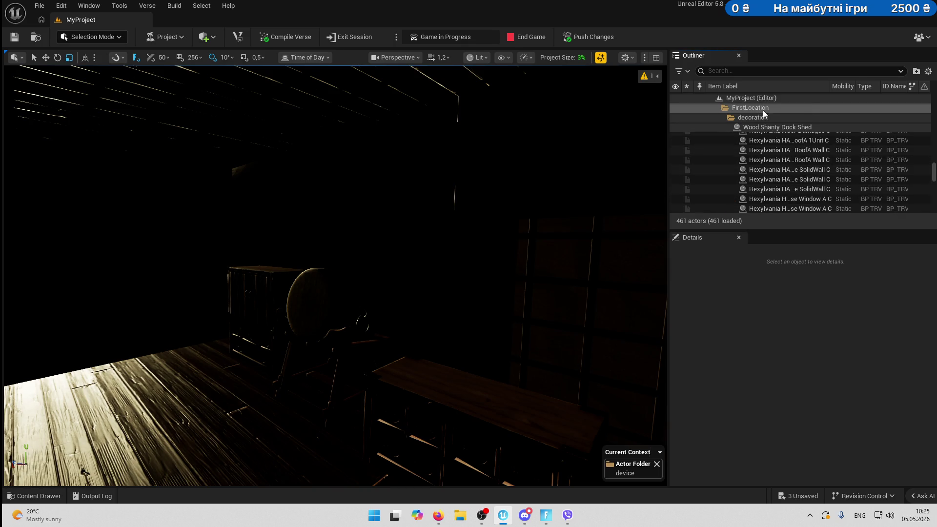
pyautogui.scroll(5, 801, 152)
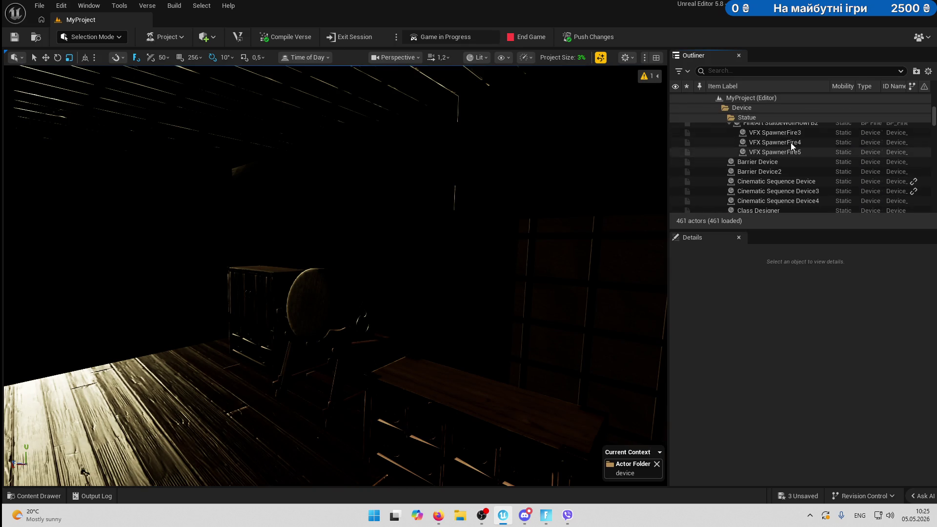
pyautogui.click(751, 98)
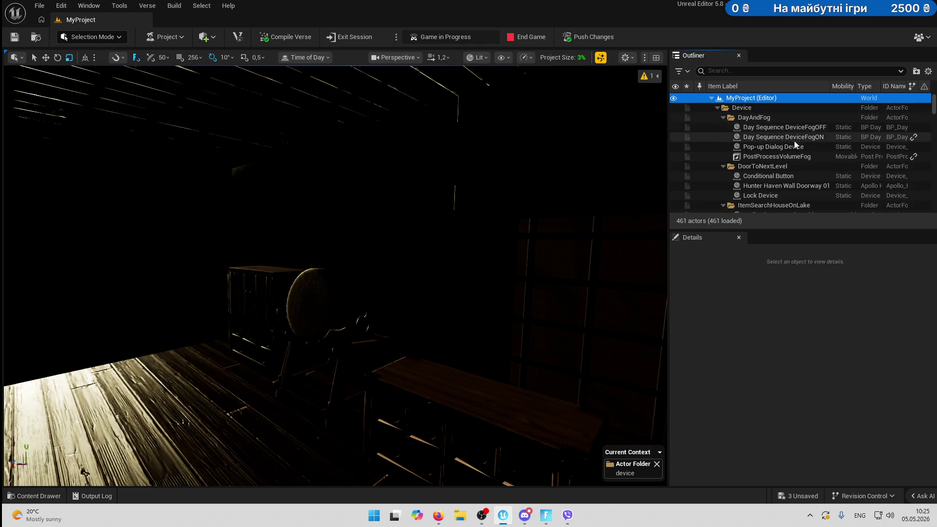
pyautogui.scroll(-1, 799, 157)
pyautogui.scroll(-5, 799, 157)
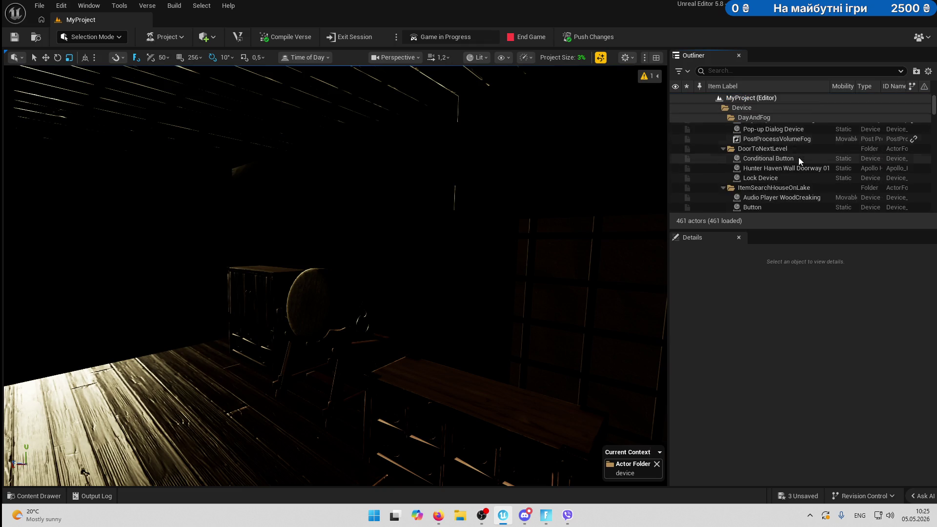
pyautogui.scroll(2, 798, 157)
pyautogui.click(755, 70)
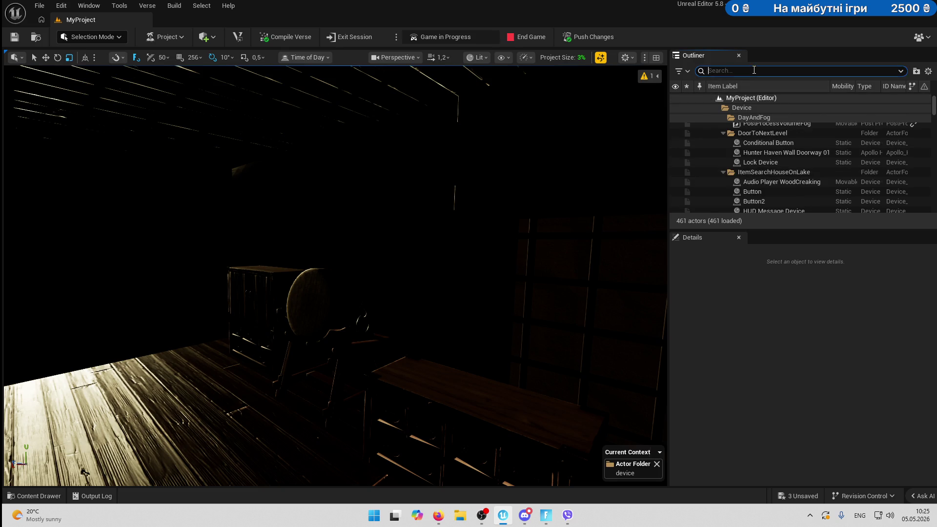
pyautogui.write('flash')
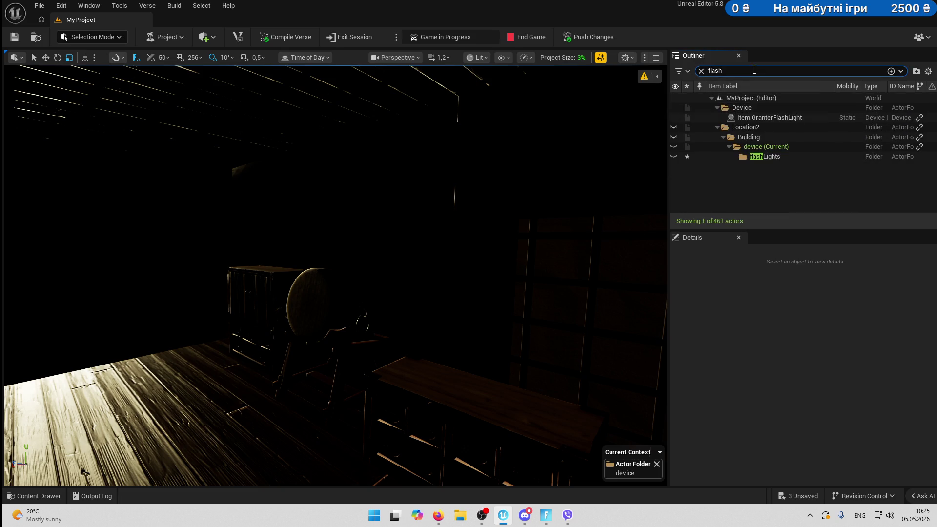
pyautogui.click(768, 158)
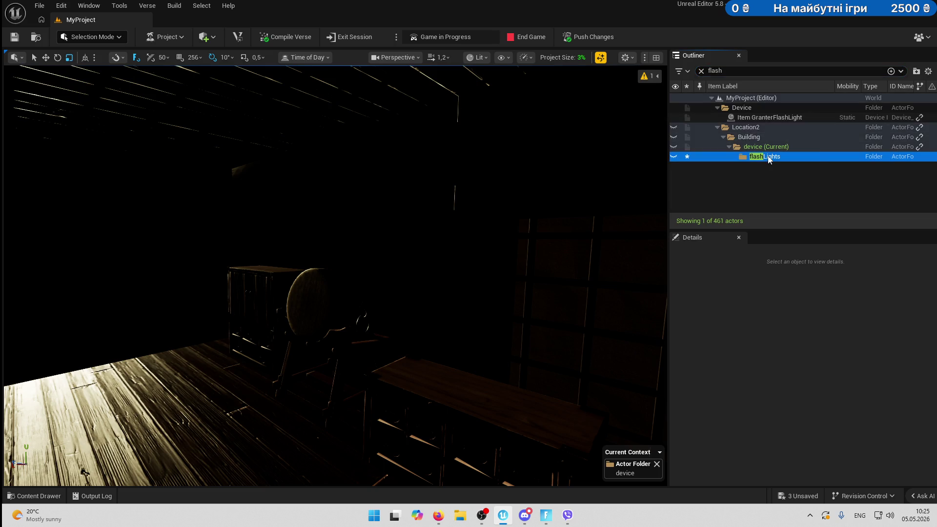
pyautogui.click(701, 71)
# Select the FleshLights folder and inspect Customizable LightHouse2's properties.
pyautogui.scroll(-2, 804, 175)
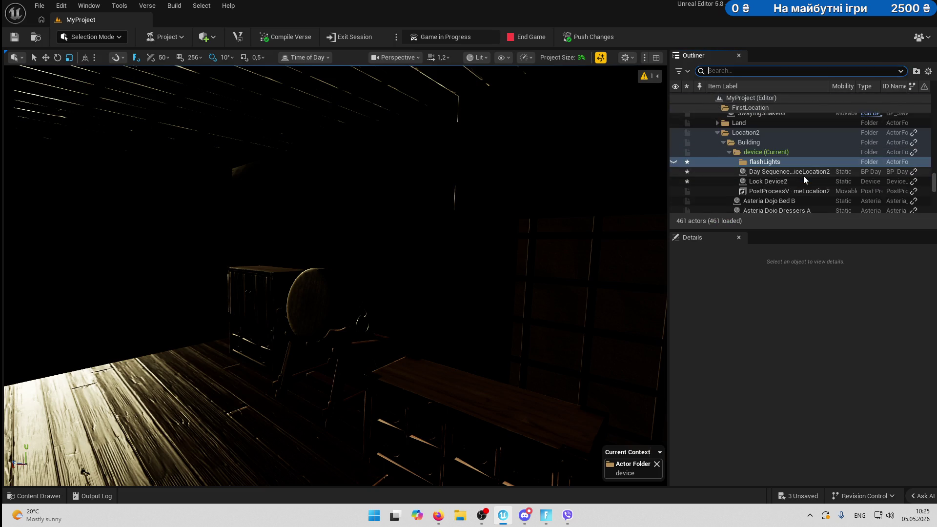
pyautogui.scroll(3, 804, 176)
pyautogui.scroll(5, 804, 176)
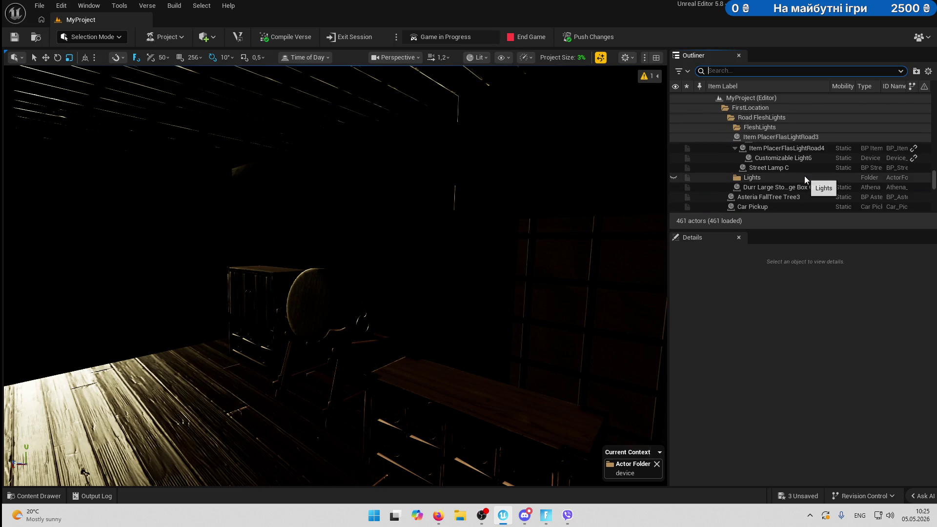
pyautogui.click(777, 127)
pyautogui.scroll(2, 774, 130)
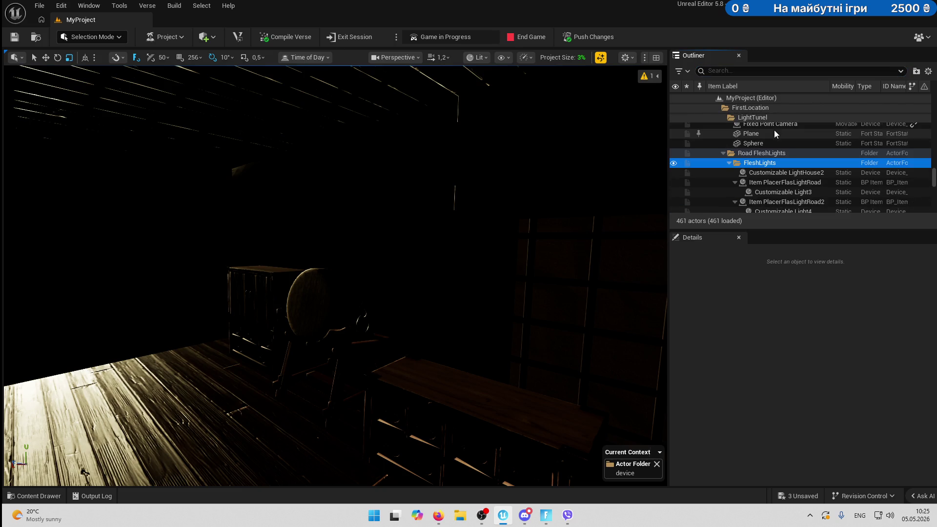
pyautogui.click(810, 174)
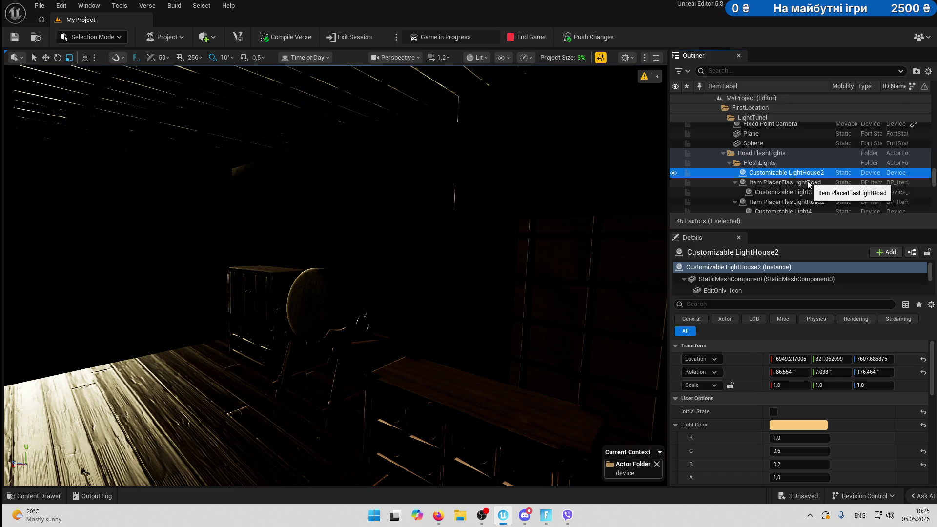
# Copy the dresser's location coordinates.
pyautogui.click(325, 292)
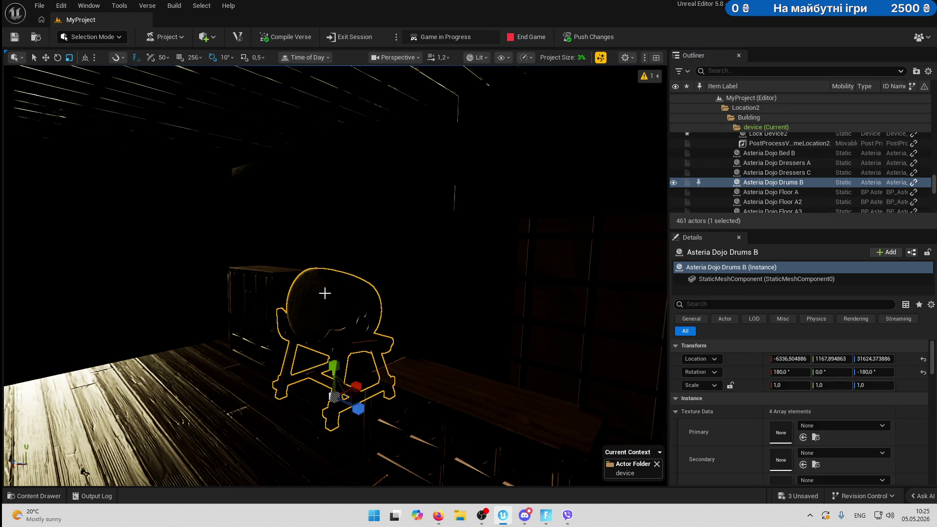
pyautogui.click(473, 411)
pyautogui.rightClick(733, 360)
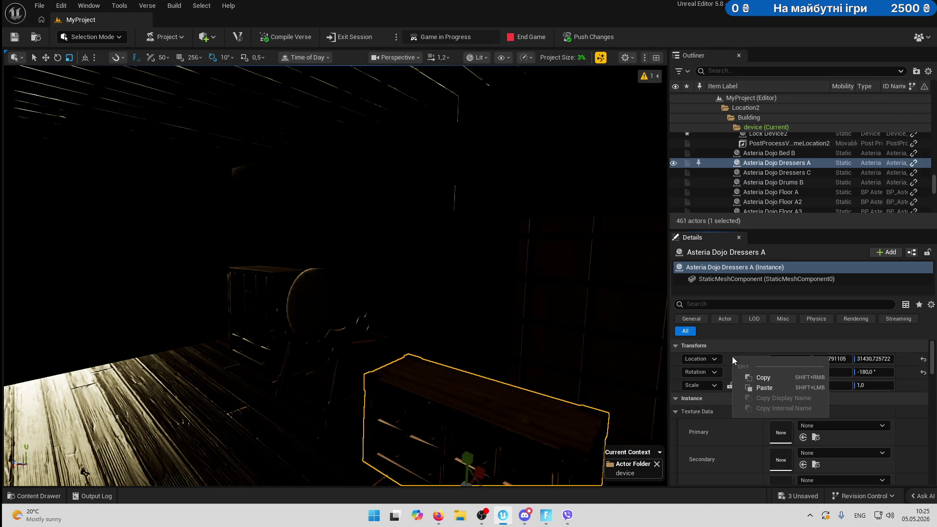
pyautogui.click(771, 382)
# Duplicate Item PlacerFlasLightRoad with Customizable Light3 and paste the dresser's location onto both copies.
pyautogui.write('fla')
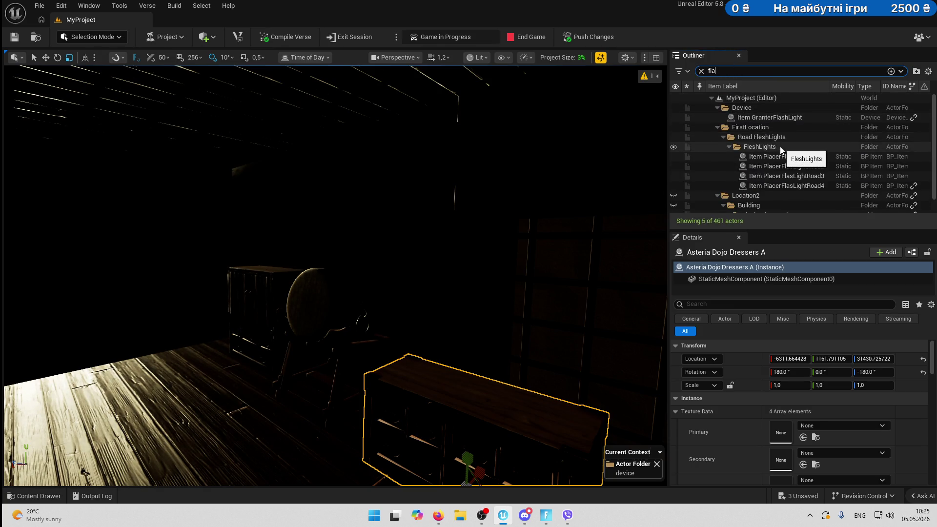
pyautogui.scroll(-1, 780, 146)
pyautogui.scroll(1, 793, 153)
pyautogui.click(791, 156)
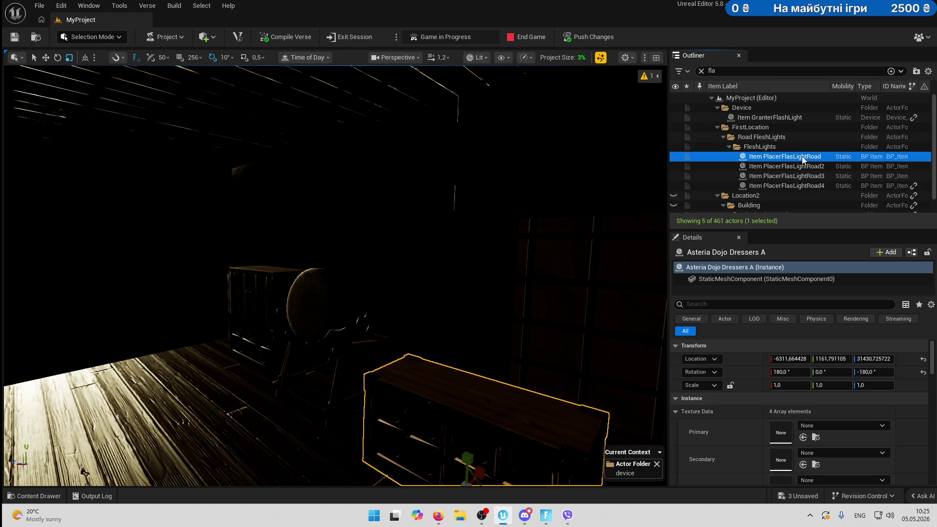
pyautogui.click(702, 71)
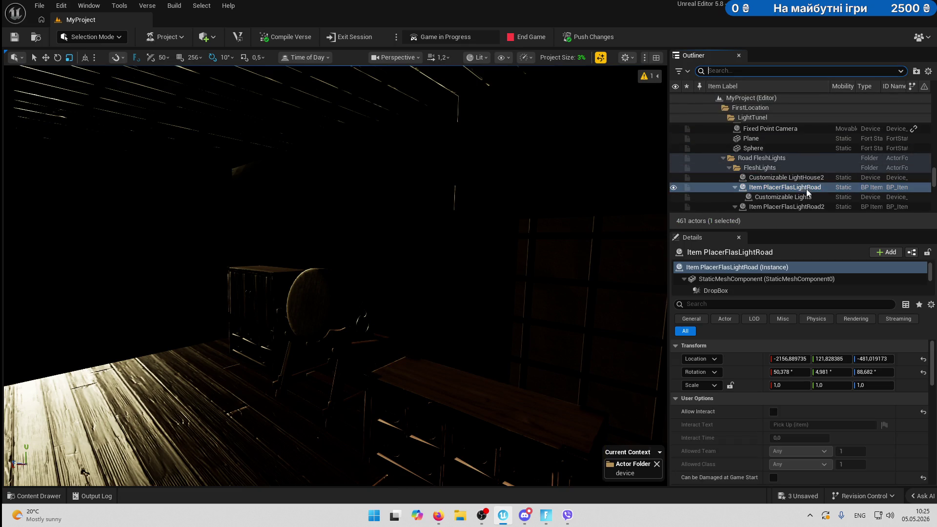
pyautogui.keyDown('ctrl'); pyautogui.click(786, 198); pyautogui.keyUp('ctrl')
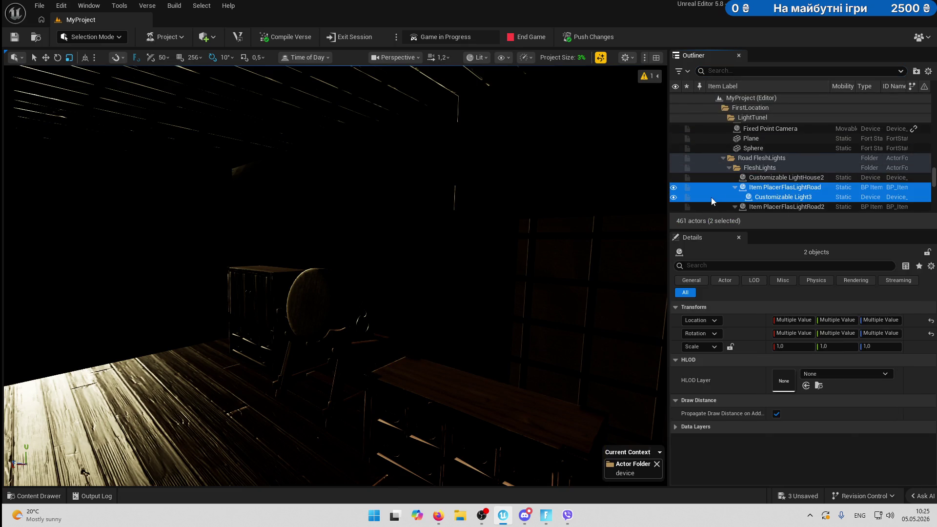
pyautogui.hotkey('ctrl', 'd')
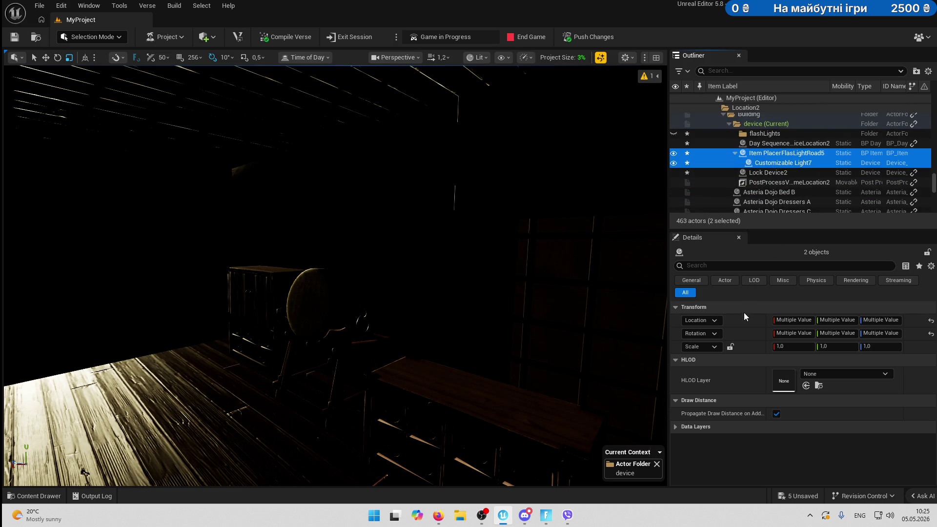
pyautogui.rightClick(749, 323)
pyautogui.click(784, 355)
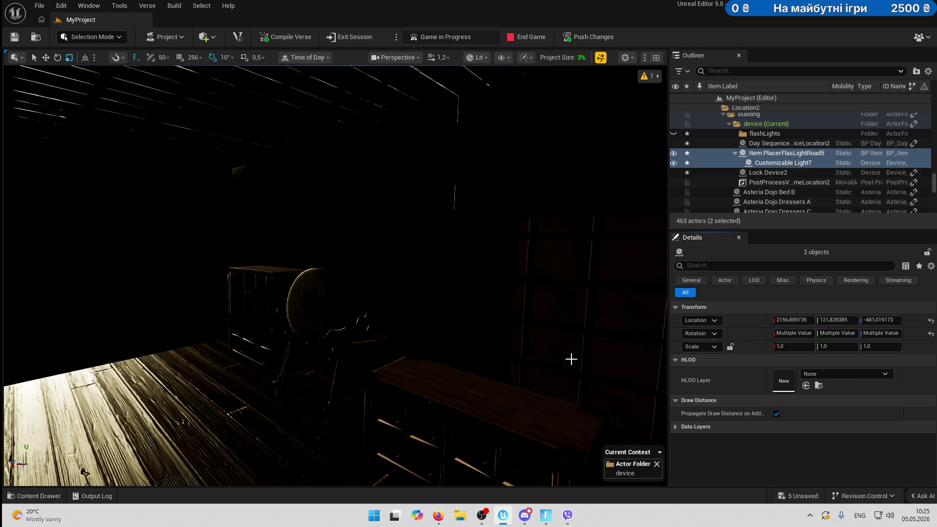
# Paste the dresser's location onto the duplicated flashlight pickup and move it onto the floor beside the dresser.
pyautogui.moveTo(464, 340)
pyautogui.mouseDown()
pyautogui.moveTo(400, 341)
pyautogui.moveTo(540, 331)
pyautogui.mouseUp()
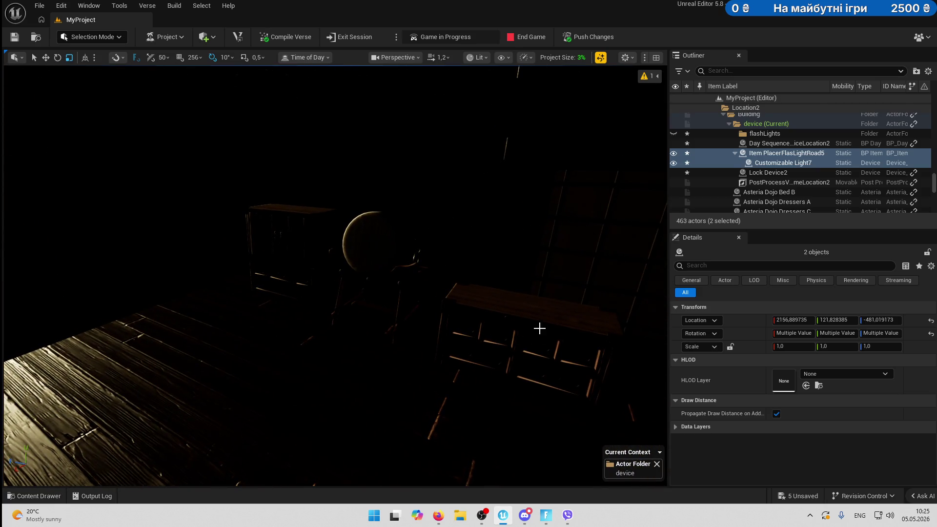
pyautogui.click(537, 332)
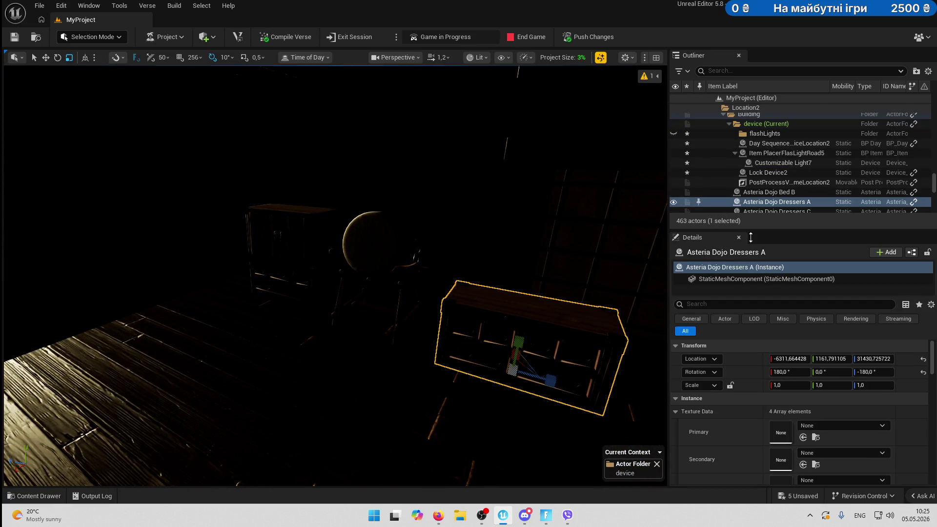
pyautogui.rightClick(752, 363)
pyautogui.click(786, 384)
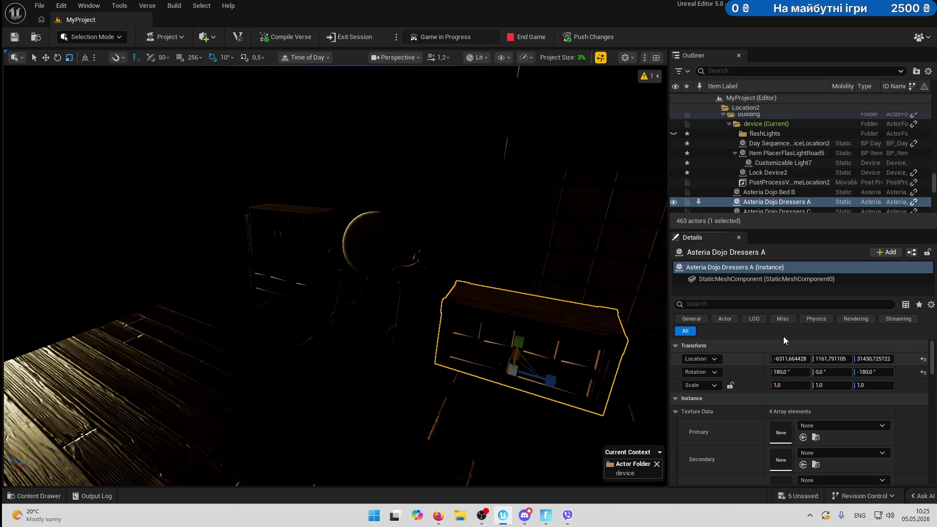
pyautogui.click(781, 153)
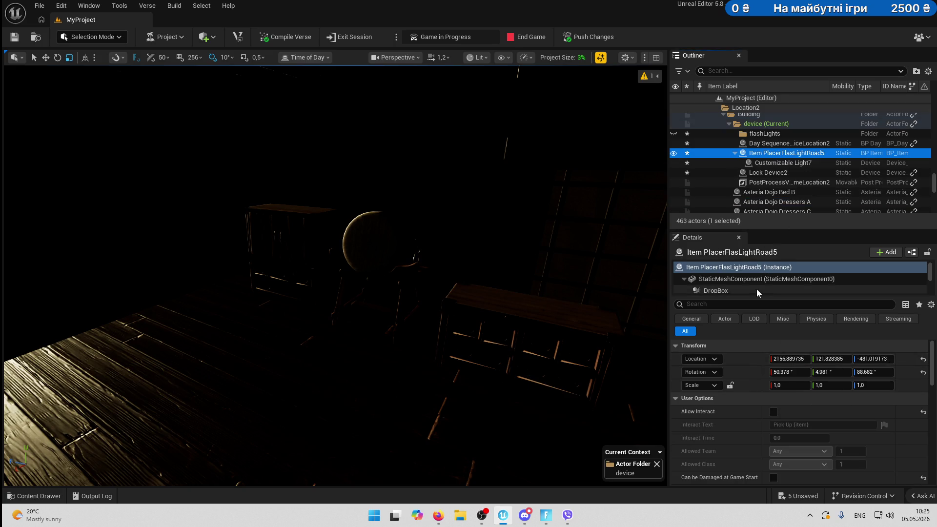
pyautogui.rightClick(743, 358)
pyautogui.click(800, 390)
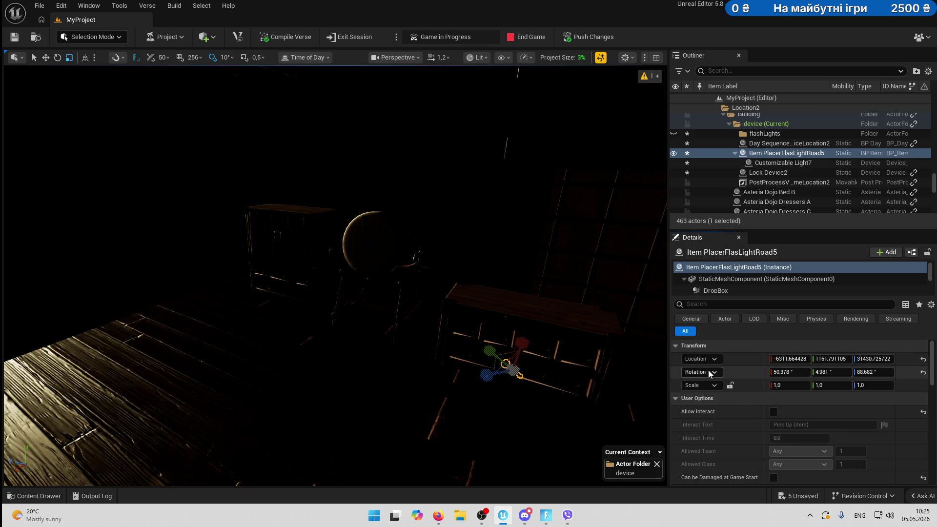
pyautogui.moveTo(482, 383); pyautogui.dragTo(344, 392)
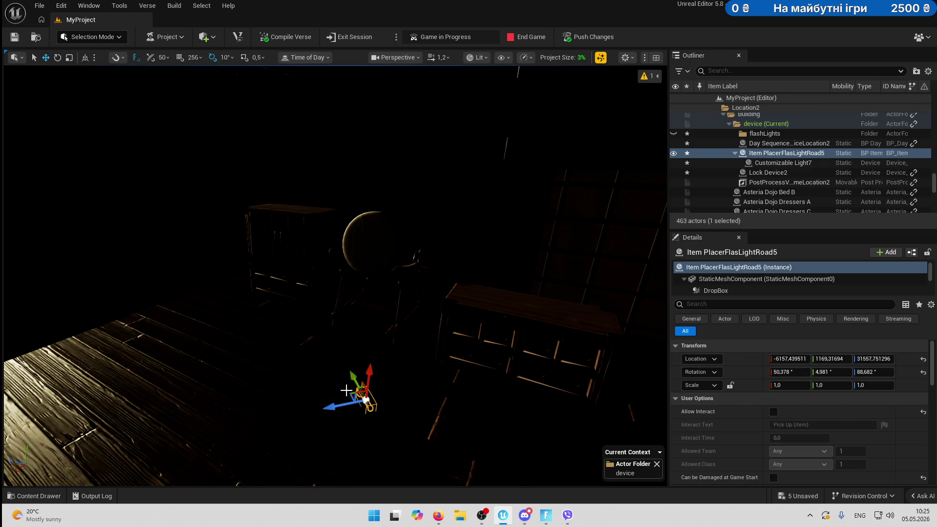
# Paste the copied location onto Customizable Light7 and frame the duplicates and dojo bed in view.
pyautogui.click(792, 164)
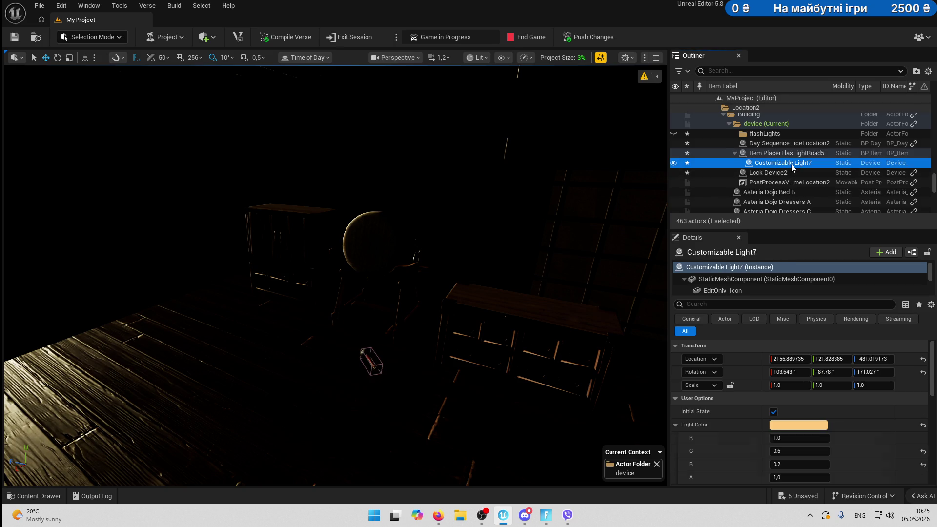
pyautogui.rightClick(747, 358)
pyautogui.click(763, 391)
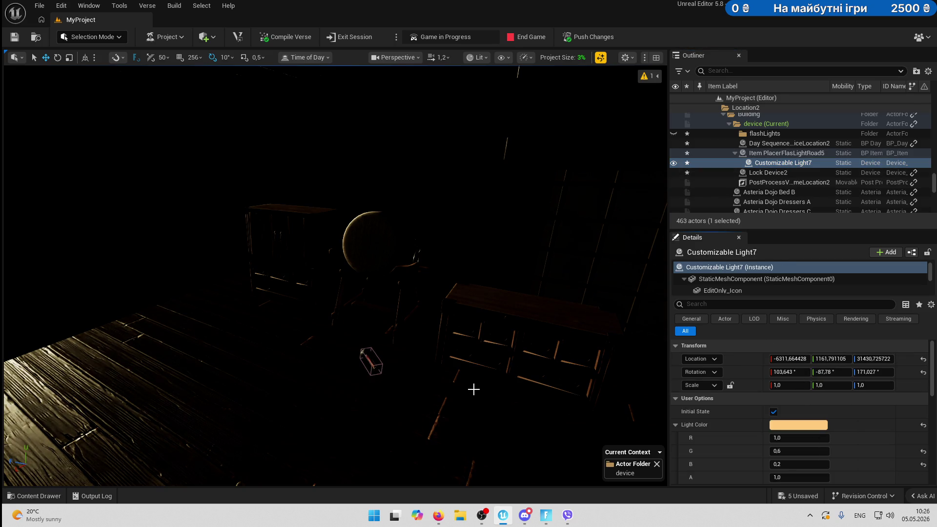
pyautogui.press('f')
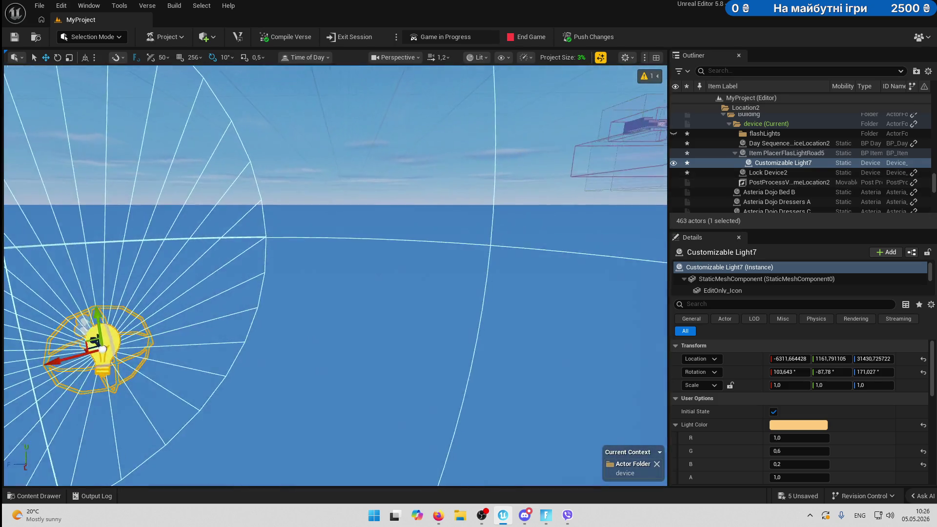
pyautogui.doubleClick(781, 154)
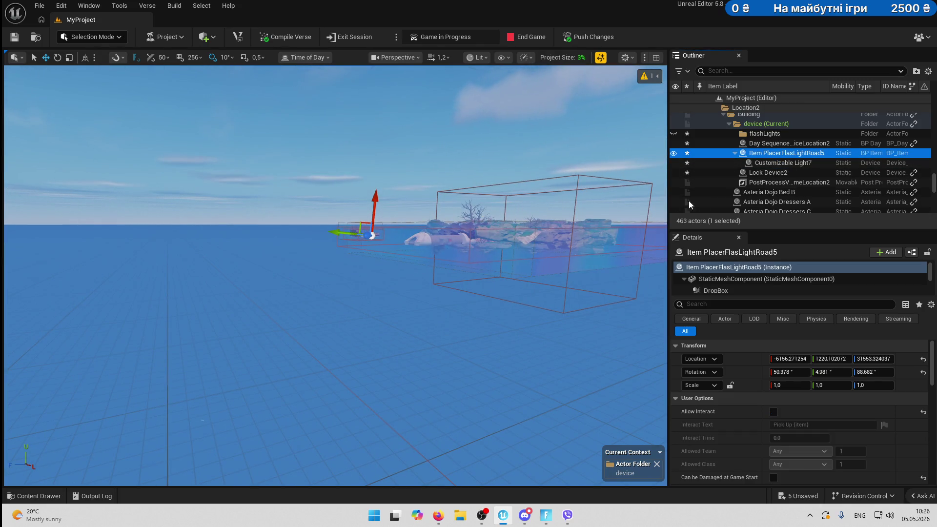
pyautogui.doubleClick(781, 182)
pyautogui.click(768, 193)
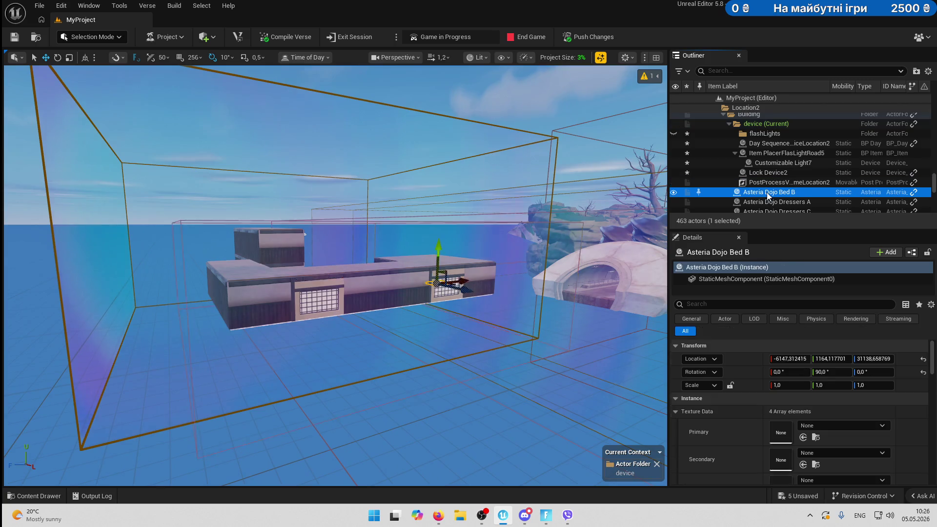
pyautogui.doubleClick(766, 192)
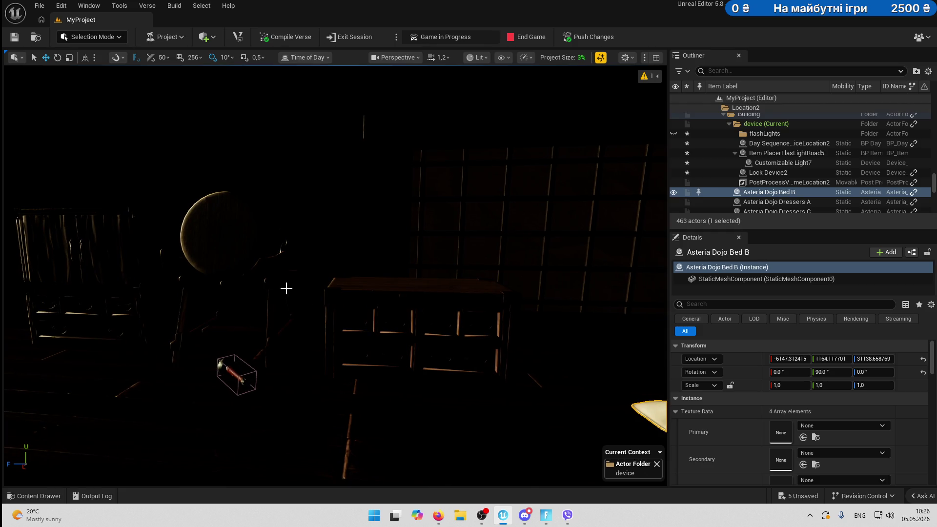
# Copy the dresser's location again and paste it onto Customizable Light7.
pyautogui.click(371, 292)
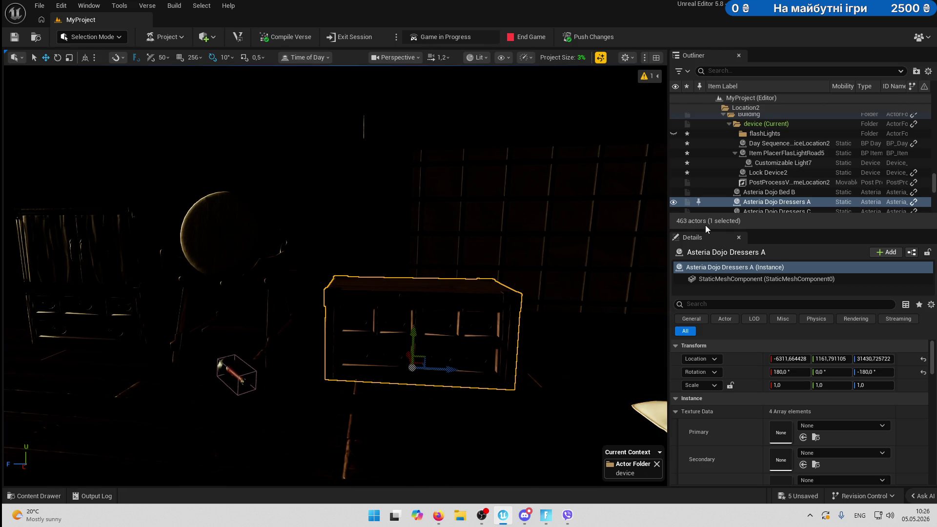
pyautogui.rightClick(757, 359)
pyautogui.click(783, 381)
pyautogui.click(790, 161)
pyautogui.rightClick(744, 359)
pyautogui.click(785, 391)
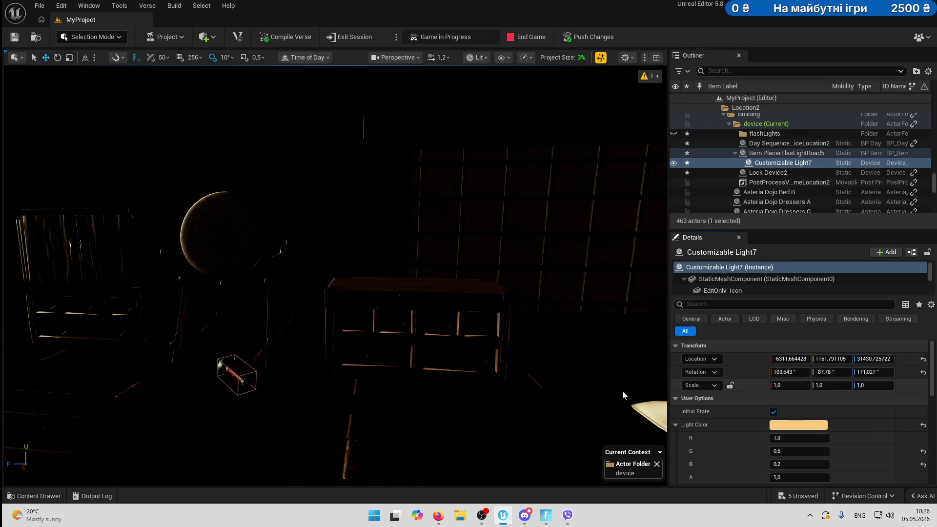
pyautogui.moveTo(468, 336); pyautogui.dragTo(449, 341)
pyautogui.moveTo(441, 336)
pyautogui.mouseDown()
pyautogui.moveTo(427, 322)
pyautogui.moveTo(351, 341)
pyautogui.moveTo(478, 374)
pyautogui.moveTo(436, 342)
pyautogui.mouseUp()
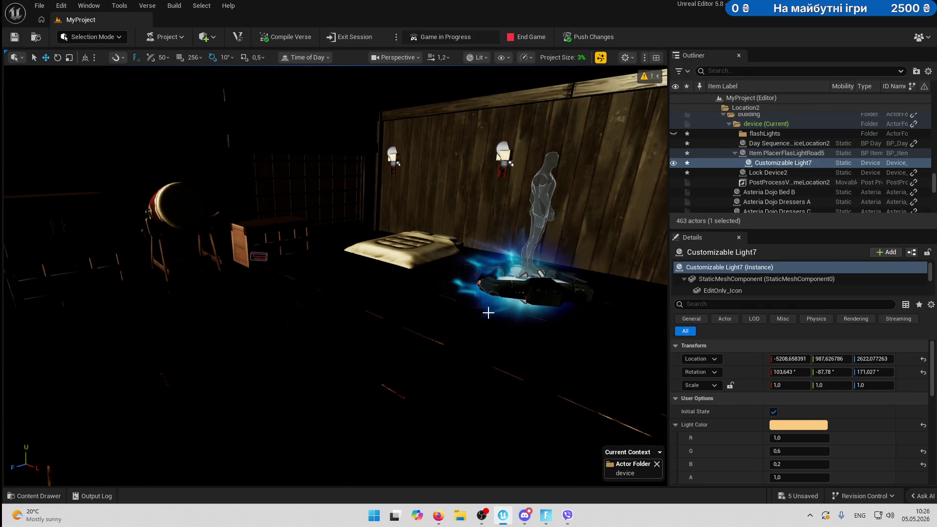
# Match Customizable Light7's Y and Z location to the flashlight pickup's values.
pyautogui.click(260, 257)
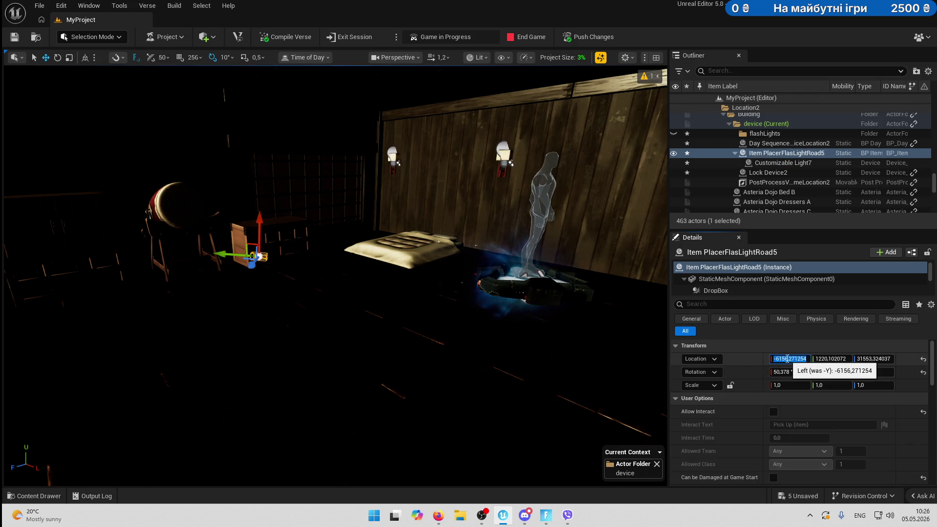
pyautogui.click(776, 164)
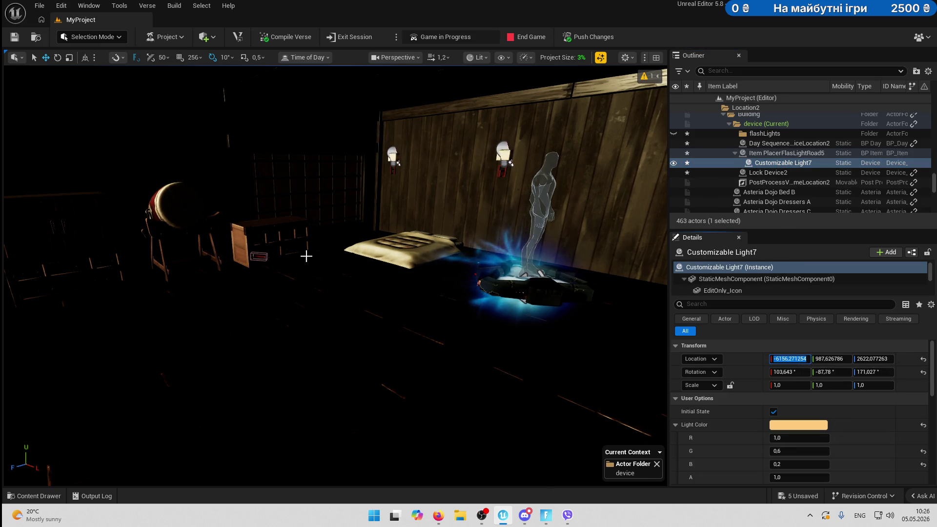
pyautogui.click(255, 254)
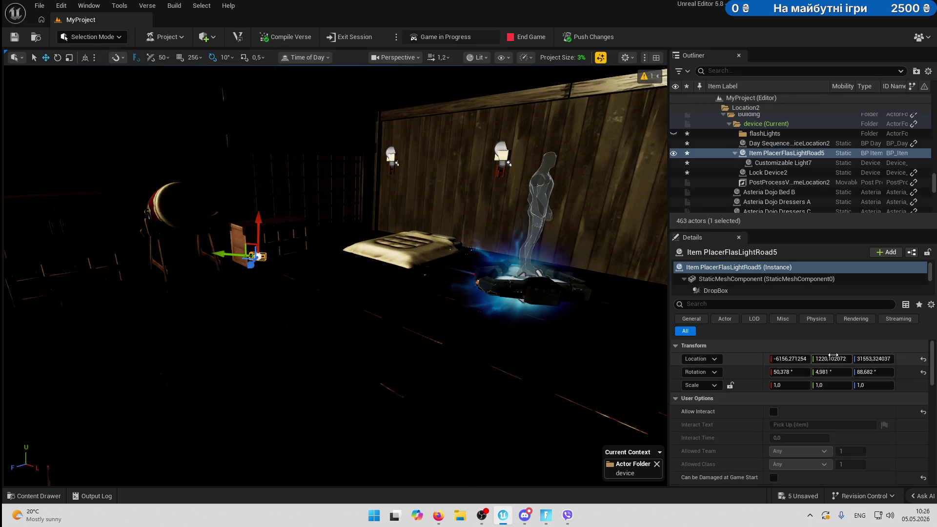
pyautogui.click(781, 163)
pyautogui.click(833, 358)
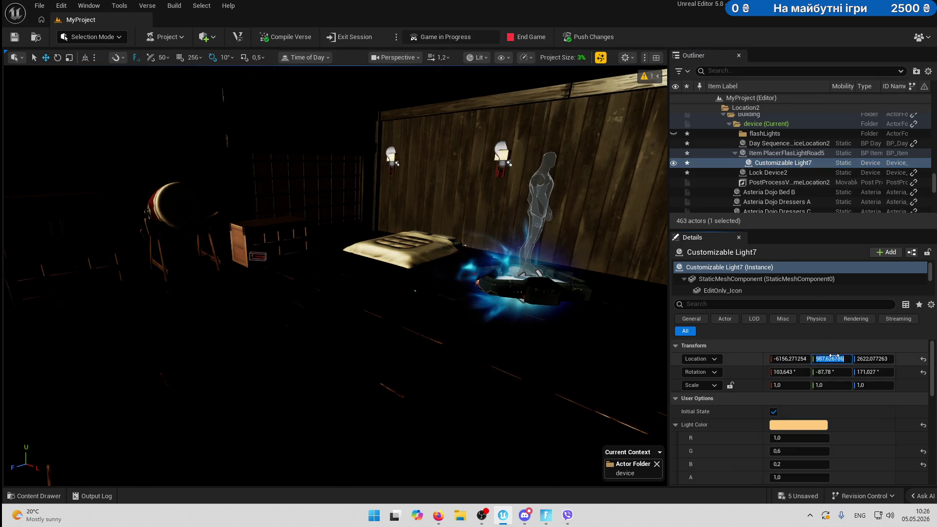
pyautogui.click(786, 154)
pyautogui.press('Tab')
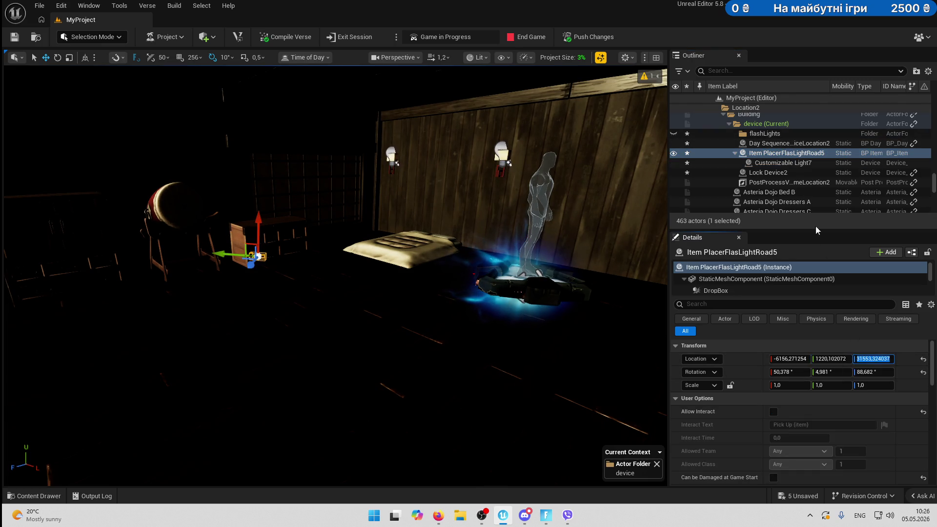
pyautogui.click(791, 163)
pyautogui.click(873, 360)
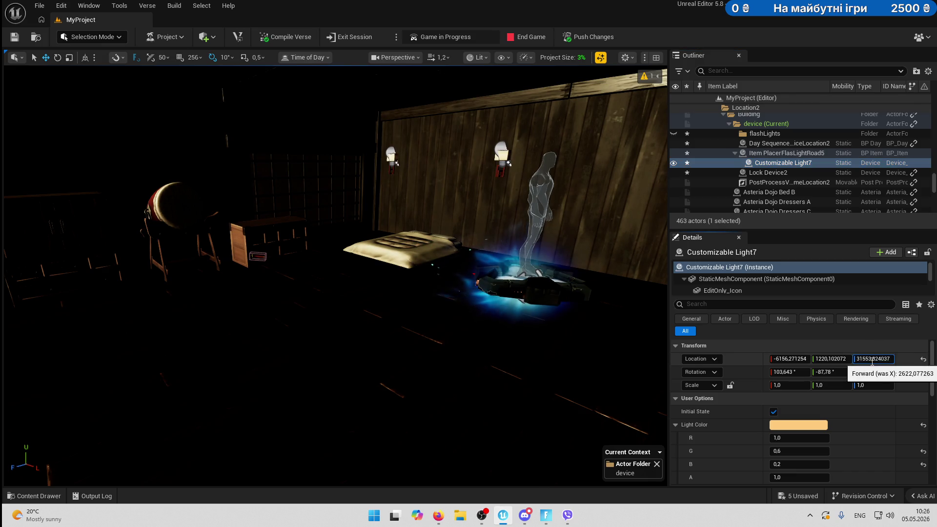
pyautogui.doubleClick(788, 164)
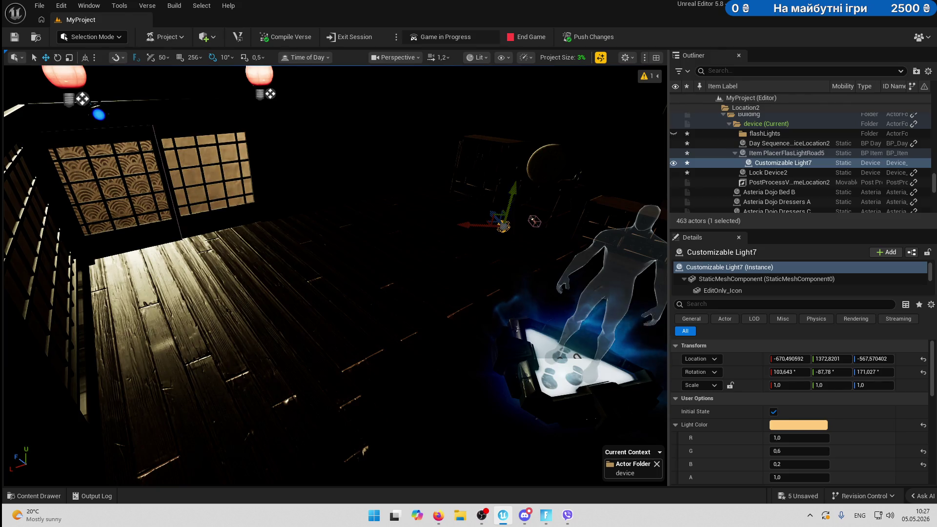
# Drag Customizable Light7 over beside the flashlight pickup.
pyautogui.scroll(3, 203, 270)
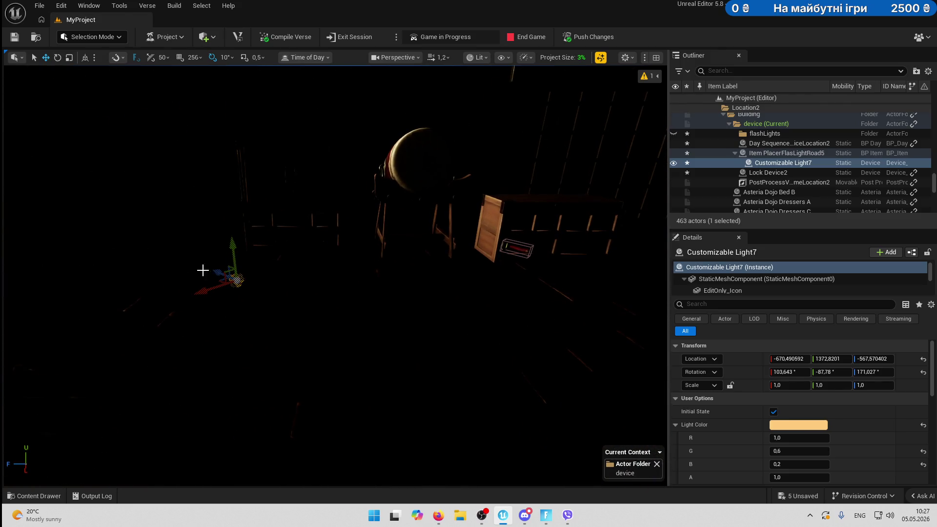
pyautogui.moveTo(219, 274)
pyautogui.mouseDown()
pyautogui.moveTo(418, 346)
pyautogui.moveTo(502, 360)
pyautogui.moveTo(519, 205)
pyautogui.moveTo(519, 250)
pyautogui.mouseUp()
pyautogui.moveTo(462, 272); pyautogui.dragTo(322, 372)
pyautogui.moveTo(323, 339)
pyautogui.mouseDown()
pyautogui.moveTo(344, 298)
pyautogui.moveTo(364, 364)
pyautogui.moveTo(373, 366)
pyautogui.moveTo(352, 342)
pyautogui.moveTo(322, 385)
pyautogui.moveTo(364, 420)
pyautogui.moveTo(359, 351)
pyautogui.moveTo(352, 370)
pyautogui.moveTo(341, 322)
pyautogui.moveTo(328, 312)
pyautogui.mouseUp()
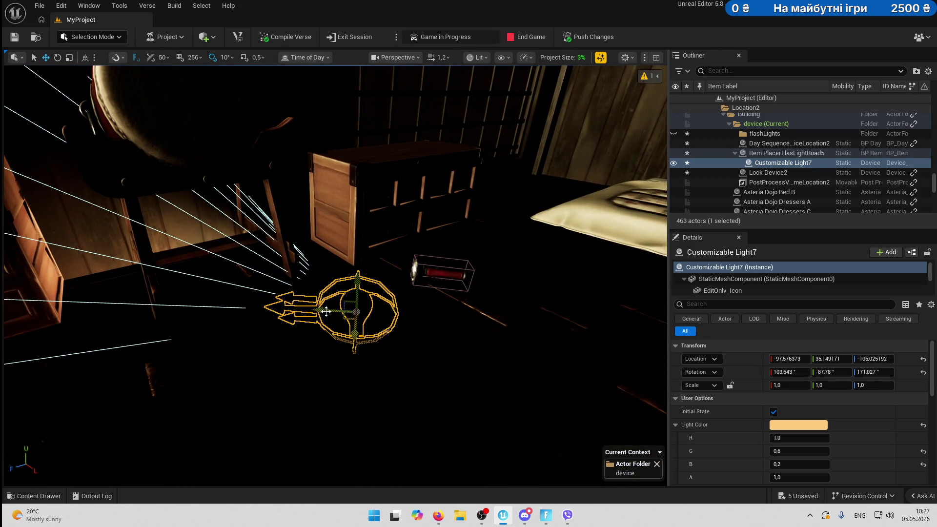
pyautogui.moveTo(426, 294); pyautogui.dragTo(422, 292)
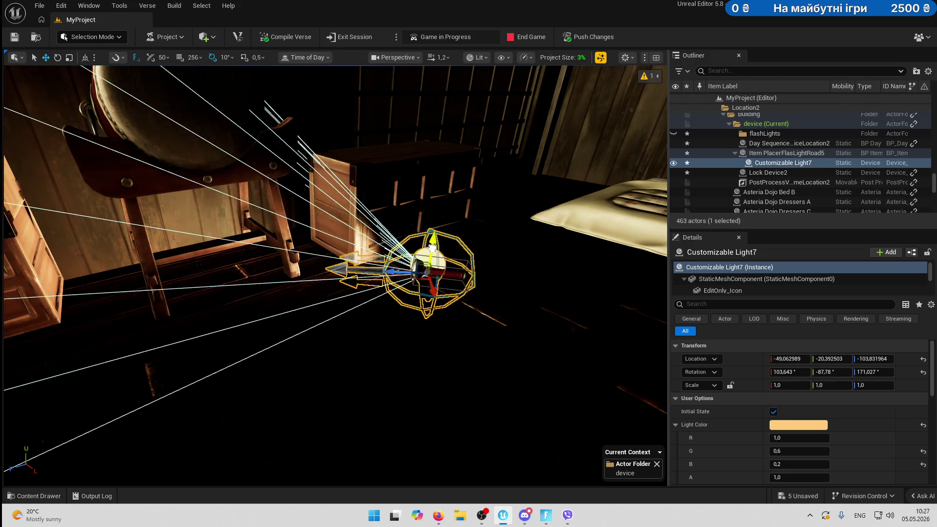
pyautogui.press('f')
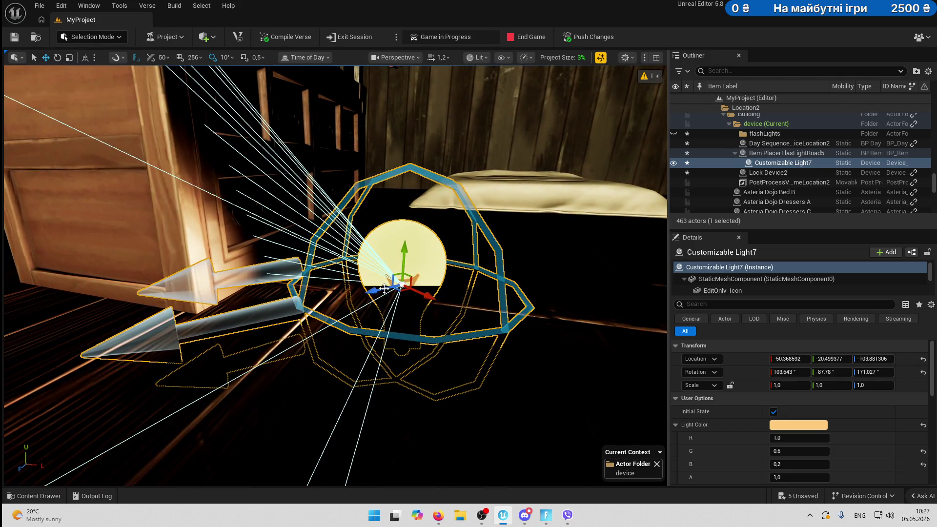
# Fine-tune the light's height and position so it sits at the flashlight's lens end.
pyautogui.moveTo(386, 288)
pyautogui.mouseDown()
pyautogui.moveTo(237, 314)
pyautogui.moveTo(136, 356)
pyautogui.moveTo(255, 314)
pyautogui.mouseUp()
pyautogui.scroll(6, 418, 340)
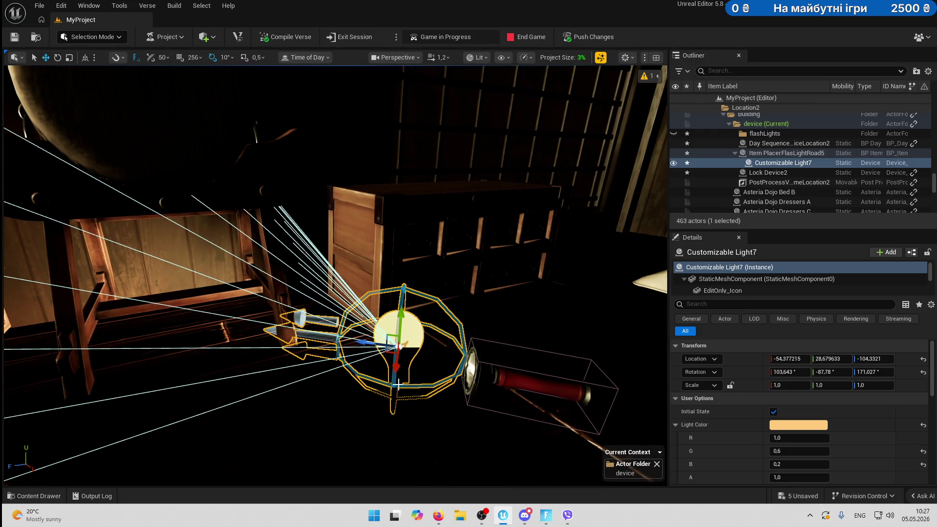
pyautogui.moveTo(382, 398); pyautogui.dragTo(358, 432)
pyautogui.moveTo(354, 394)
pyautogui.mouseDown()
pyautogui.moveTo(430, 393)
pyautogui.moveTo(461, 378)
pyautogui.moveTo(457, 387)
pyautogui.moveTo(481, 387)
pyautogui.mouseUp()
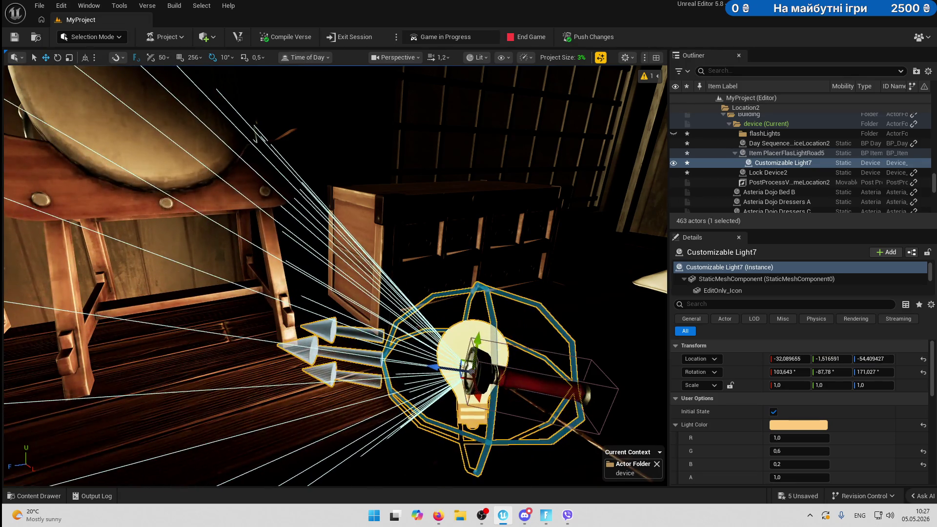
pyautogui.press('f')
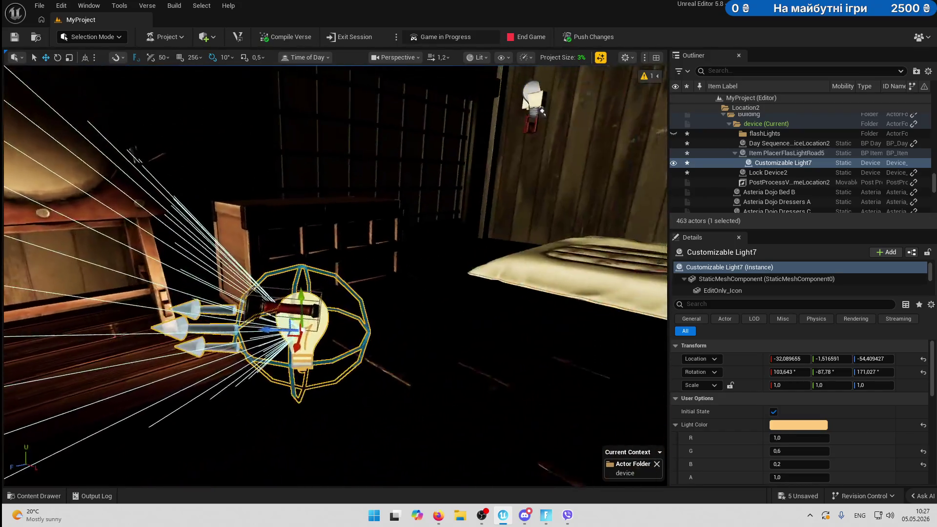
pyautogui.moveTo(475, 402); pyautogui.dragTo(474, 402)
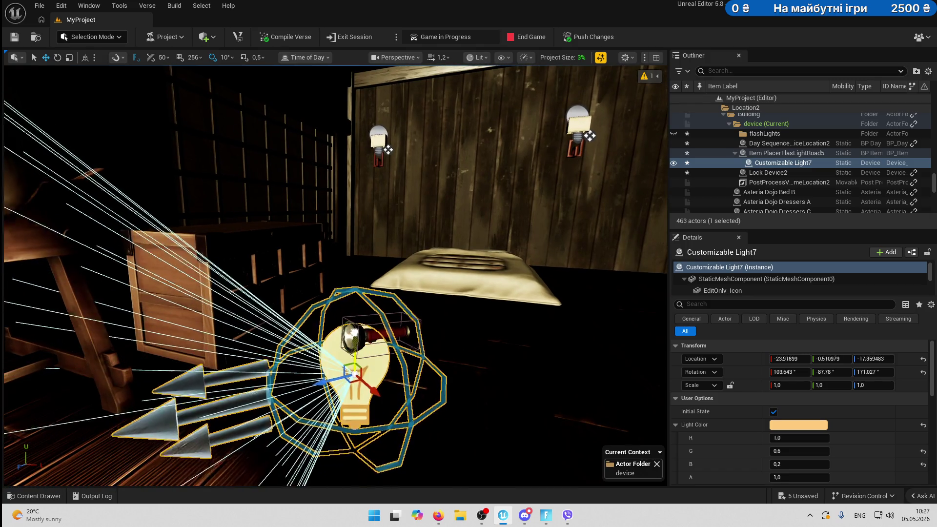
pyautogui.moveTo(360, 366); pyautogui.dragTo(405, 386)
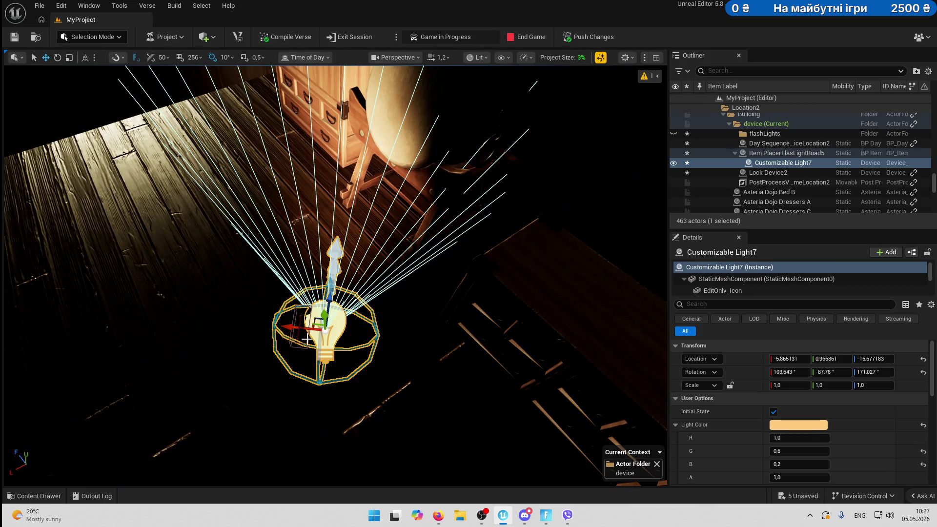
pyautogui.moveTo(313, 337); pyautogui.dragTo(303, 325)
pyautogui.moveTo(307, 292)
pyautogui.mouseDown()
pyautogui.moveTo(314, 324)
pyautogui.moveTo(303, 327)
pyautogui.mouseUp()
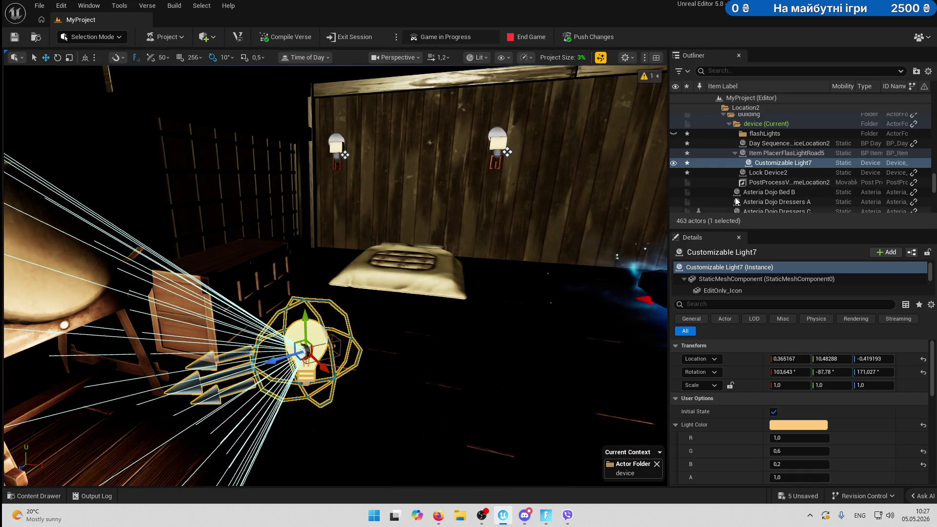
pyautogui.keyDown('ctrl'); pyautogui.click(781, 153); pyautogui.keyUp('ctrl')
# Frame and orbit around the flashlight and light near the cabinet and drum to check placement.
pyautogui.press('f')
pyautogui.moveTo(318, 201)
pyautogui.mouseDown()
pyautogui.moveTo(446, 208)
pyautogui.moveTo(432, 307)
pyautogui.mouseUp()
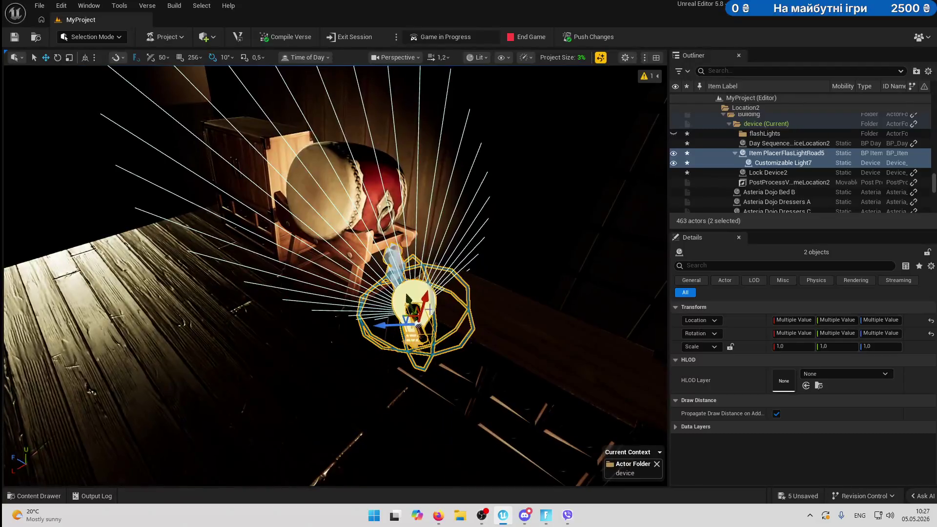
pyautogui.moveTo(403, 353)
pyautogui.mouseDown()
pyautogui.moveTo(397, 344)
pyautogui.moveTo(415, 335)
pyautogui.mouseUp()
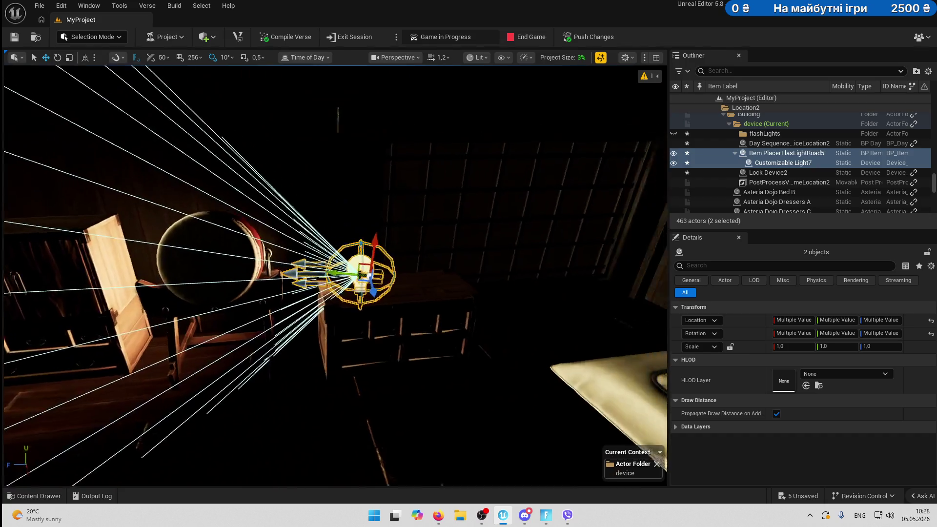
pyautogui.scroll(3, 361, 273)
pyautogui.press('e')
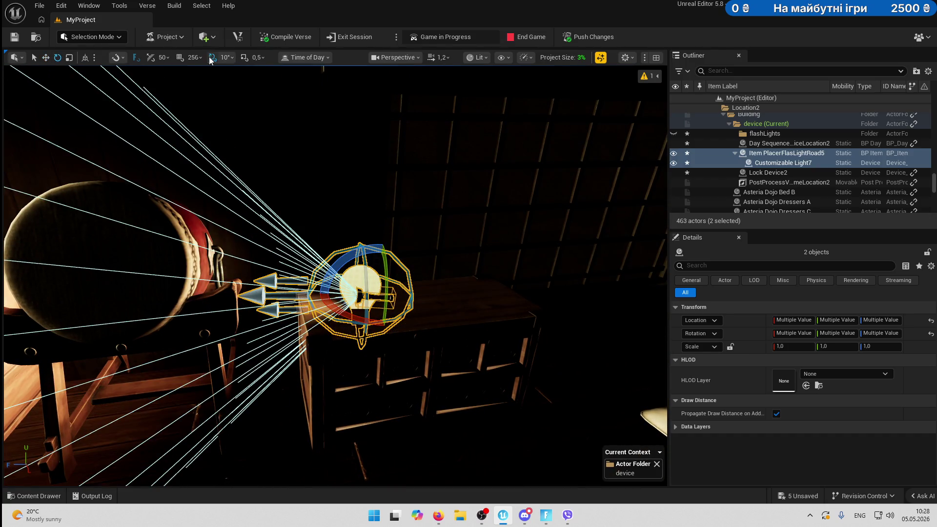
pyautogui.scroll(3, 345, 261)
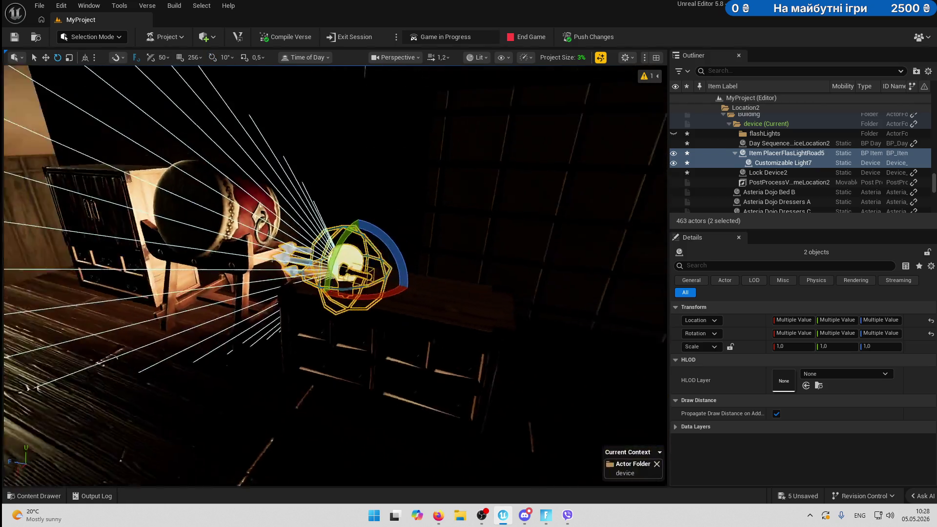
pyautogui.scroll(1, 379, 293)
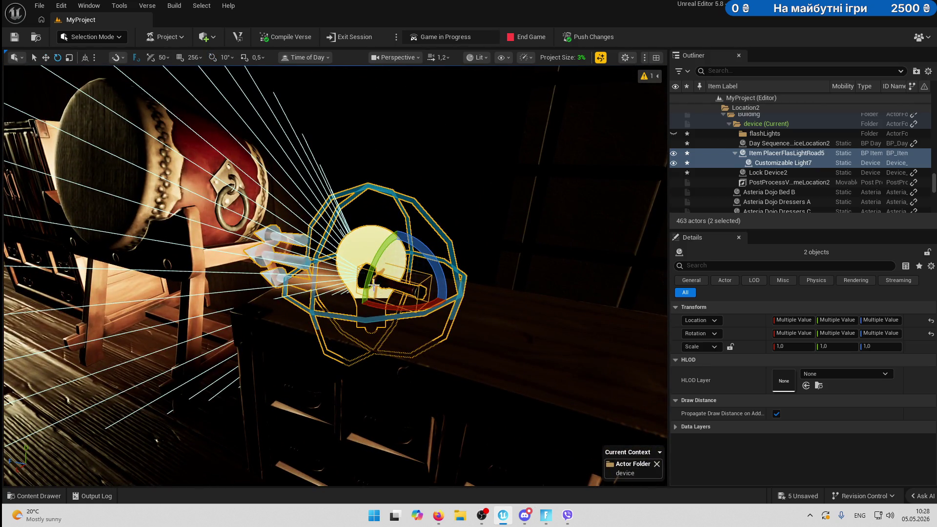
pyautogui.press('w')
pyautogui.scroll(1, 390, 267)
pyautogui.moveTo(371, 299)
pyautogui.mouseDown()
pyautogui.moveTo(333, 323)
pyautogui.moveTo(293, 307)
pyautogui.moveTo(297, 281)
pyautogui.moveTo(288, 283)
pyautogui.mouseUp()
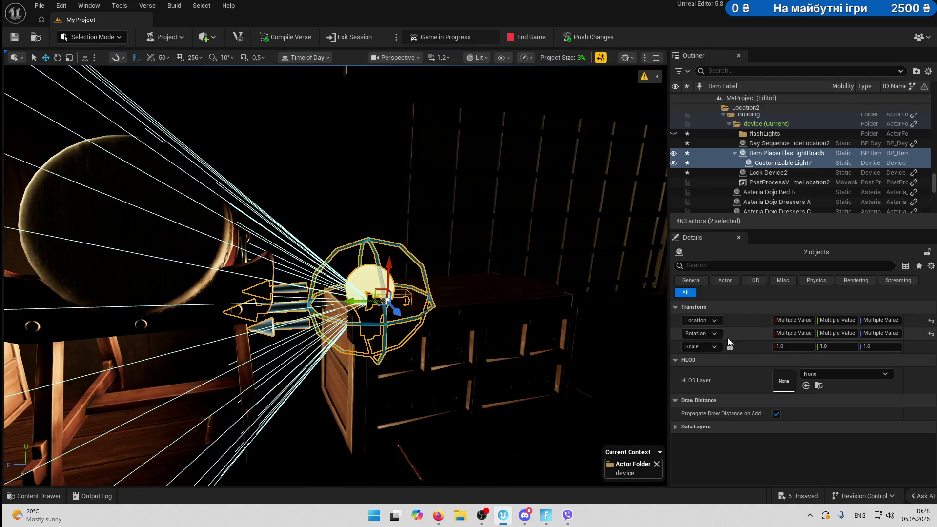
# Begin renaming Item PlacerFlasLightRoad5 to Item PlacerFlasLightHouse.
pyautogui.click(781, 163)
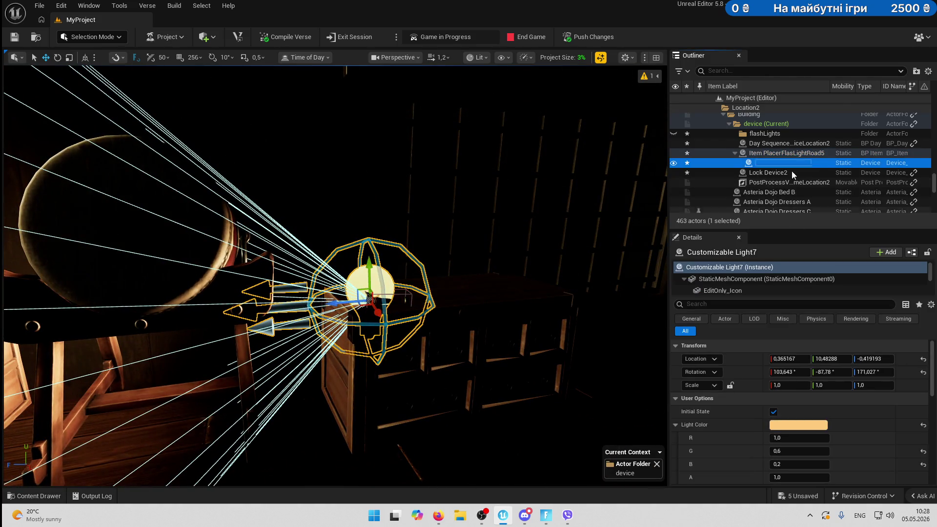
pyautogui.click(823, 154)
pyautogui.click(823, 153)
pyautogui.write('House')
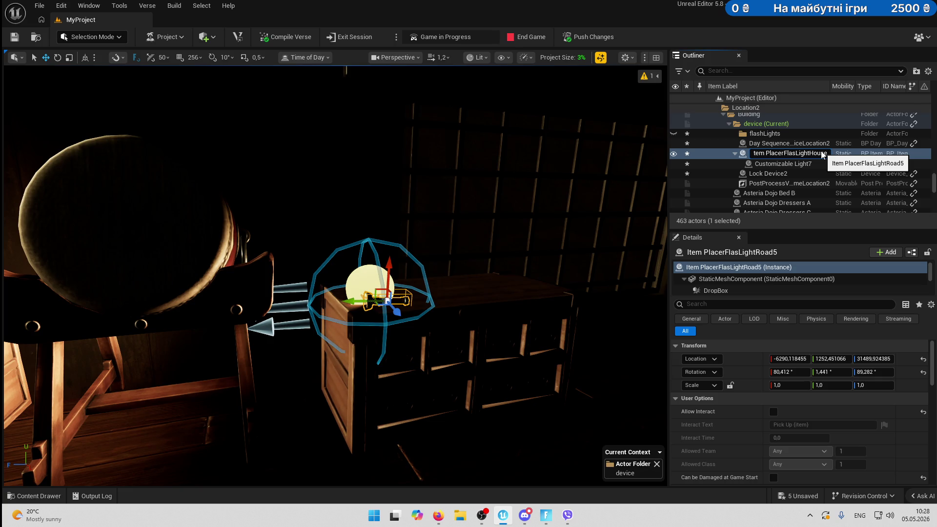
# Confirm Item PlacerFlasLightHouse and rename Customizable Light7 to Customizable LightHouse.
pyautogui.press('Return')
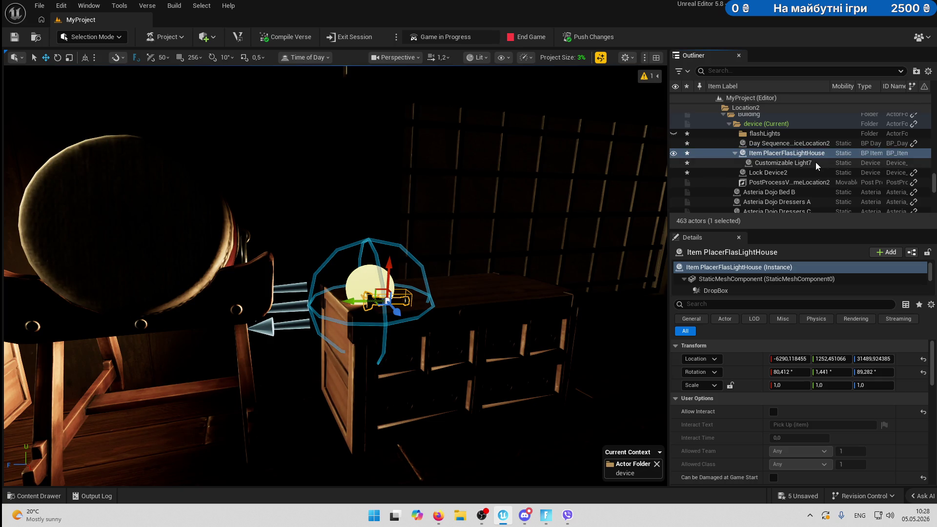
pyautogui.click(815, 162)
pyautogui.click(816, 163)
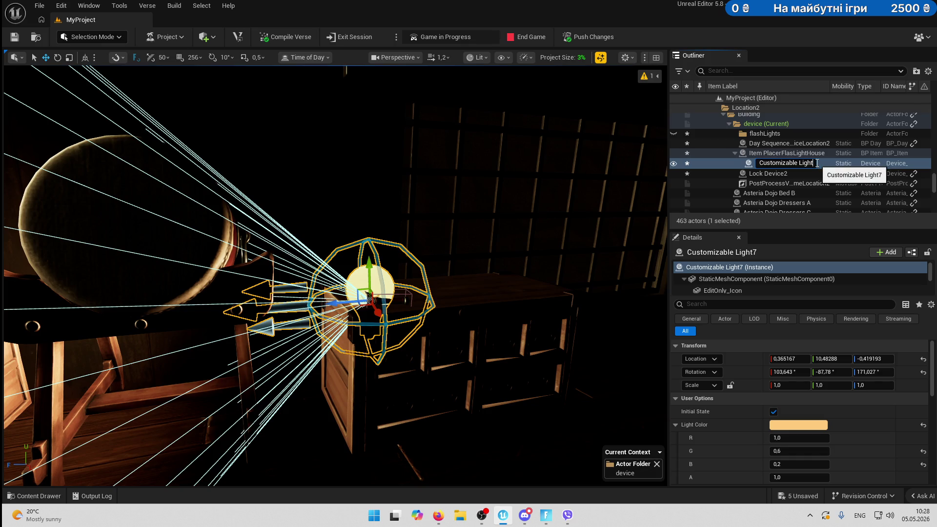
pyautogui.write('House')
pyautogui.press('Return')
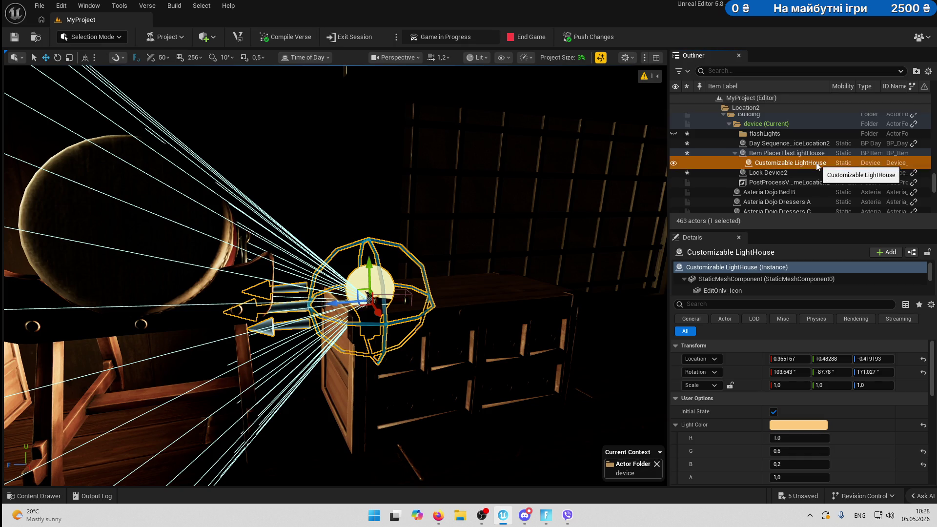
# Add a 0 suffix: Item PlacerFlasLightHouse0 and Customizable LightHouse0.
pyautogui.press('Up')
pyautogui.press('F2')
pyautogui.press('End')
pyautogui.write('0')
pyautogui.press('Return')
pyautogui.press('Down')
pyautogui.press('F2')
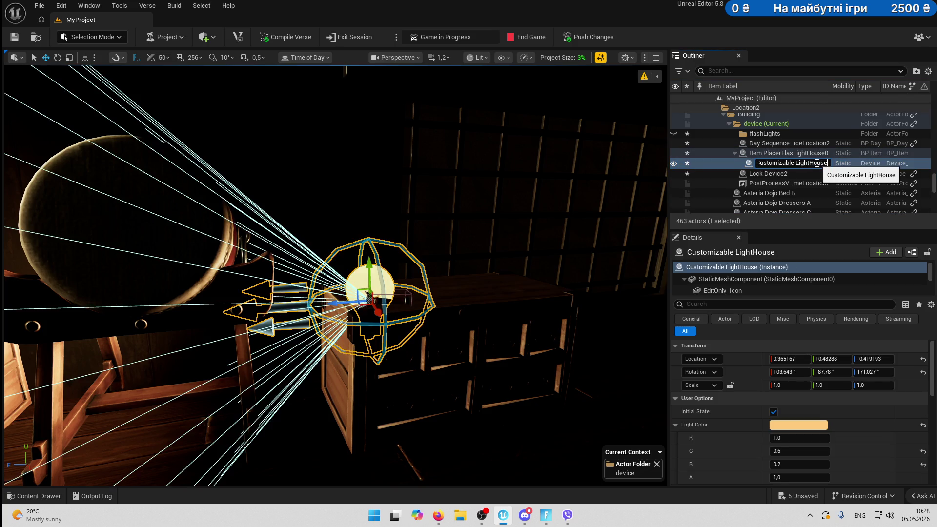
pyautogui.press('Return')
pyautogui.moveTo(376, 268)
pyautogui.mouseDown()
pyautogui.moveTo(382, 309)
pyautogui.moveTo(398, 314)
pyautogui.mouseUp()
pyautogui.press('F2')
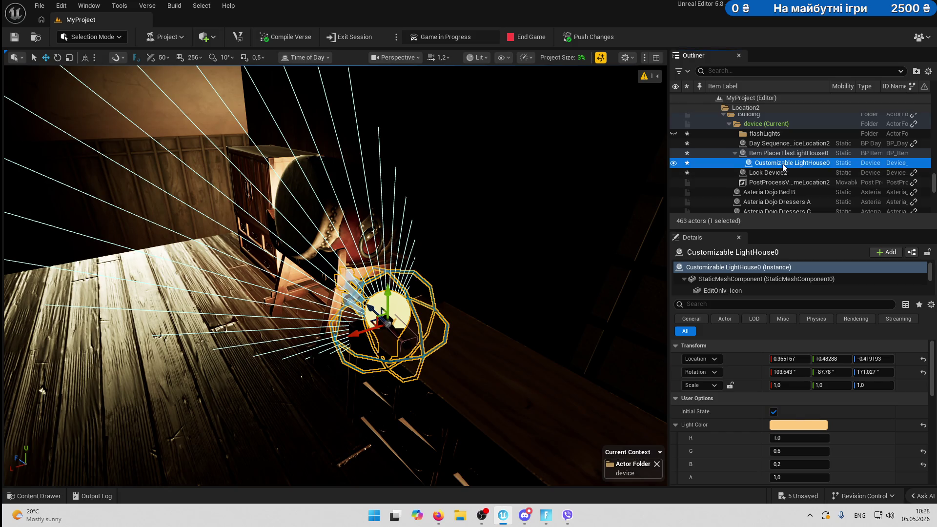
# Lower the spot light to about 49% light size and 40% intensity, reducing its reflection intensity.
pyautogui.scroll(-5, 851, 415)
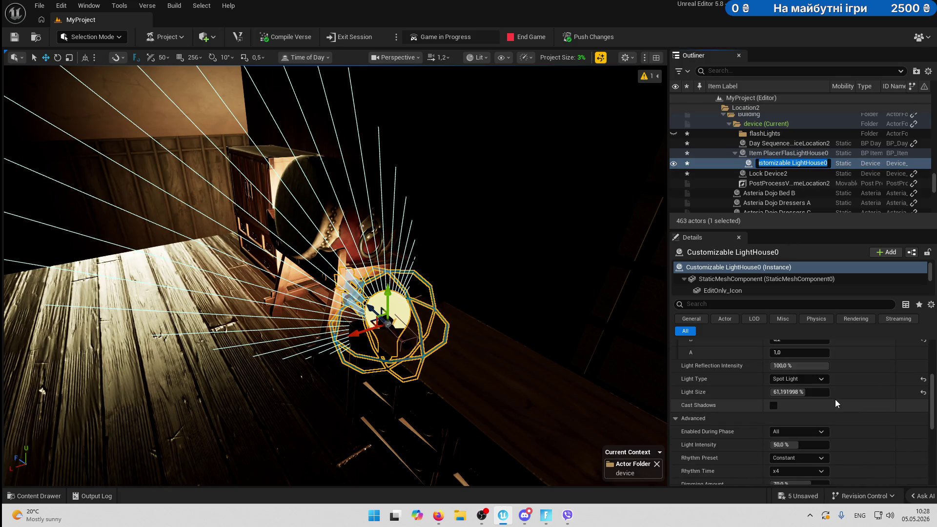
pyautogui.scroll(1, 835, 400)
pyautogui.moveTo(800, 376)
pyautogui.mouseDown()
pyautogui.moveTo(781, 376)
pyautogui.moveTo(813, 367)
pyautogui.mouseUp()
pyautogui.press('Return')
pyautogui.scroll(1, 813, 365)
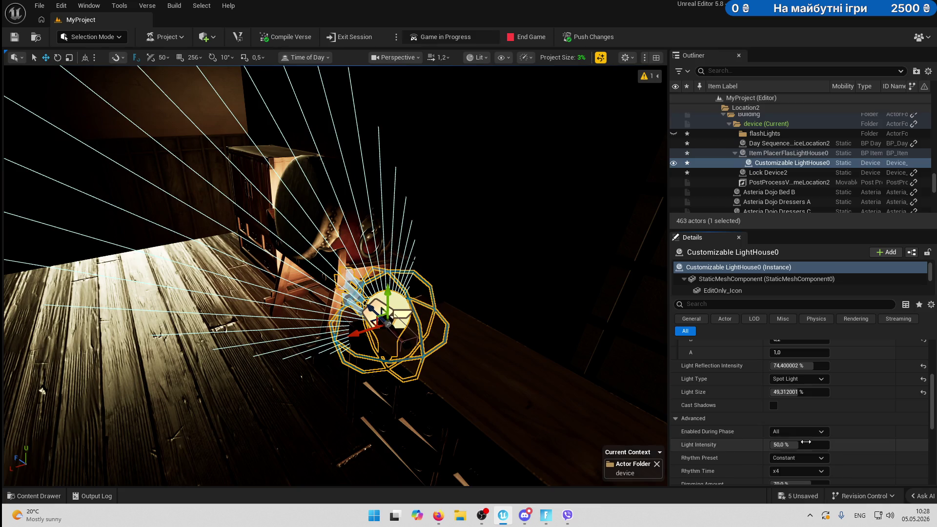
pyautogui.moveTo(794, 444); pyautogui.dragTo(786, 444)
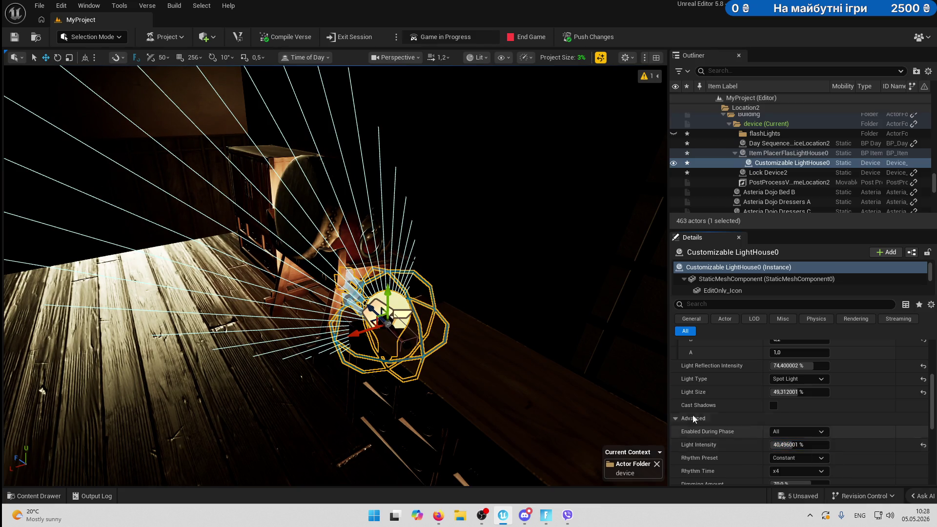
# Add the flashlight placer to the selection and rotate both about 14°.
pyautogui.keyDown('ctrl'); pyautogui.click(770, 152); pyautogui.keyUp('ctrl')
pyautogui.press('e')
pyautogui.moveTo(354, 352)
pyautogui.mouseDown()
pyautogui.moveTo(339, 367)
pyautogui.moveTo(346, 342)
pyautogui.moveTo(318, 267)
pyautogui.mouseUp()
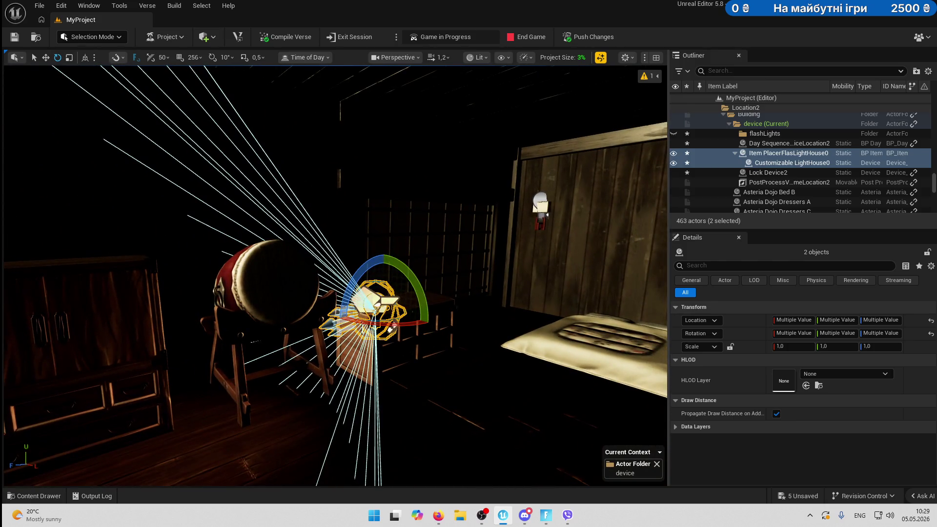
pyautogui.rightClick(456, 414)
pyautogui.scroll(3, 450, 417)
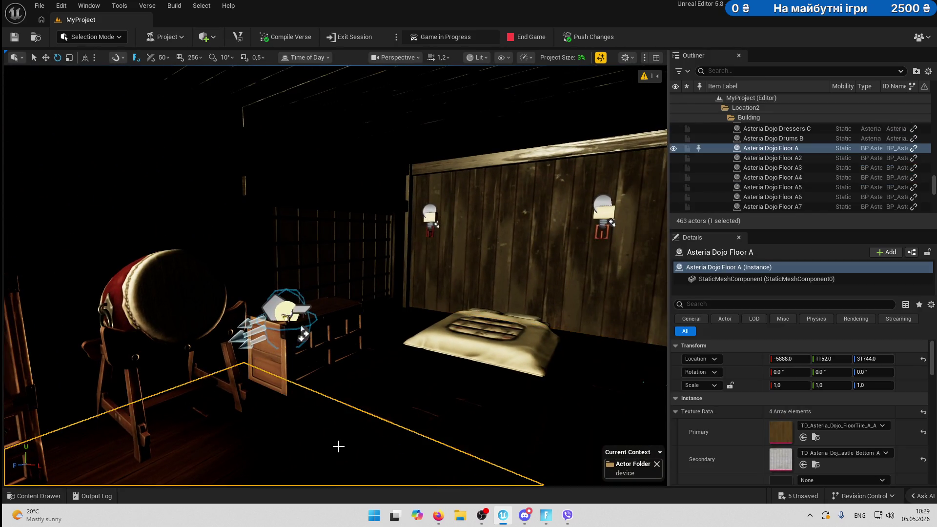
# Find Day Sequence DeviceLocation2 via the 'da' search and zero its Sunlight Intensity.
pyautogui.moveTo(340, 447)
pyautogui.mouseDown()
pyautogui.moveTo(357, 442)
pyautogui.moveTo(332, 454)
pyautogui.moveTo(341, 449)
pyautogui.mouseUp()
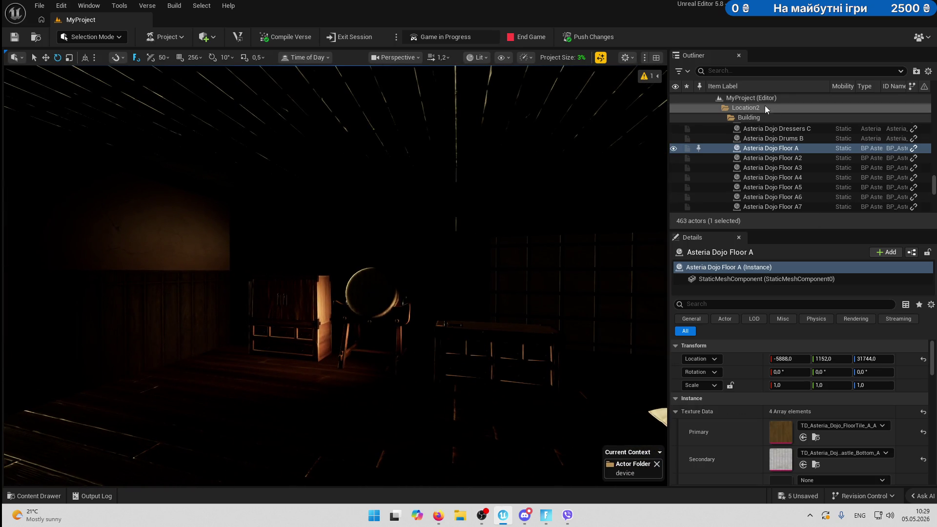
pyautogui.write('da')
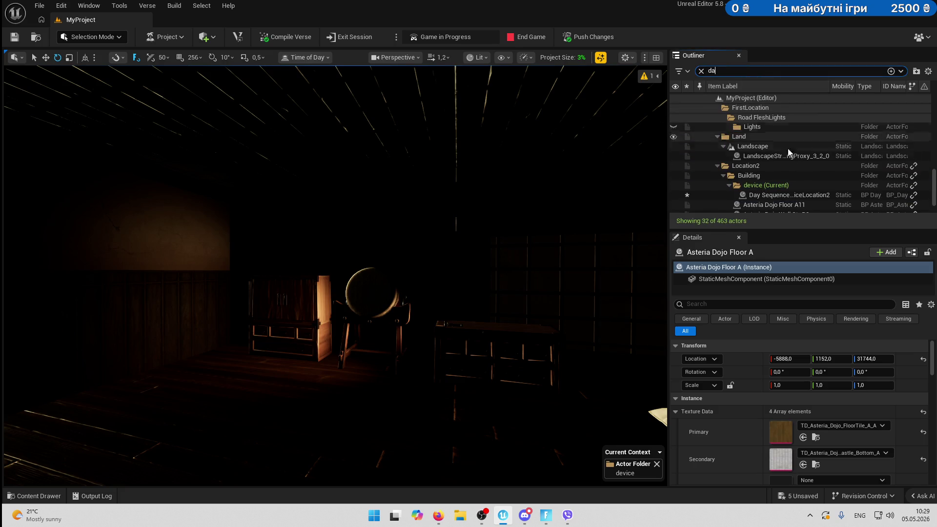
pyautogui.click(790, 195)
pyautogui.scroll(-5, 838, 415)
pyautogui.scroll(-3, 838, 415)
pyautogui.click(791, 452)
pyautogui.press('Return')
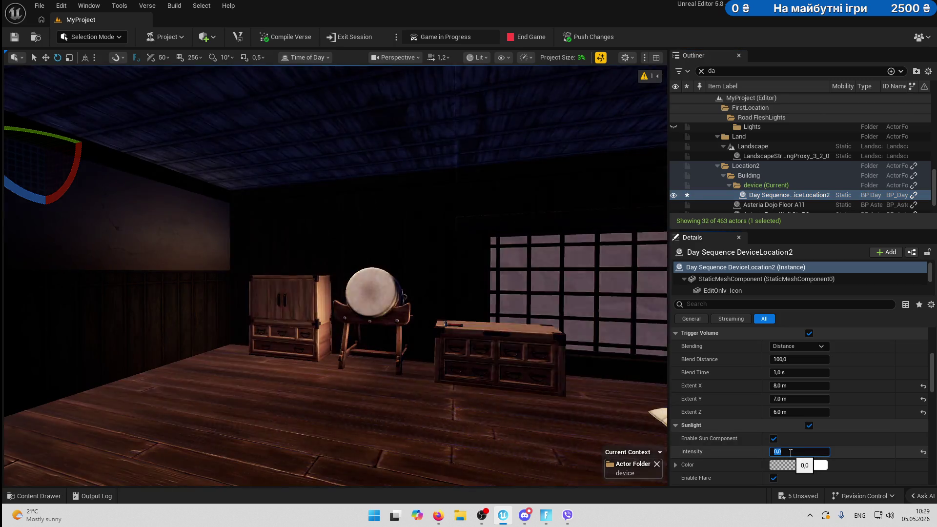
# Orbit around the darkened room and reselect Customizable LightHouse0.
pyautogui.moveTo(505, 444)
pyautogui.mouseDown()
pyautogui.moveTo(350, 366)
pyautogui.moveTo(312, 366)
pyautogui.moveTo(332, 382)
pyautogui.mouseUp()
pyautogui.press('g')
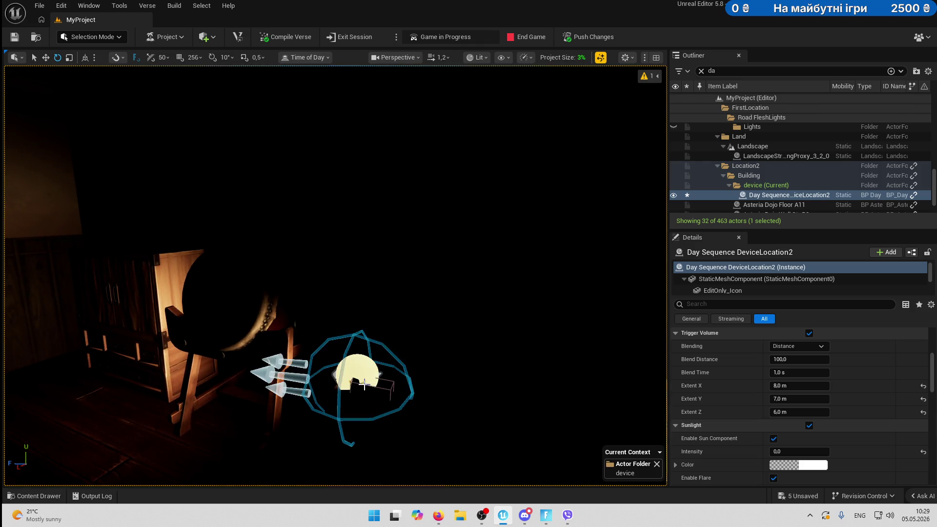
pyautogui.click(362, 371)
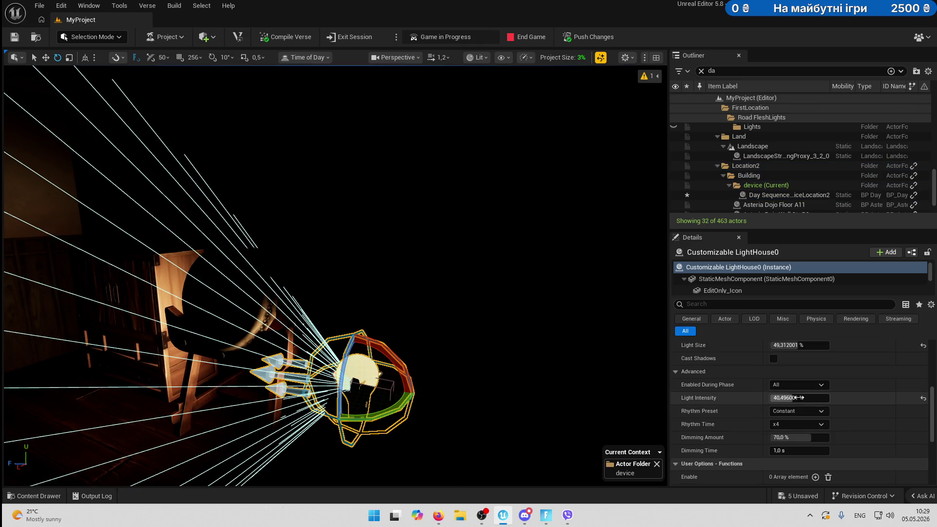